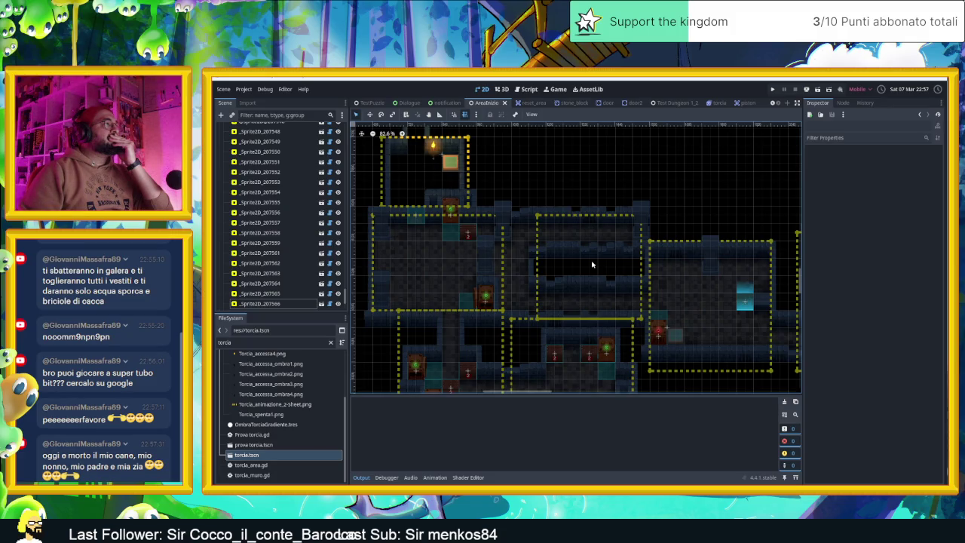
# Hide the CameraNodeContainer node so its camera outlines disappear from the level view
pyautogui.scroll(-3)
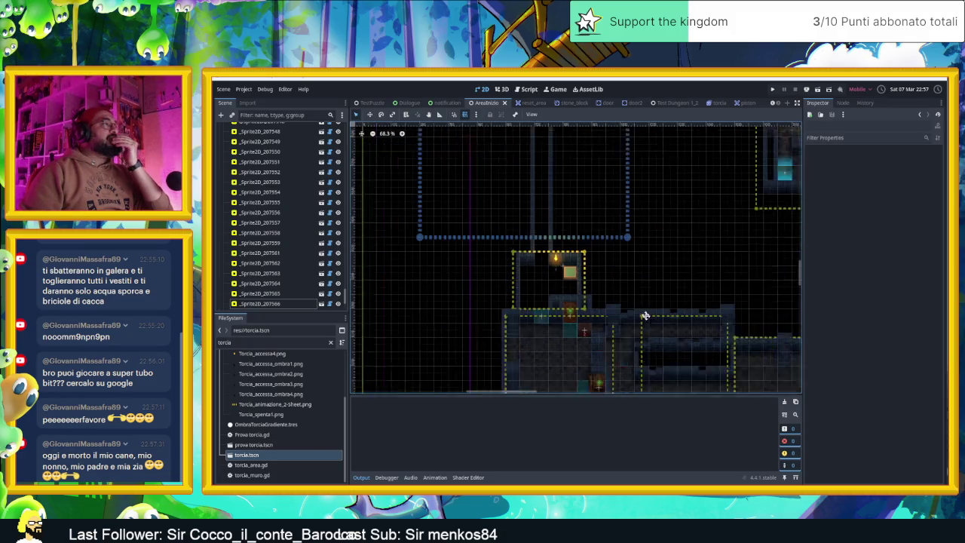
pyautogui.scroll(-3)
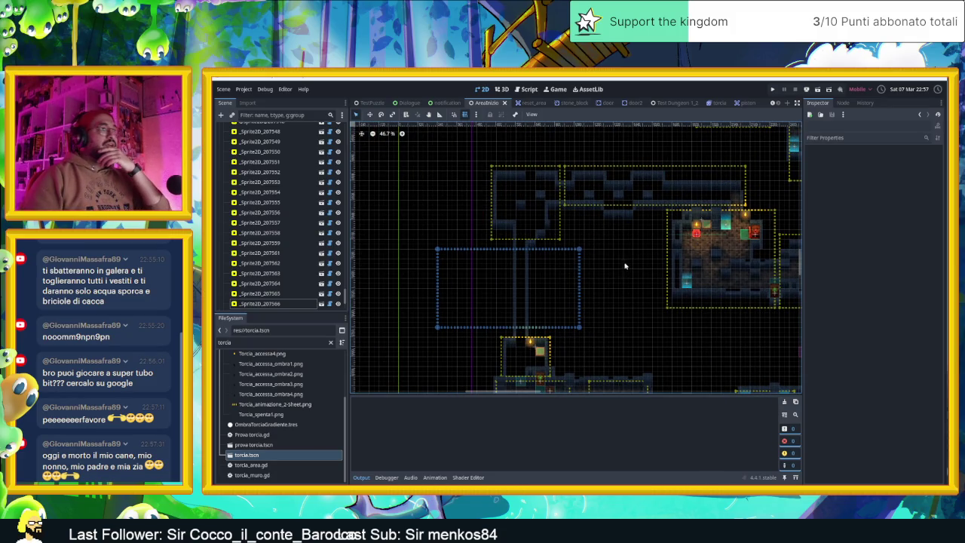
pyautogui.scroll(3)
pyautogui.scroll(-3)
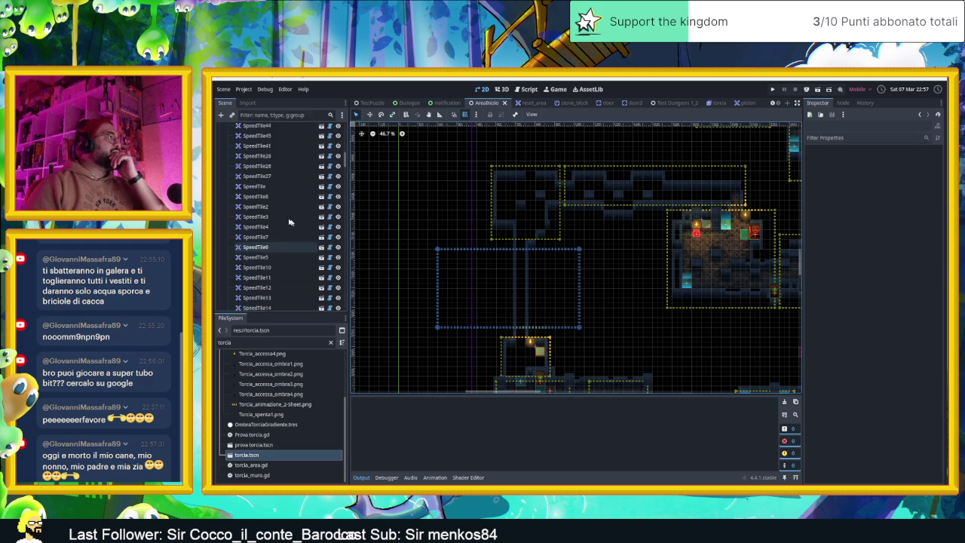
pyautogui.scroll(-3)
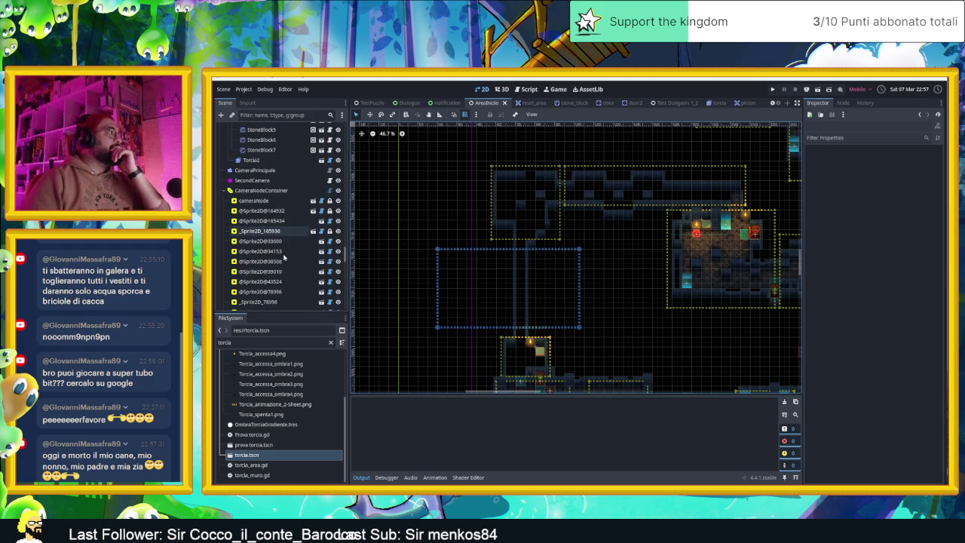
pyautogui.click(338, 191)
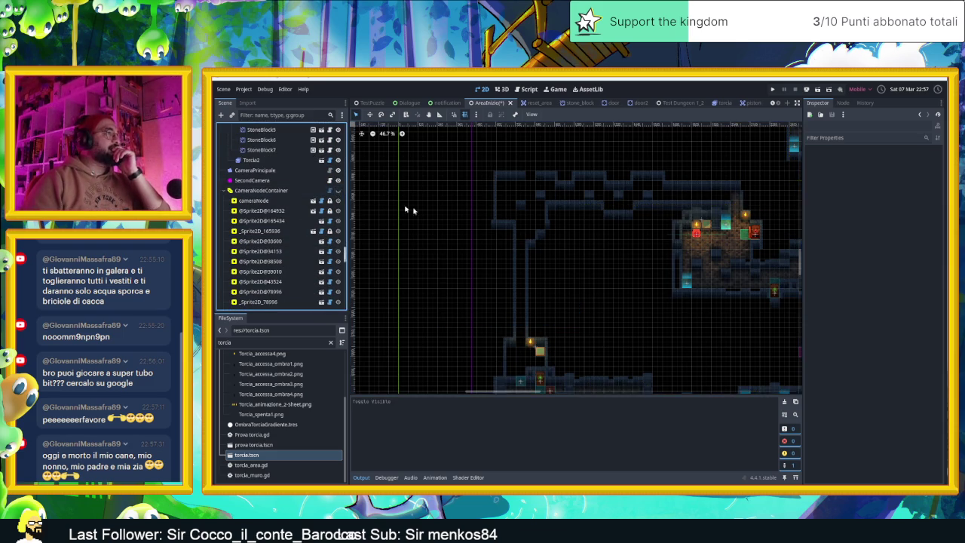
# Pan the 2D viewport to overview the dungeon map and save the AreaInizio scene
pyautogui.scroll(-3)
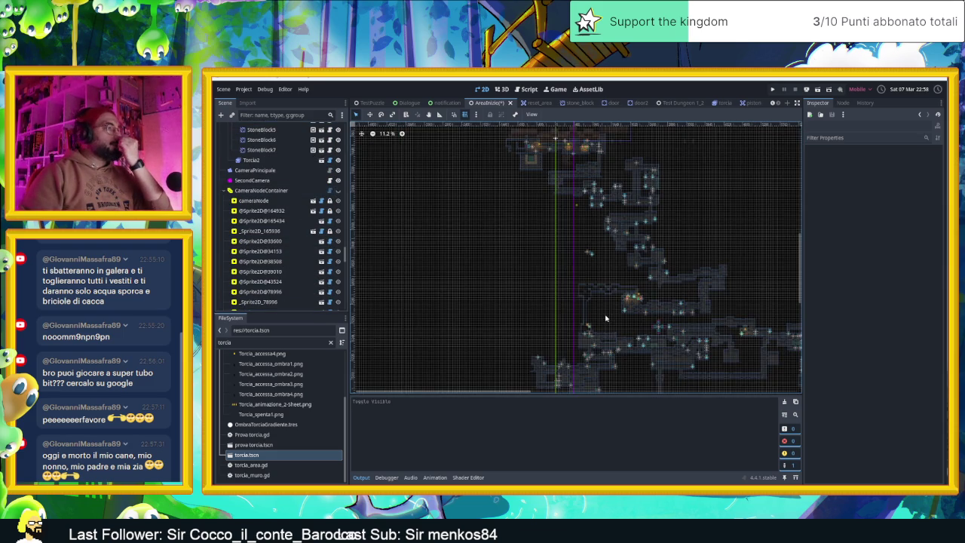
pyautogui.scroll(-3)
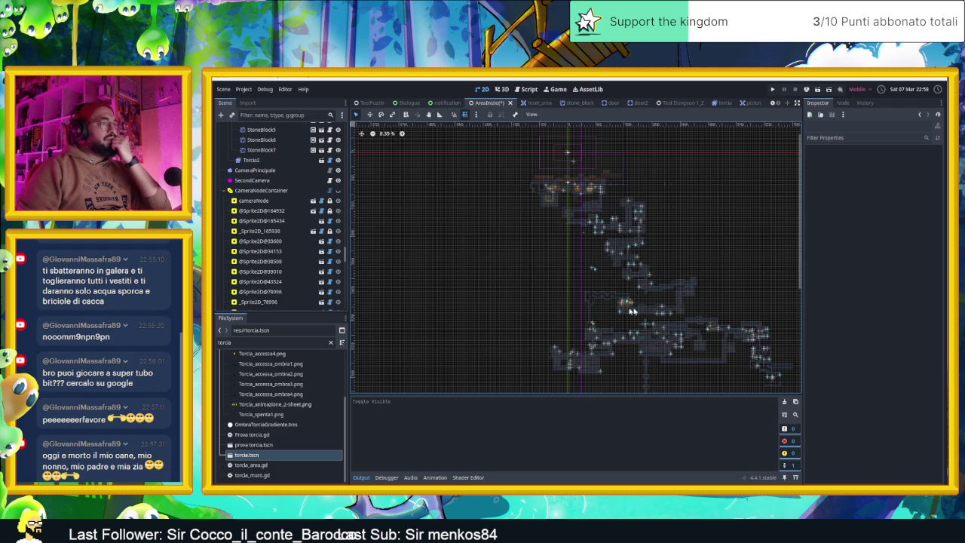
pyautogui.scroll(3)
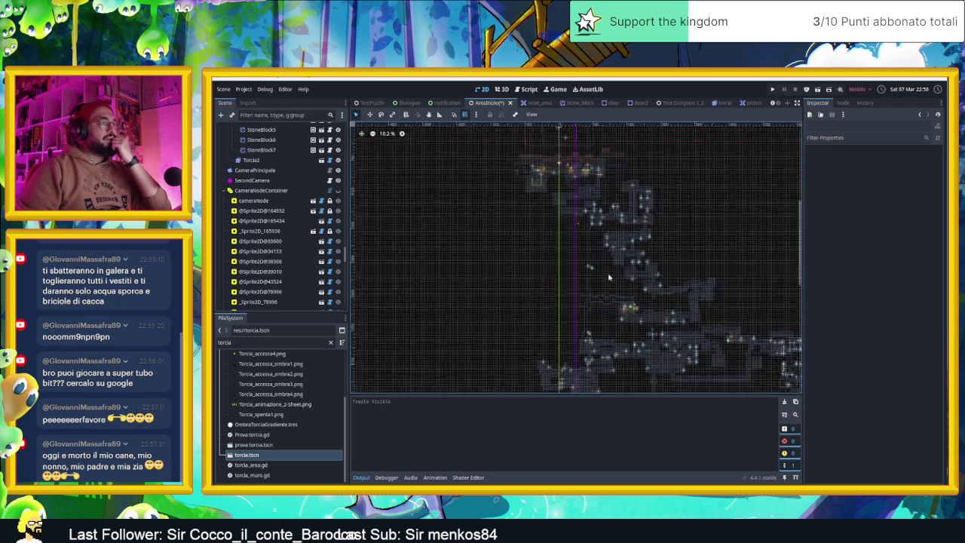
pyautogui.scroll(-3)
pyautogui.moveTo(610, 277); pyautogui.dragTo(629, 315)
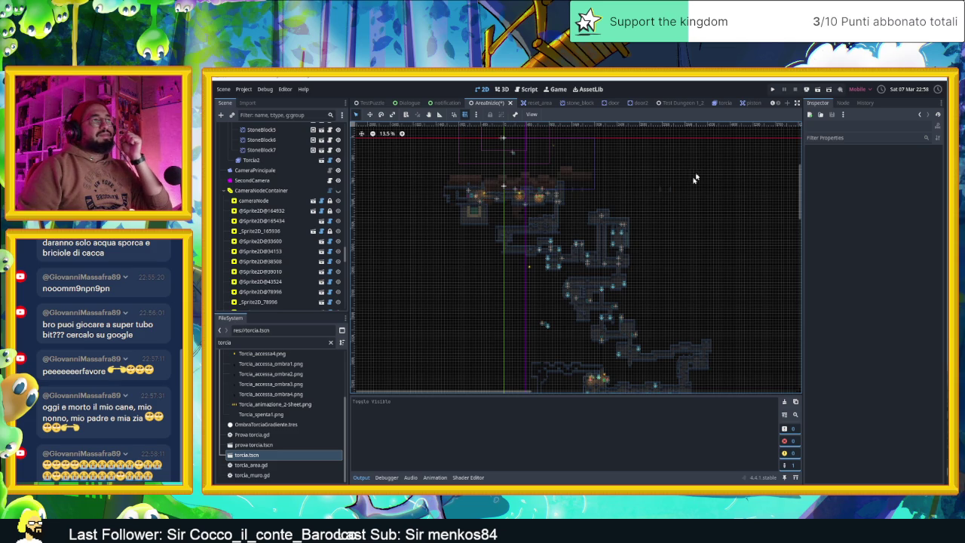
pyautogui.hotkey('ctrl', 's')
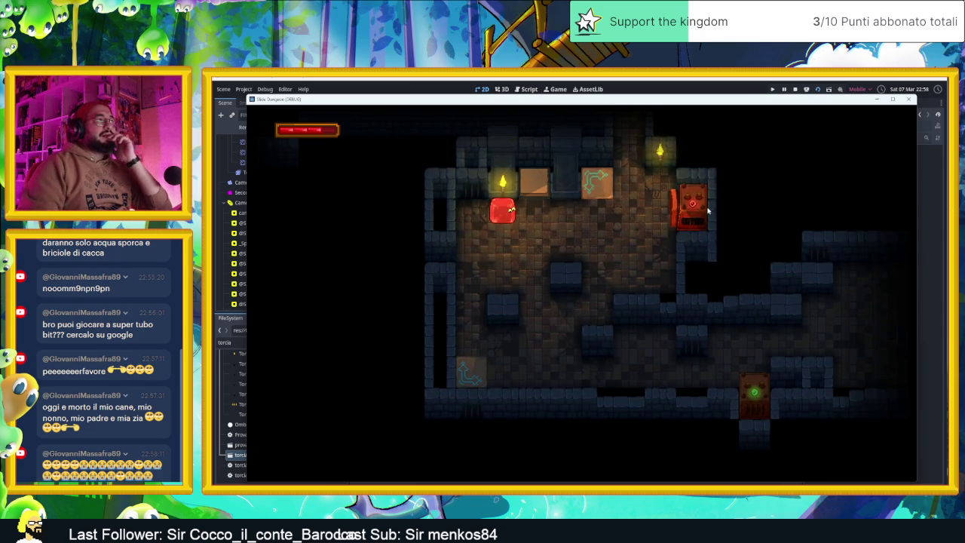
# Slide the red slime left and down toward the exit and around to the orange block
pyautogui.press('Left')
pyautogui.press('Down')
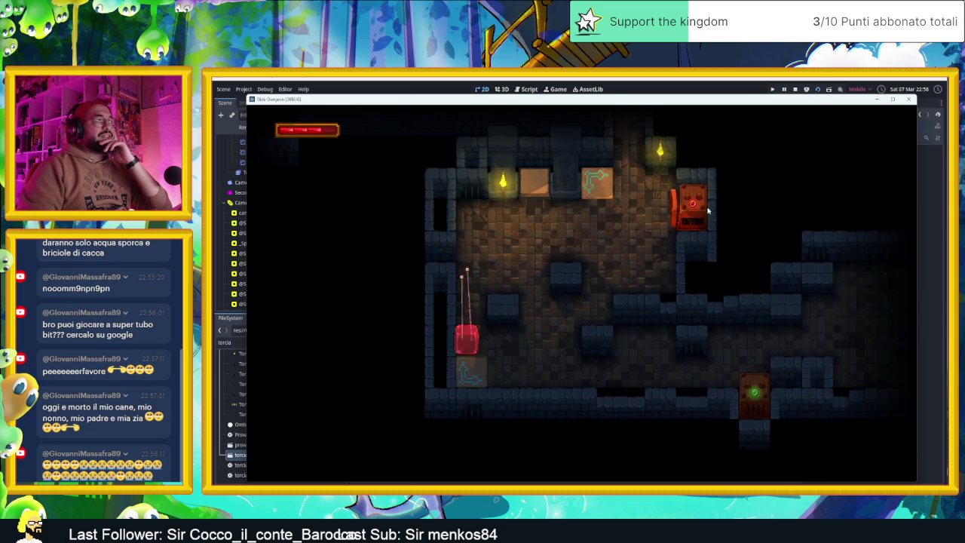
pyautogui.press('Left')
pyautogui.press('Down')
pyautogui.press('Left')
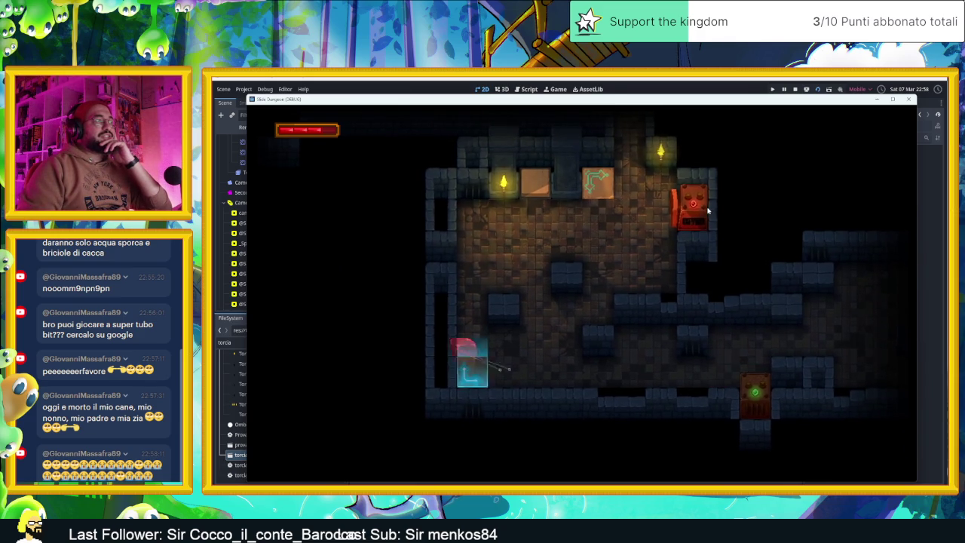
pyautogui.press('Right')
# Steer the slime back down via the arrow tile, then up to the top row
pyautogui.press('Down')
pyautogui.press('Left')
pyautogui.press('Up')
pyautogui.press('Down')
pyautogui.press('Left')
pyautogui.press('Down')
pyautogui.press('Up')
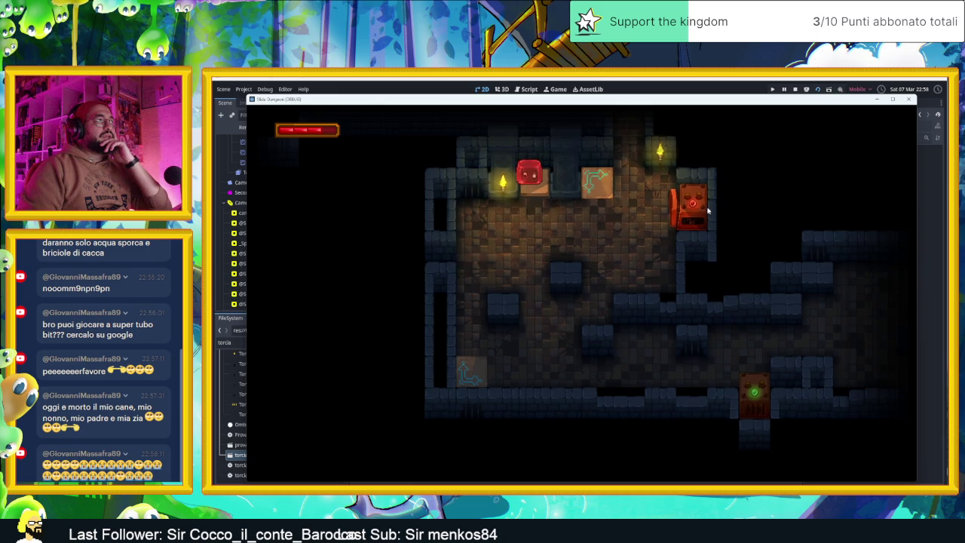
# Return the slime beside the orange block and move it along the upper passage
pyautogui.press('Down')
pyautogui.press('Left')
pyautogui.press('Right')
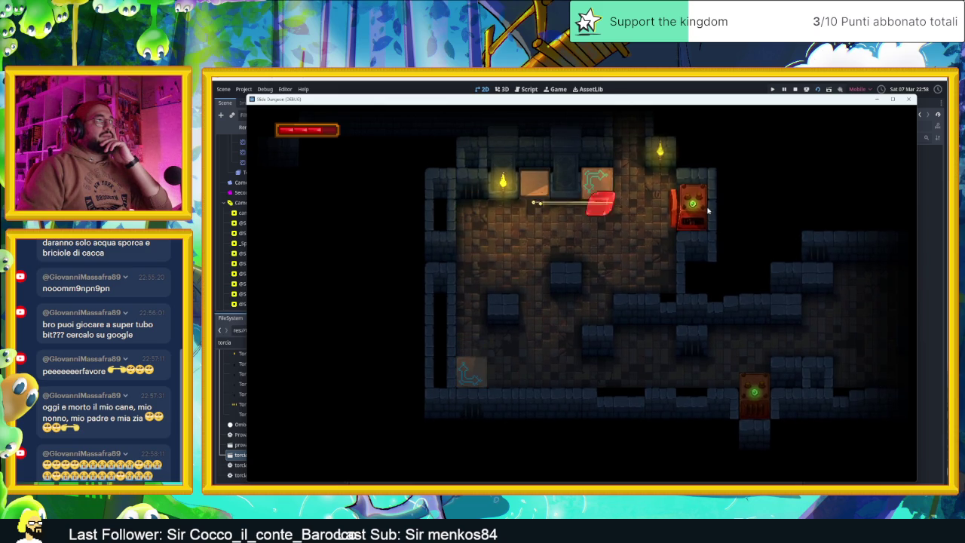
pyautogui.press('Up')
pyautogui.press('Left')
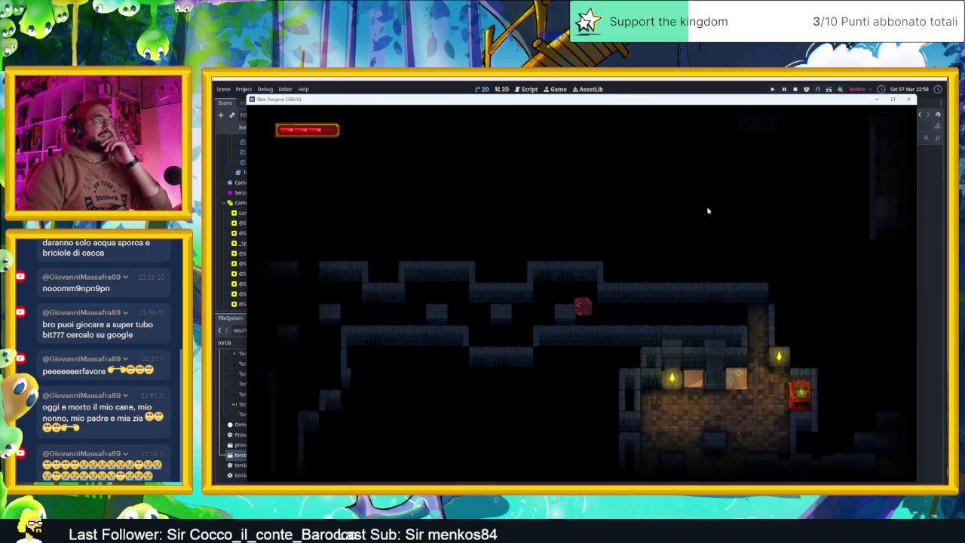
pyautogui.press('Down')
pyautogui.press('Left')
pyautogui.press('Up')
# Guide the slime into the next room section and onward into the darker room
pyautogui.press('Up')
pyautogui.press('Left')
pyautogui.press('Down')
pyautogui.press('Right')
pyautogui.press('Up')
pyautogui.press('Left')
pyautogui.press('Down')
pyautogui.press('Left')
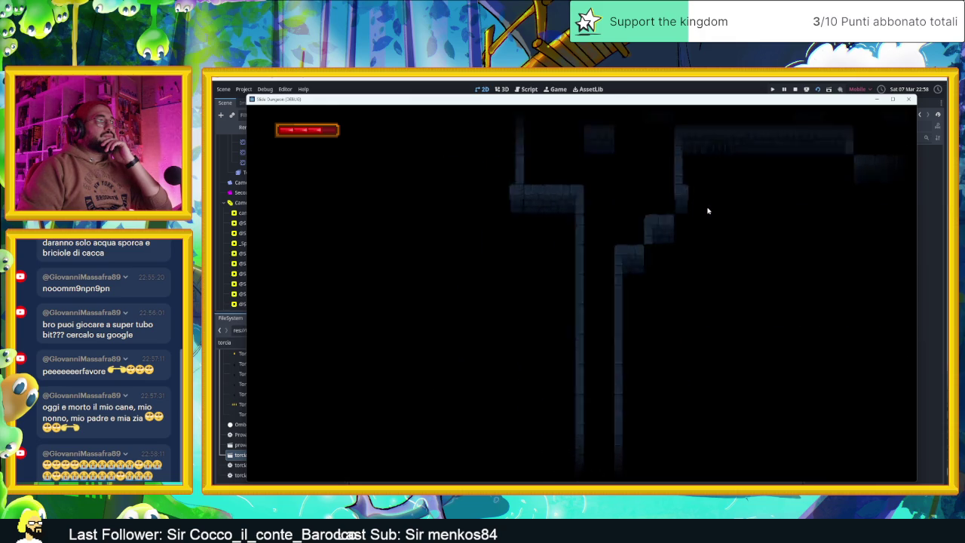
# Move the slime across the dark room, under the orange box and past the lower wall
pyautogui.press('Left')
pyautogui.press('Up')
pyautogui.press('Right')
pyautogui.press('Down')
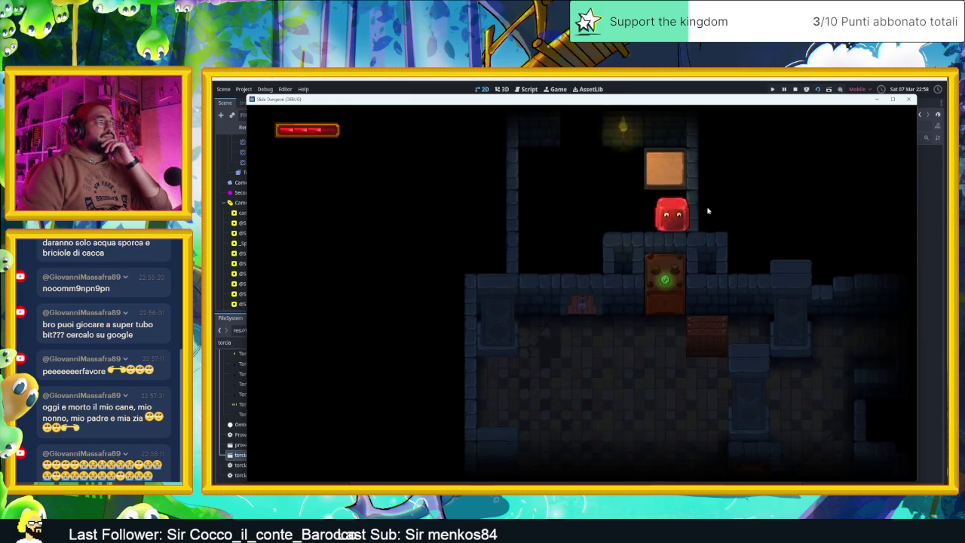
pyautogui.press('Left')
pyautogui.press('Right')
pyautogui.press('Down')
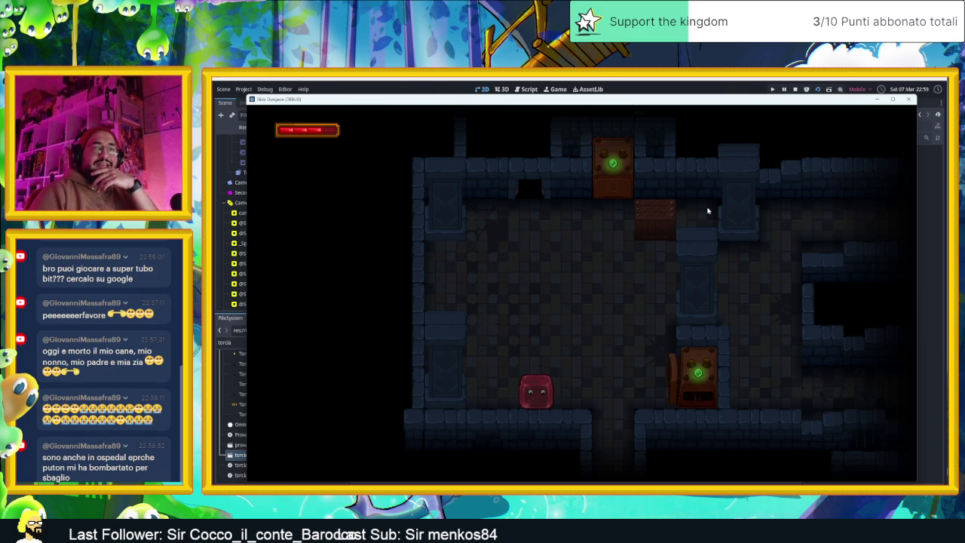
# Slide the slime to the room's top-left, then out the right side into the next room
pyautogui.press('Left')
pyautogui.press('Up')
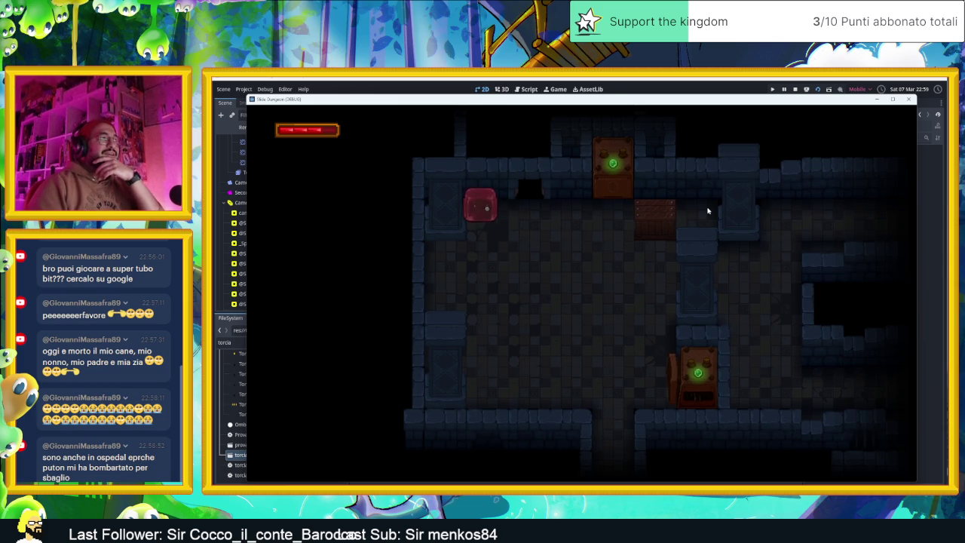
pyautogui.press('Right')
pyautogui.press('Down')
pyautogui.press('Right')
pyautogui.press('Down')
pyautogui.press('Right')
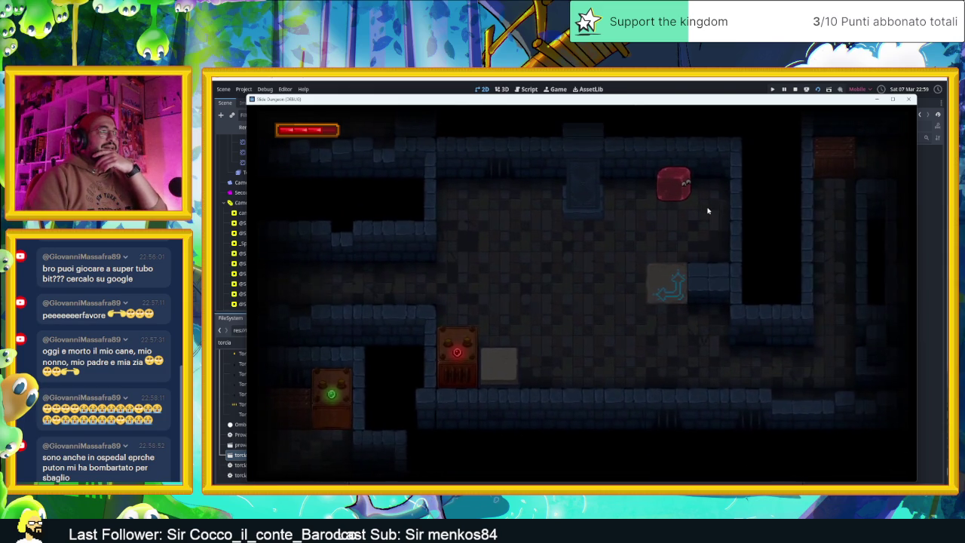
# Bring the slime down to the floor and land it on the pressure plate
pyautogui.press('Left')
pyautogui.press('Down')
pyautogui.press('Left')
pyautogui.press('Up')
pyautogui.press('Left')
pyautogui.press('Down')
# Ride the arrow tiles to carry the slime out of the room
pyautogui.press('Right')
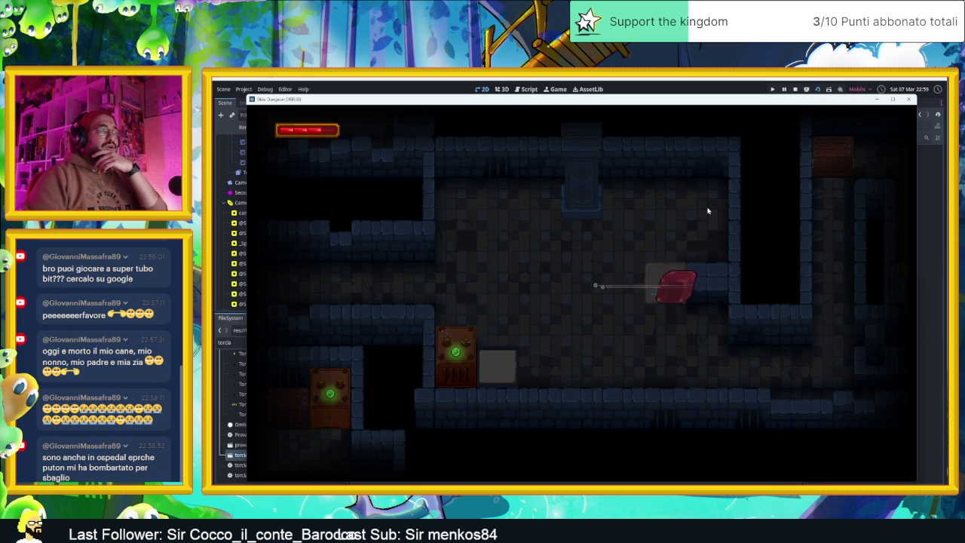
pyautogui.press('Left')
pyautogui.press('Down')
pyautogui.press('Right')
pyautogui.press('Up')
pyautogui.press('Down')
pyautogui.press('Up')
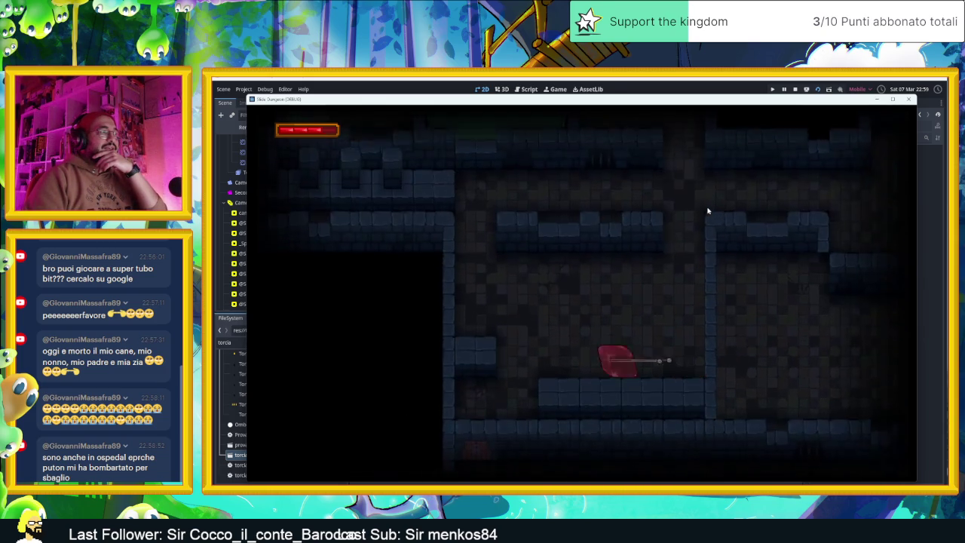
# Move the slime up past the block toward the cyan tile and into the next corridor
pyautogui.press('Left')
pyautogui.press('Up')
pyautogui.press('Up')
pyautogui.press('Right')
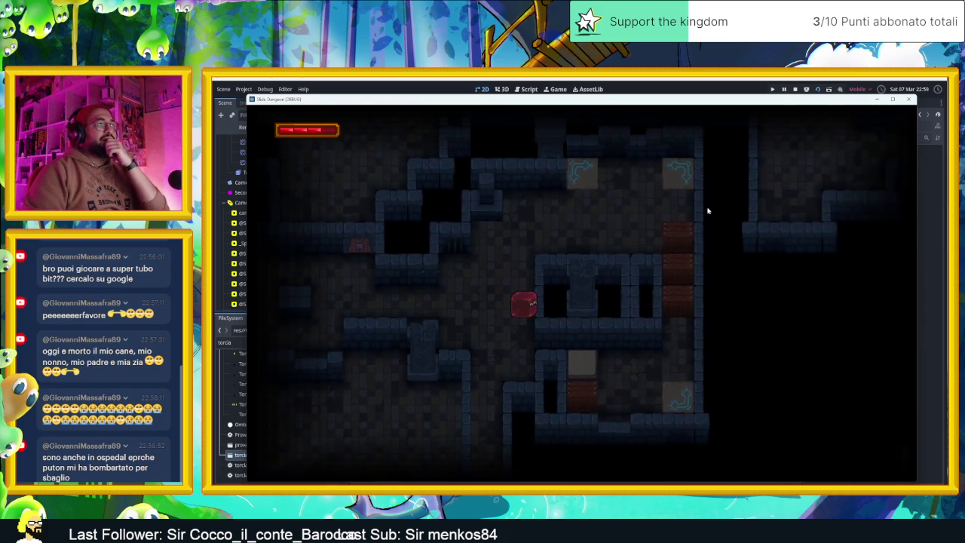
pyautogui.press('Left')
pyautogui.press('Right')
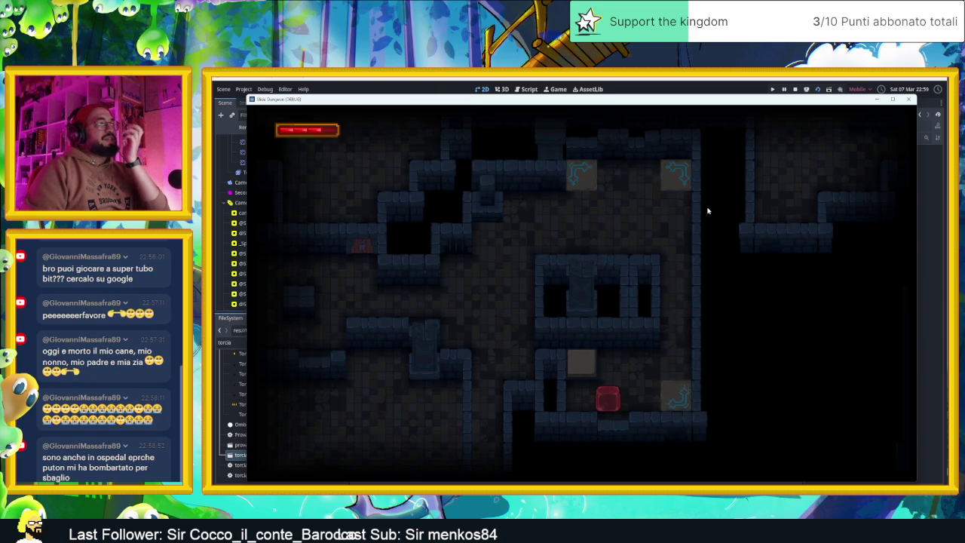
pyautogui.press('Down')
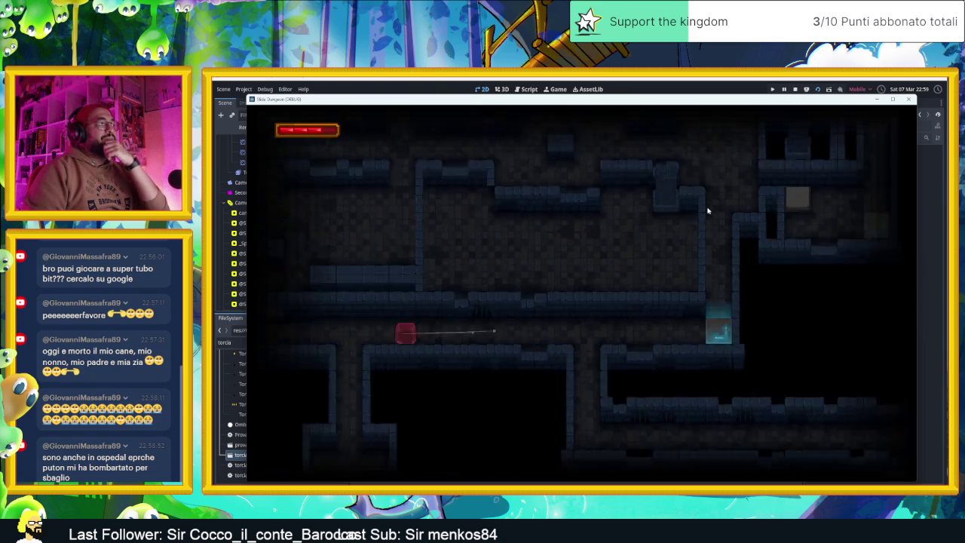
# Send the slime through the cyan teleporter and down into the lower corridor
pyautogui.press('Left')
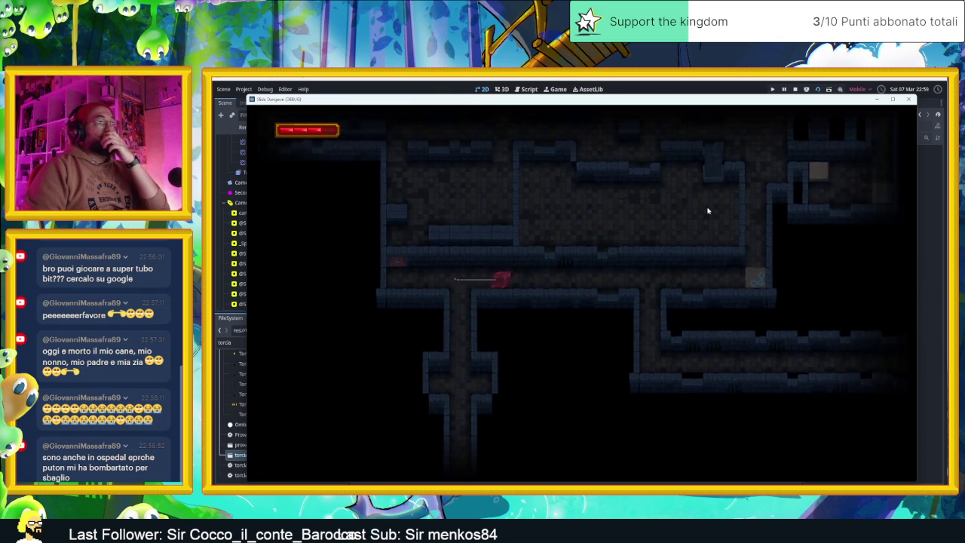
pyautogui.press('Right')
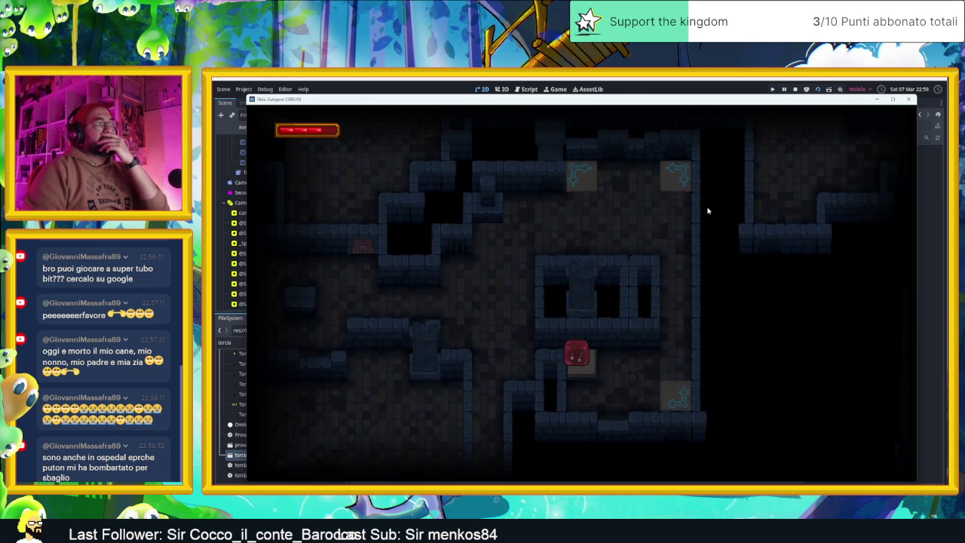
pyautogui.press('Down')
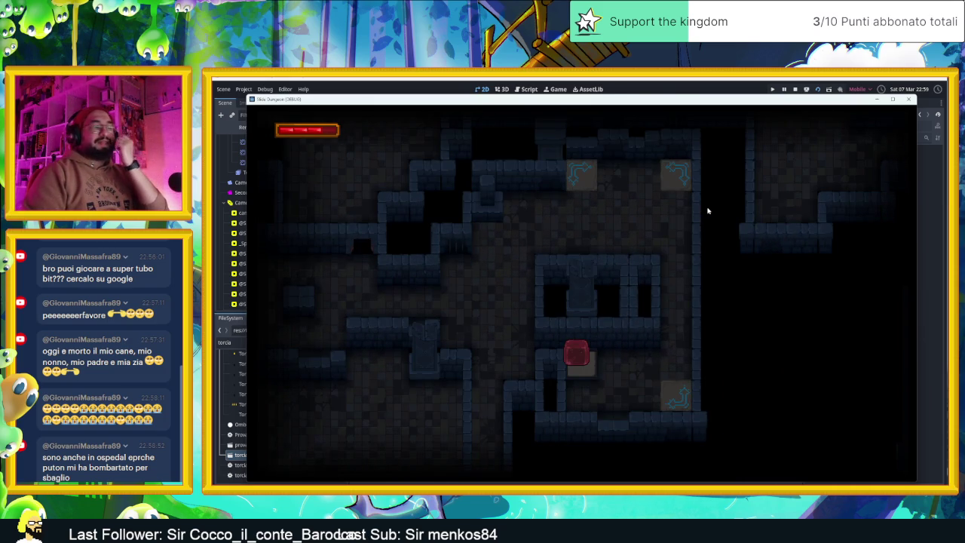
pyautogui.press('Down')
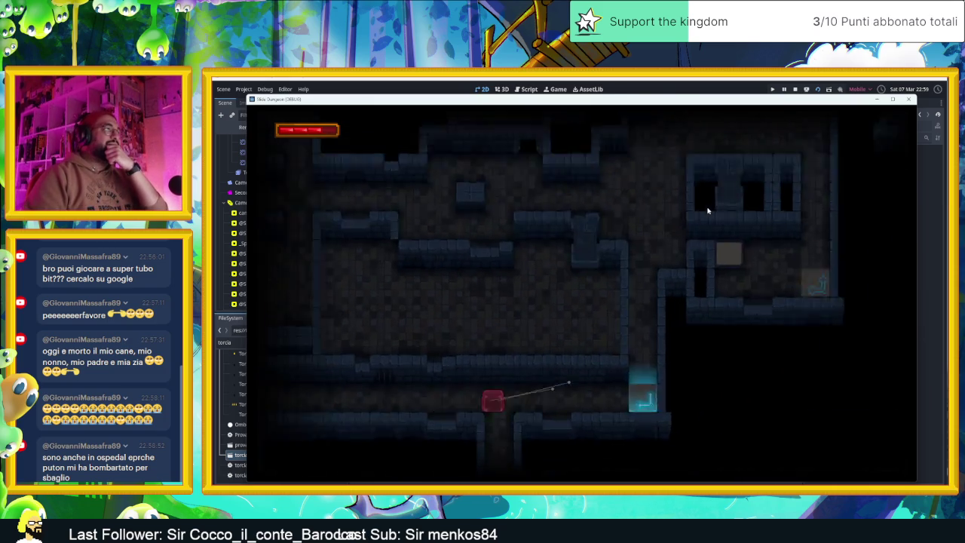
# Slide the slime right across several rooms to the right wall and along the corridor
pyautogui.press('Right')
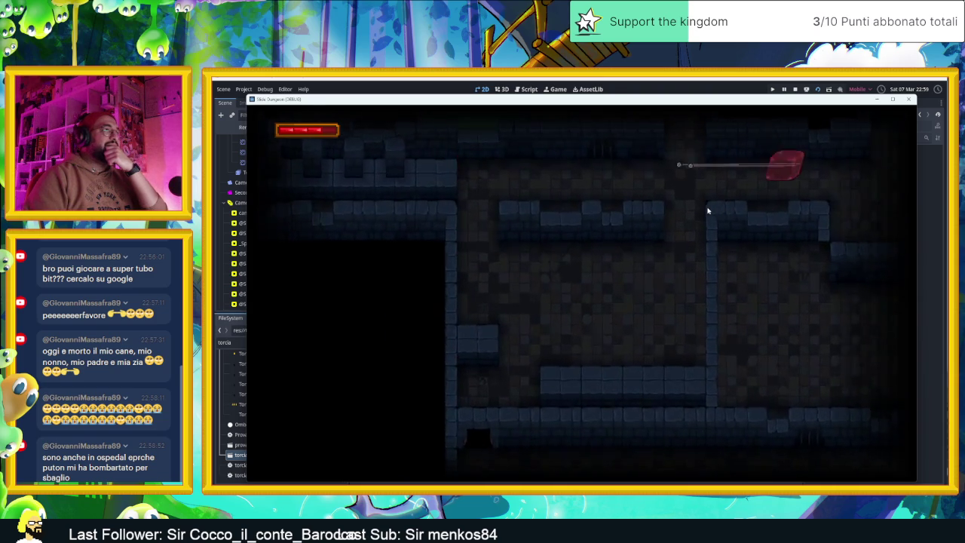
pyautogui.press('Right')
pyautogui.press('Down')
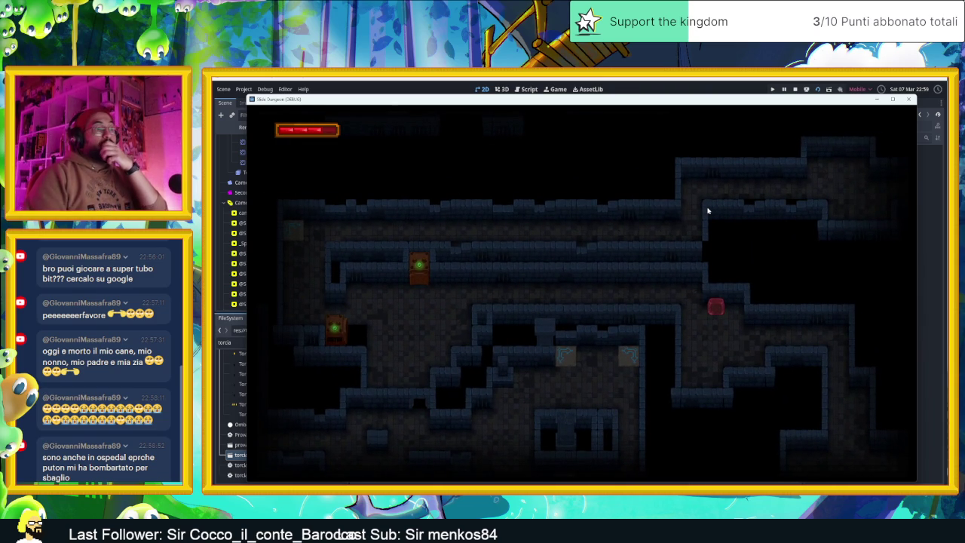
pyautogui.press('Right')
pyautogui.press('Down')
pyautogui.press('Right')
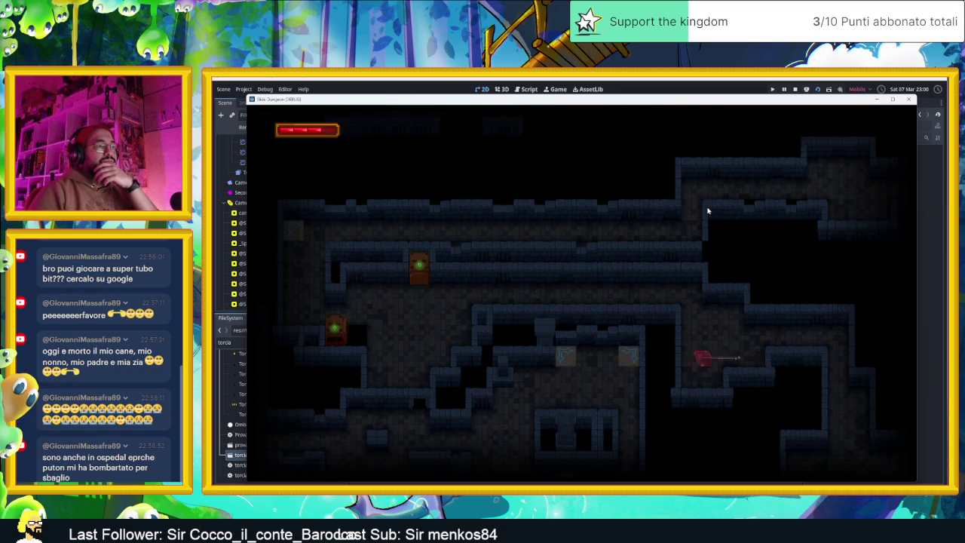
pyautogui.press('Up')
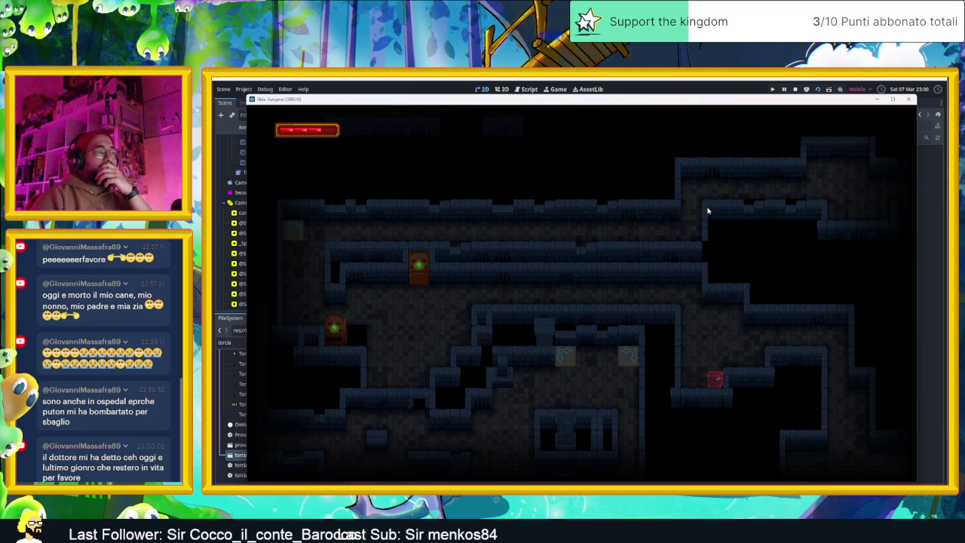
# Zigzag the slime up, right, down and left through the corridor
pyautogui.press('Up')
pyautogui.press('Right')
pyautogui.press('Down')
pyautogui.press('Left')
pyautogui.press('Down')
pyautogui.press('Right')
pyautogui.press('Up')
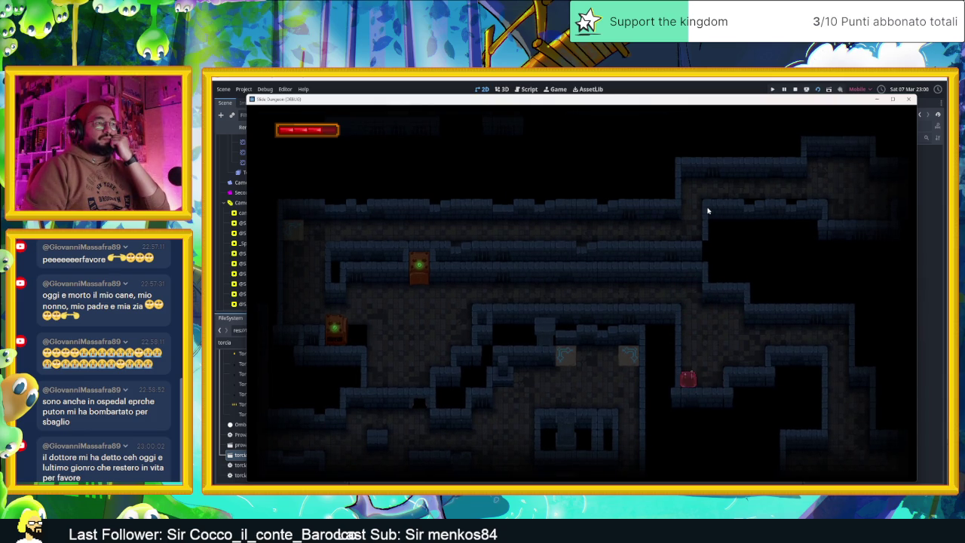
# Move the slime out of the corner and left past the torch to finish the level
pyautogui.press('Up')
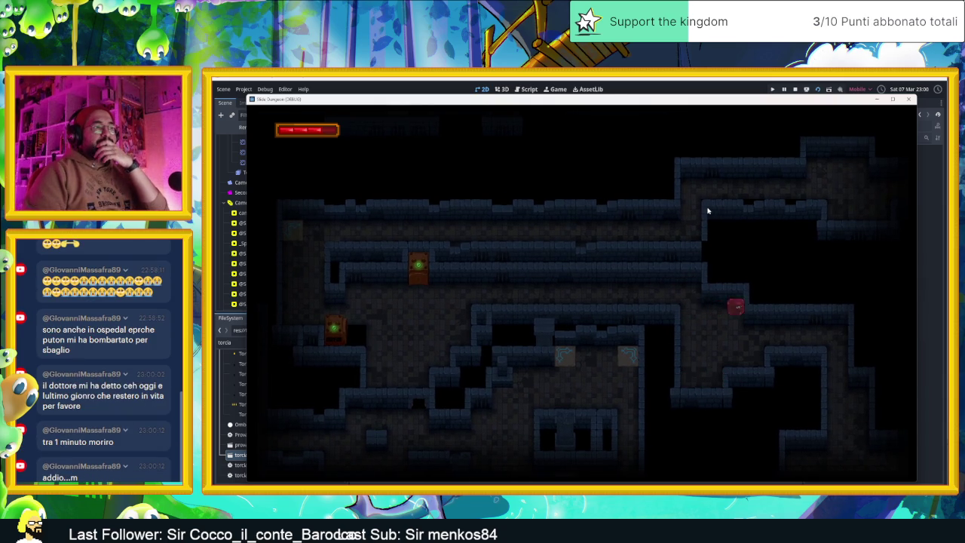
pyautogui.press('Right')
pyautogui.press('Down')
pyautogui.press('Up')
pyautogui.press('Left')
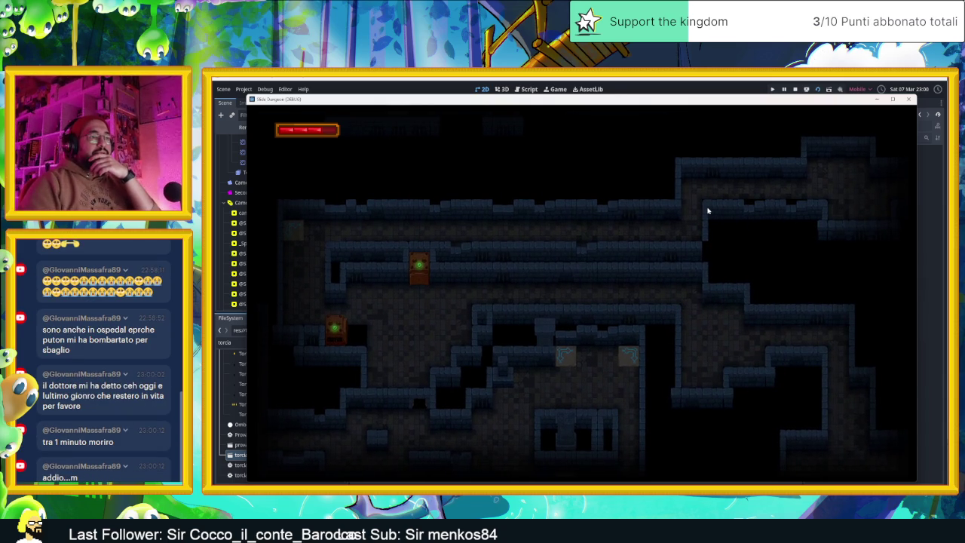
pyautogui.press('Left')
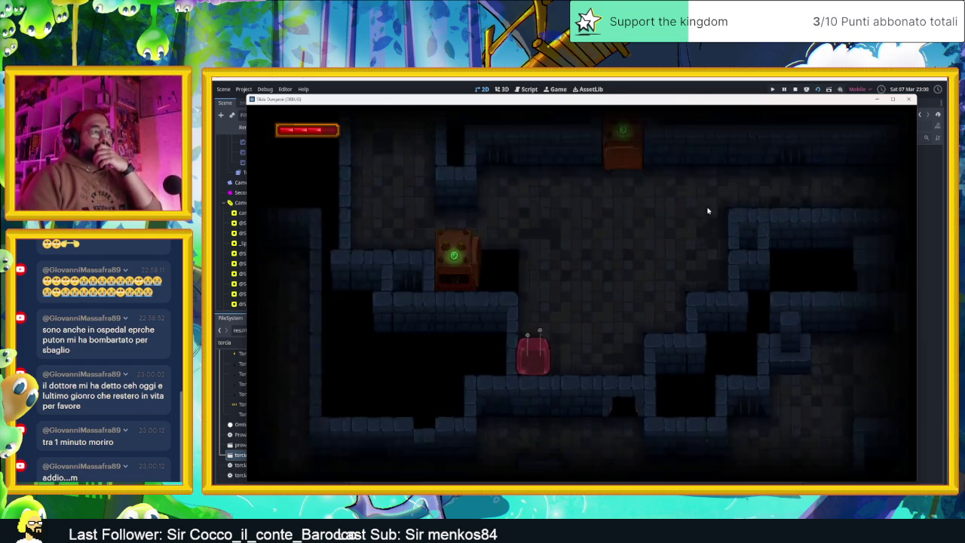
# Navigate the slime through the new room and out into the next area
pyautogui.press('Left')
pyautogui.press('Down')
pyautogui.press('Left')
pyautogui.press('Up')
pyautogui.press('Left')
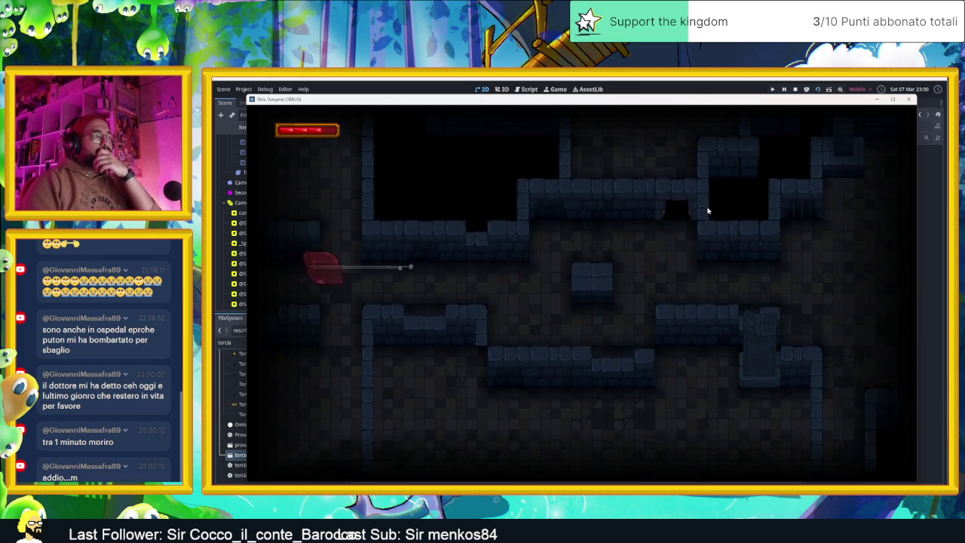
pyautogui.press('Down')
pyautogui.press('Right')
pyautogui.press('Down')
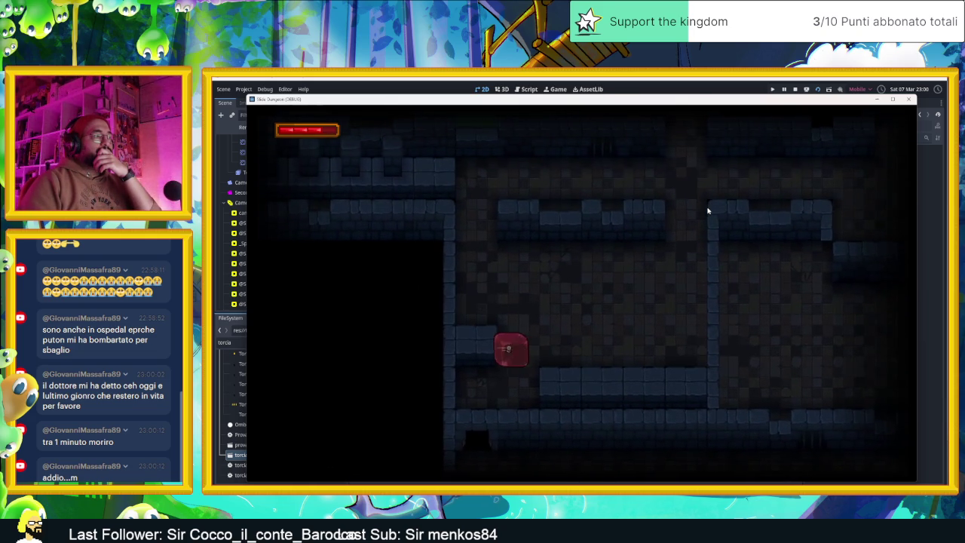
# Guide the slime through several rooms, onto the ropes and up past the 2 block
pyautogui.press('Left')
pyautogui.press('Down')
pyautogui.press('Up')
pyautogui.press('Down')
pyautogui.press('Down')
pyautogui.press('Up')
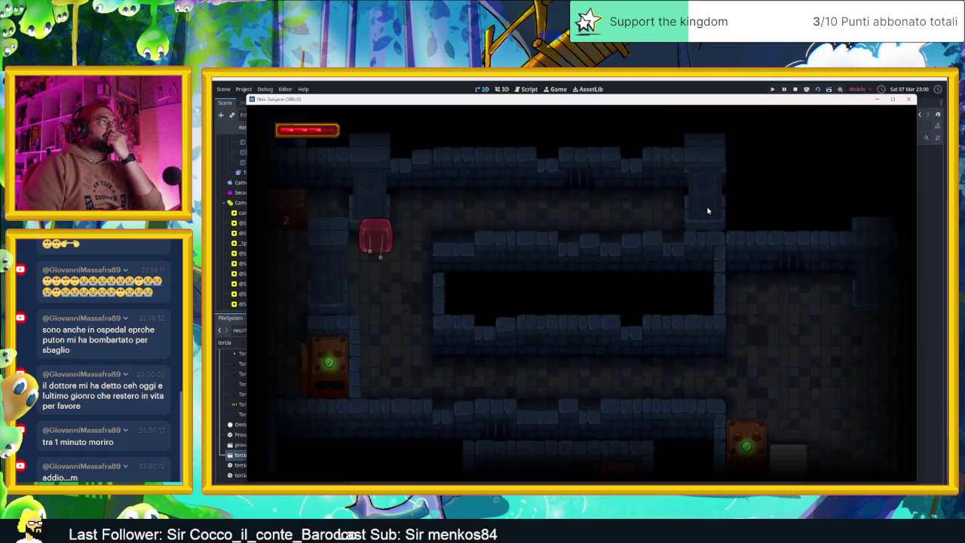
pyautogui.press('Right')
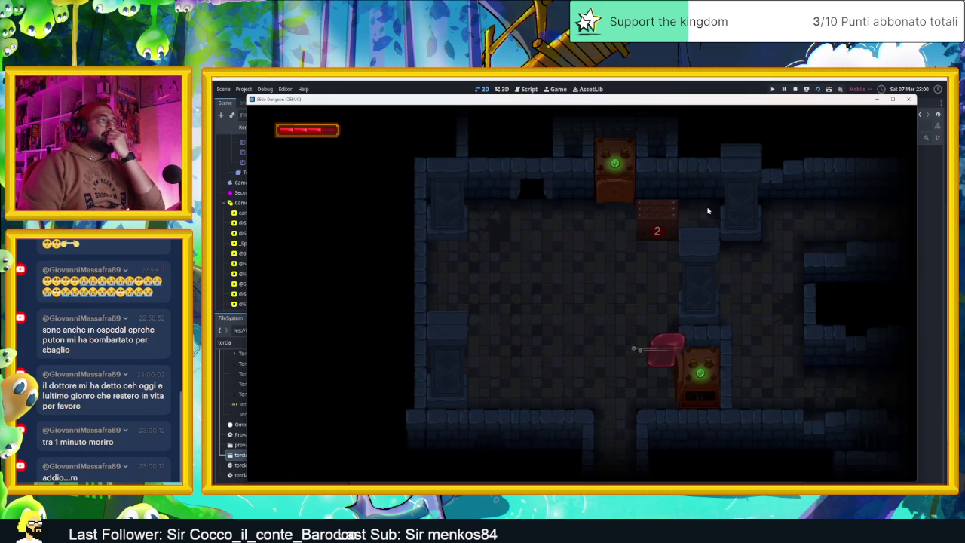
pyautogui.press('Up')
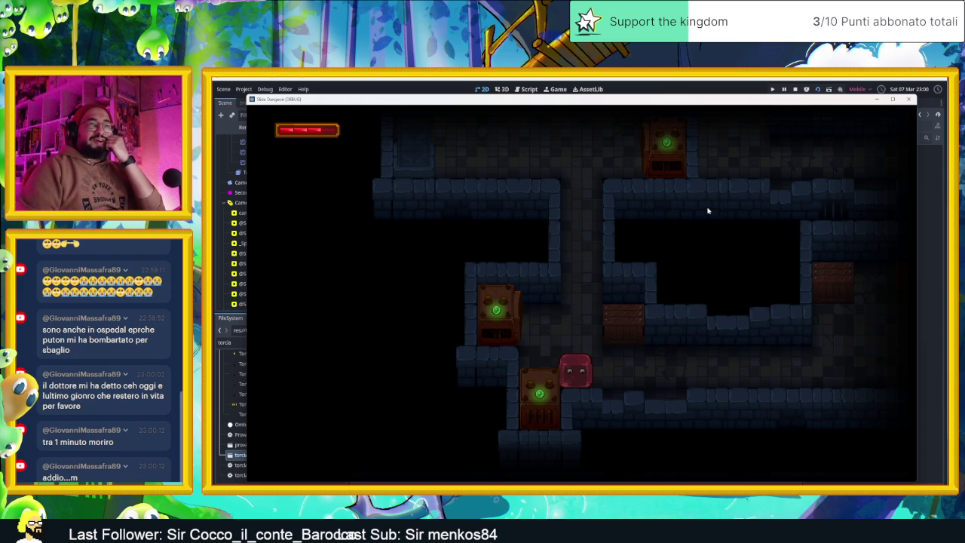
# Move the slime into a new area and step it to lower the door-2 counter
pyautogui.press('Right')
pyautogui.press('Down')
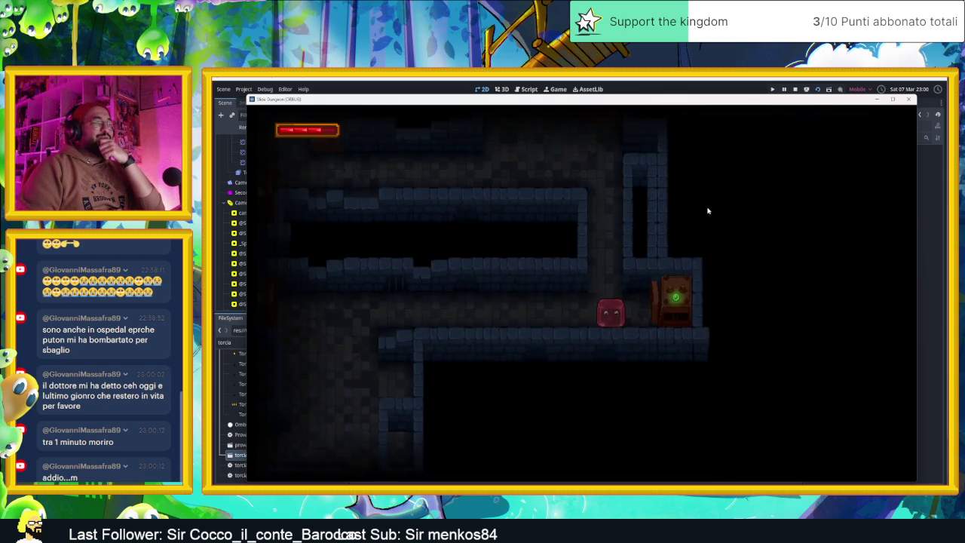
pyautogui.press('Up')
pyautogui.press('Down')
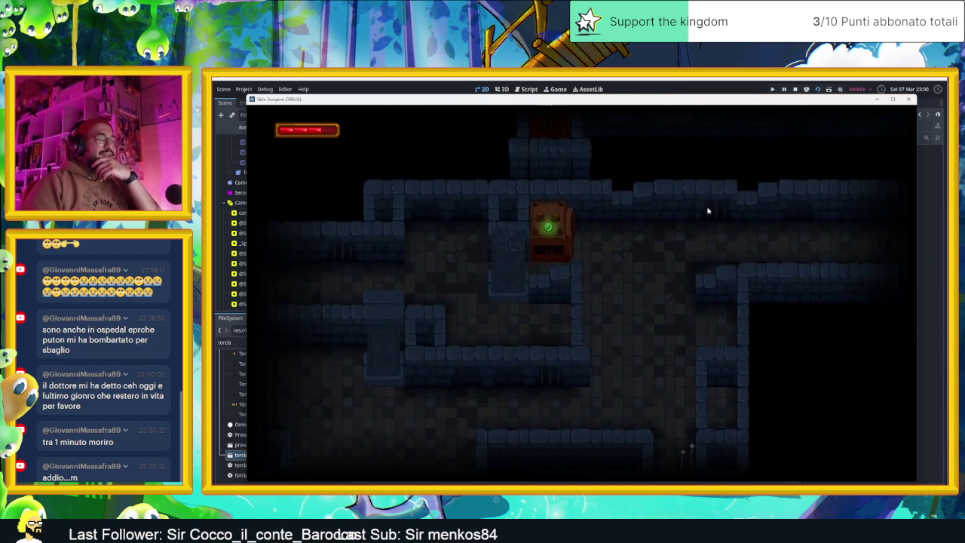
pyautogui.press('Left')
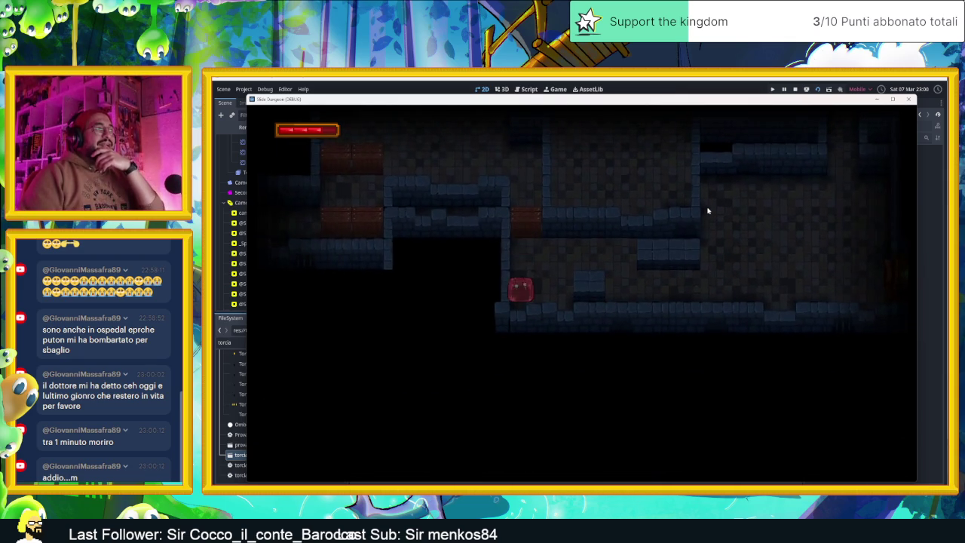
pyautogui.press('Up')
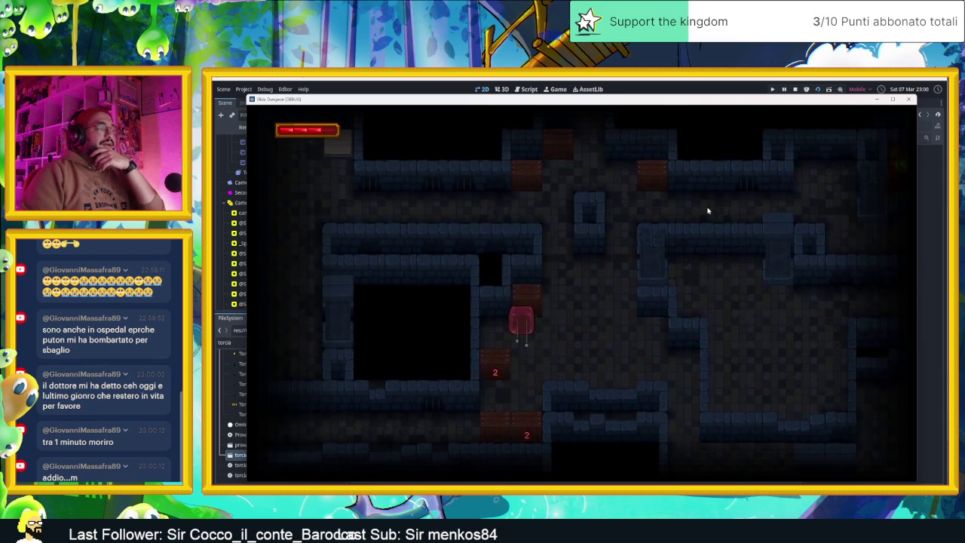
pyautogui.press('Up')
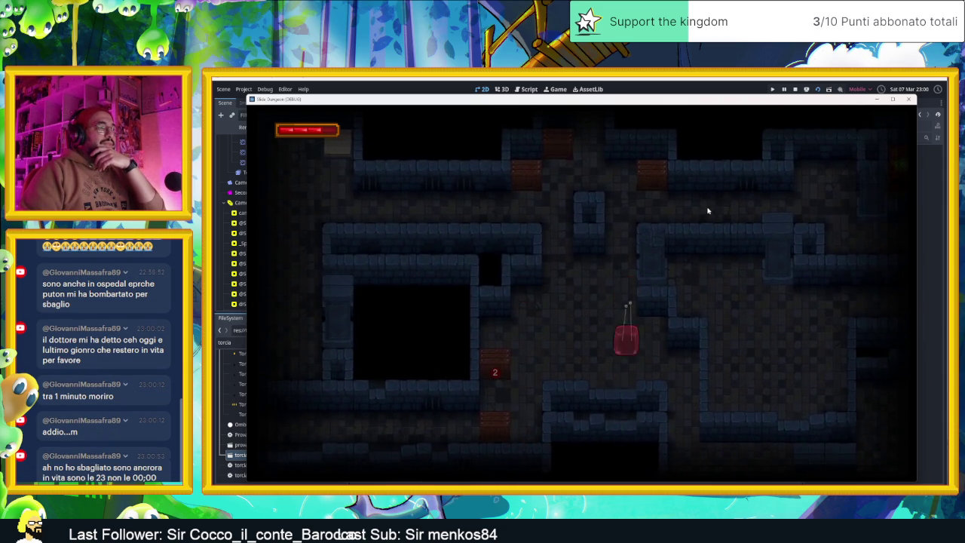
# Take the slime through the door, between the two doors and into further rooms
pyautogui.press('Left')
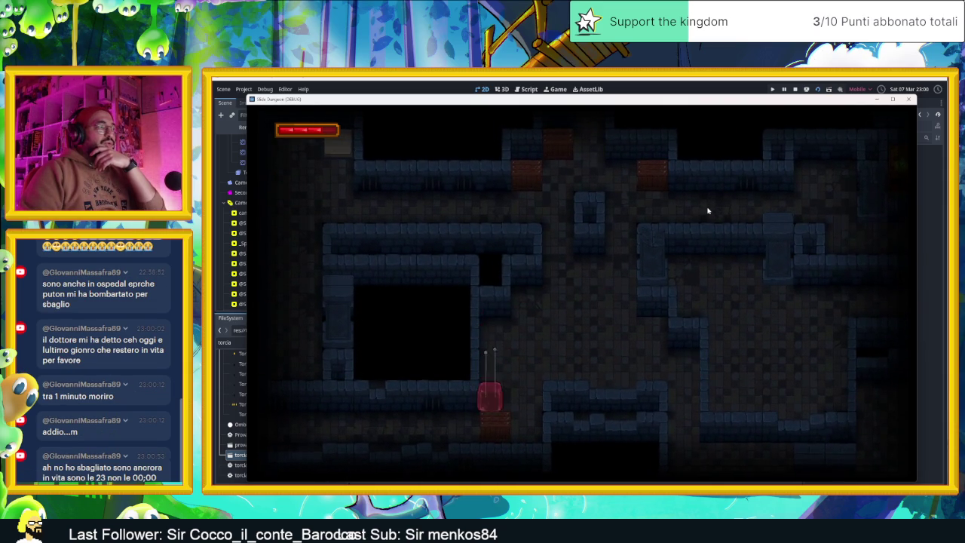
pyautogui.press('Down')
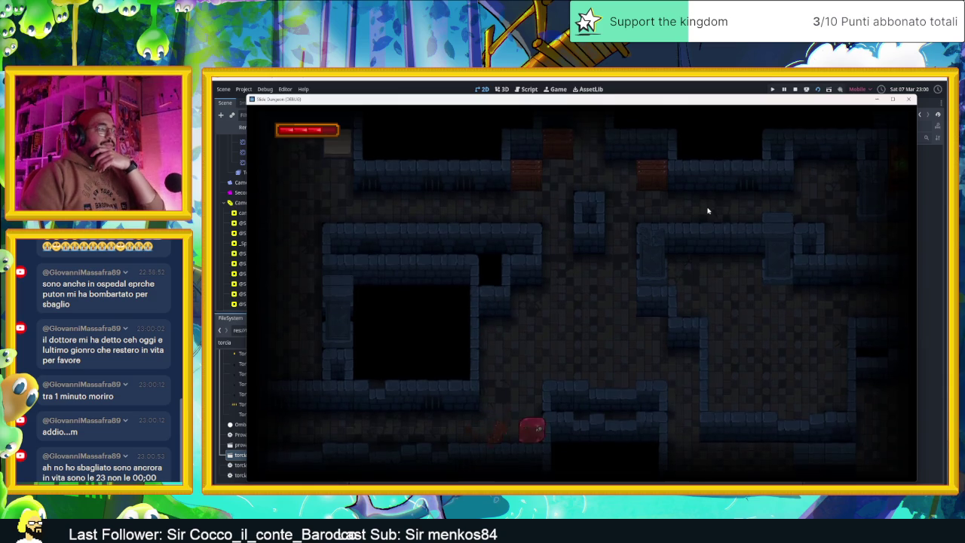
pyautogui.press('Up')
pyautogui.press('Right')
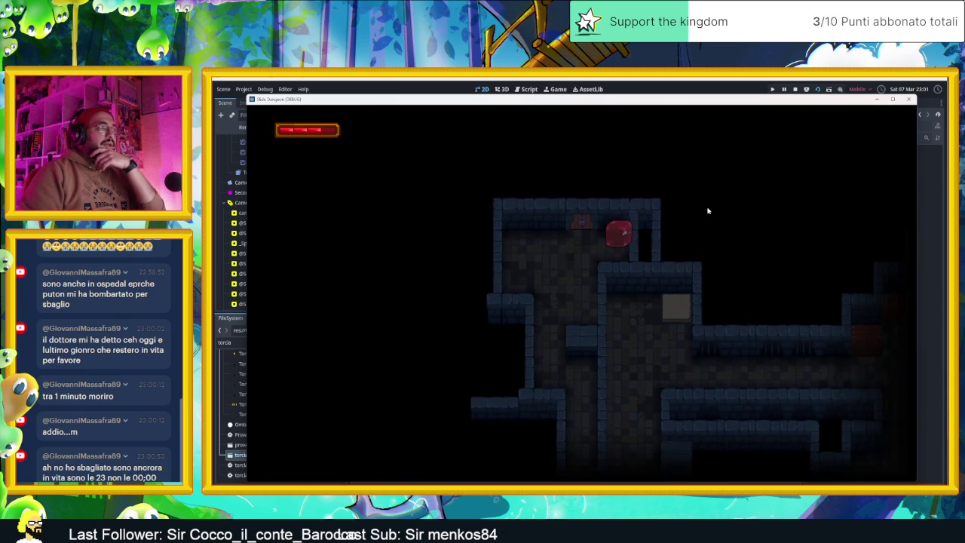
pyautogui.press('Down')
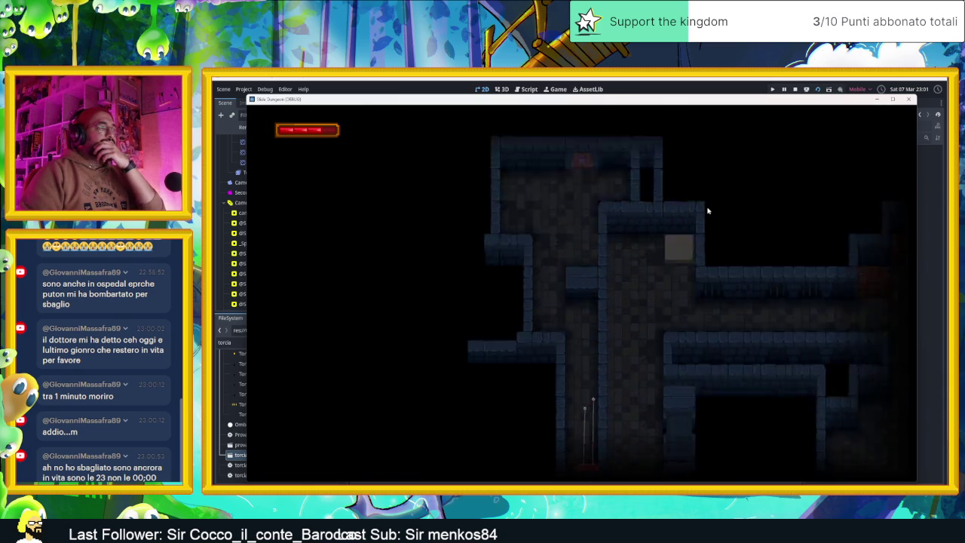
pyautogui.press('Up')
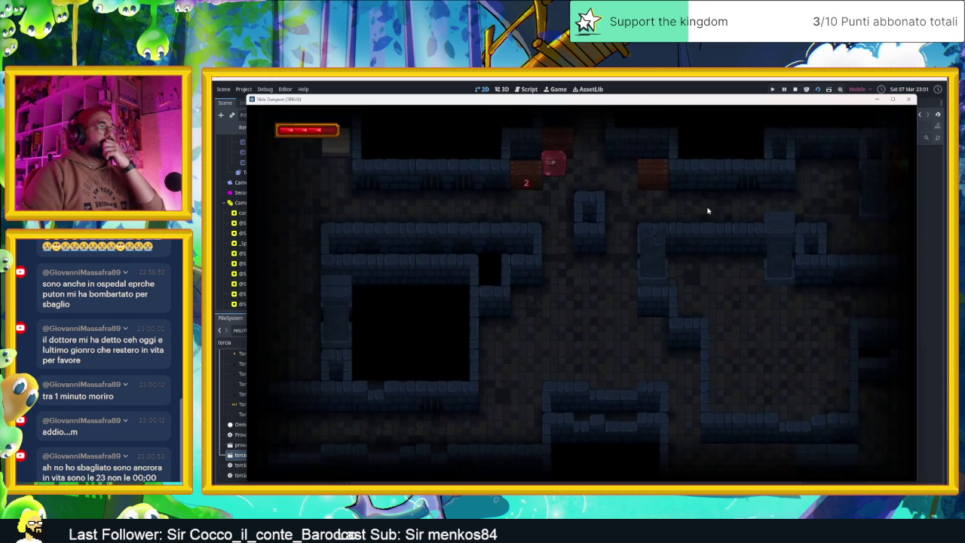
pyautogui.press('Right')
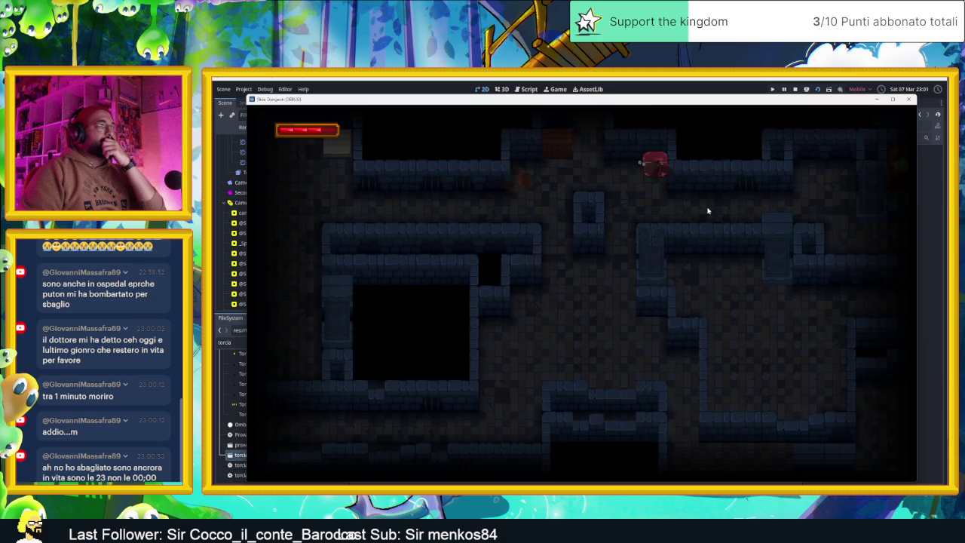
pyautogui.press('Up')
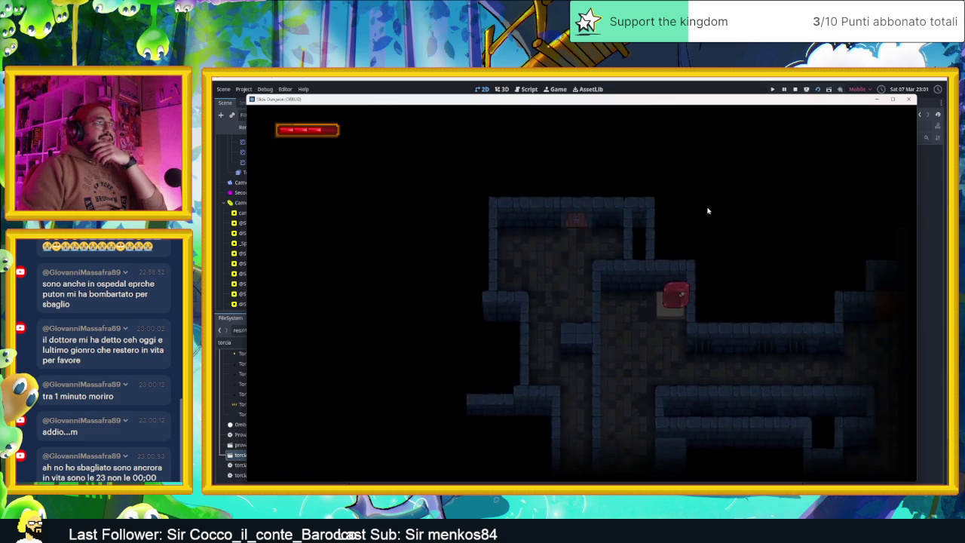
pyautogui.press('Right')
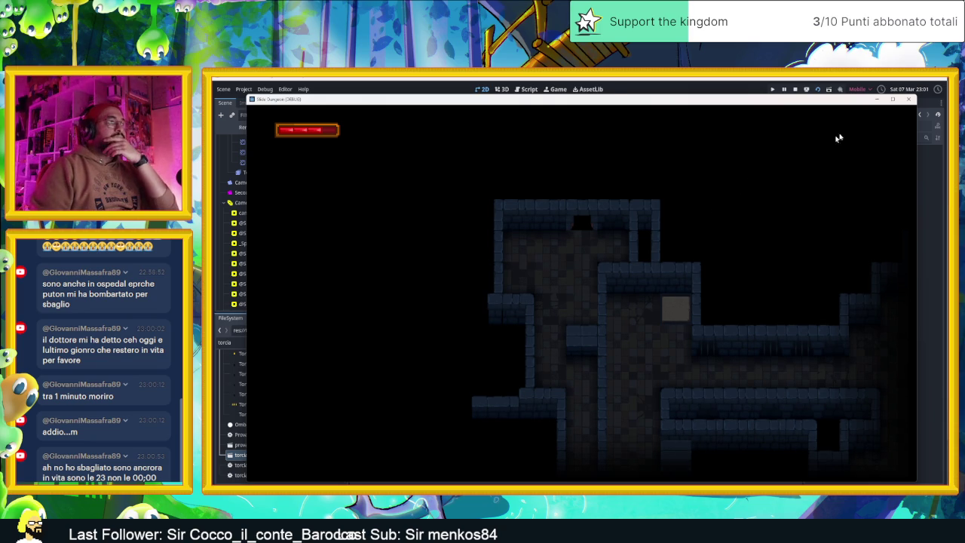
# Stop the playtest and return to the editor showing the AreaInizio level
pyautogui.click(794, 89)
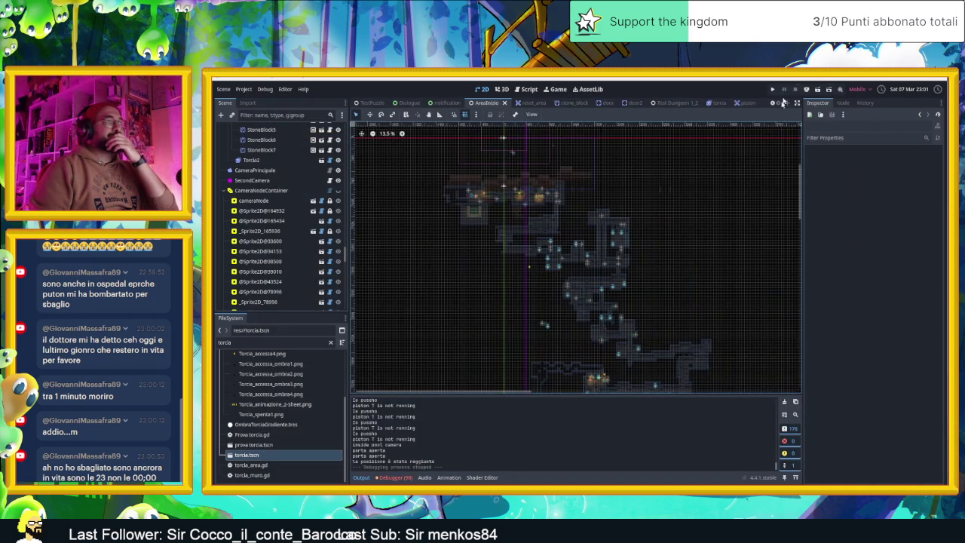
# Frame the dungeon in the 2D viewport and select the Player node
pyautogui.scroll(3)
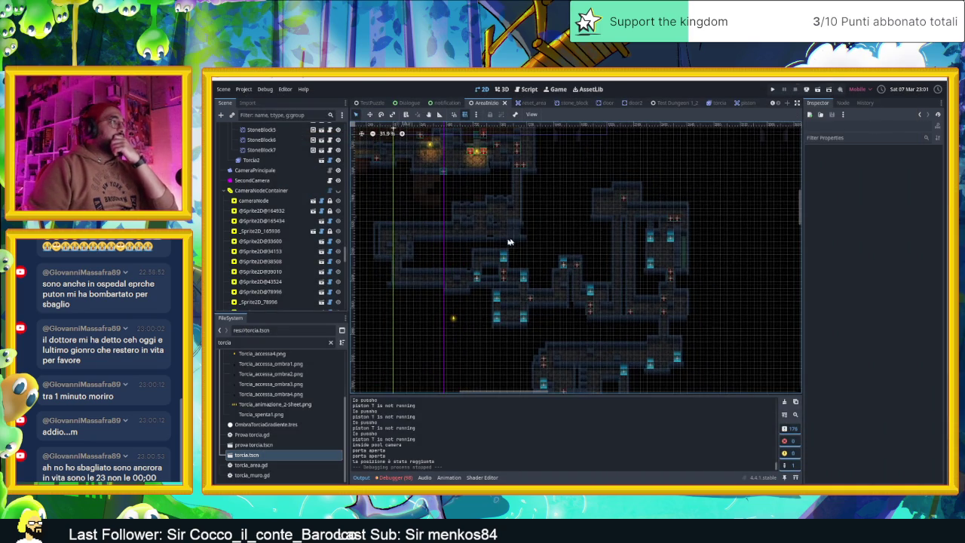
pyautogui.scroll(-3)
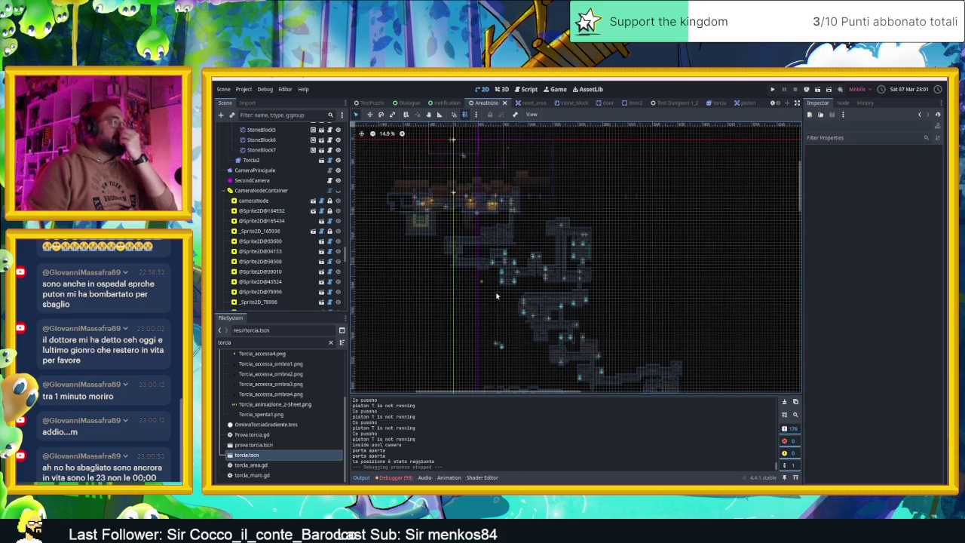
pyautogui.scroll(3)
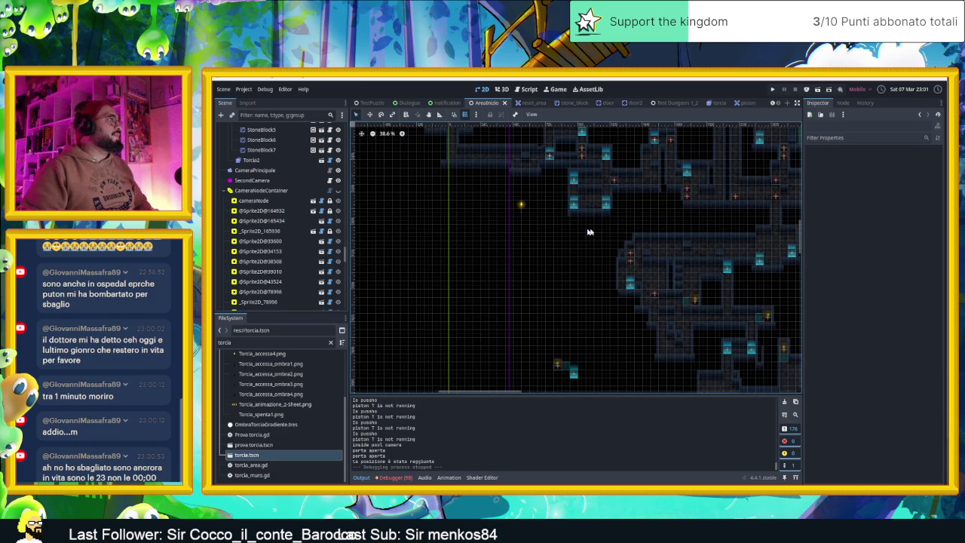
pyautogui.scroll(-3)
pyautogui.press('f')
pyautogui.scroll(-3)
pyautogui.scroll(-3)
pyautogui.moveTo(717, 245); pyautogui.dragTo(551, 266)
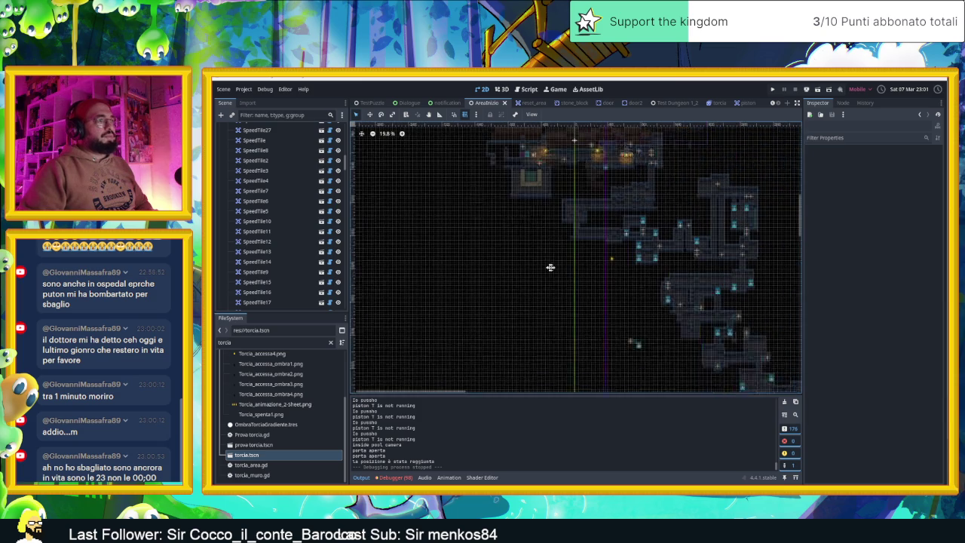
pyautogui.scroll(3)
pyautogui.click(247, 149)
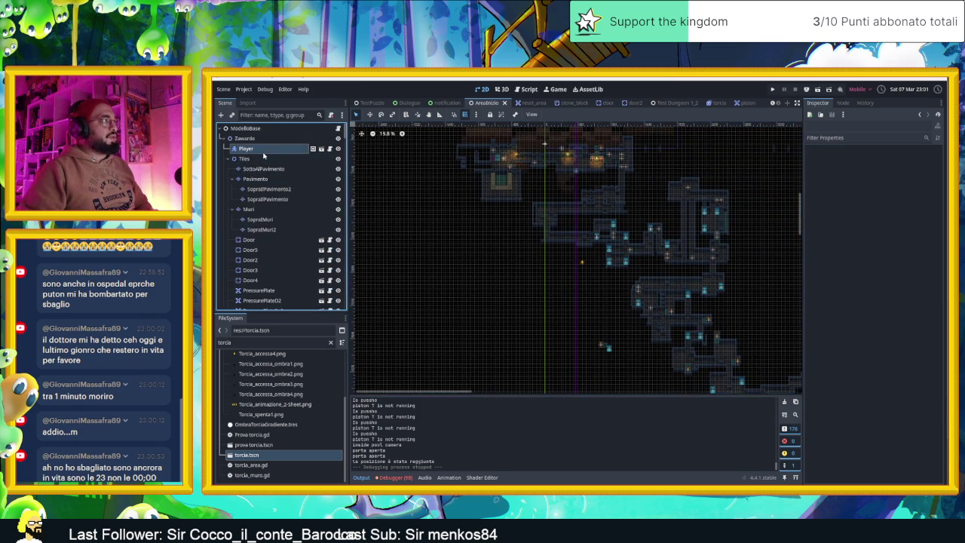
# Drag the Player to (240, 1290) in the top room, then save and run the scene
pyautogui.click(370, 115)
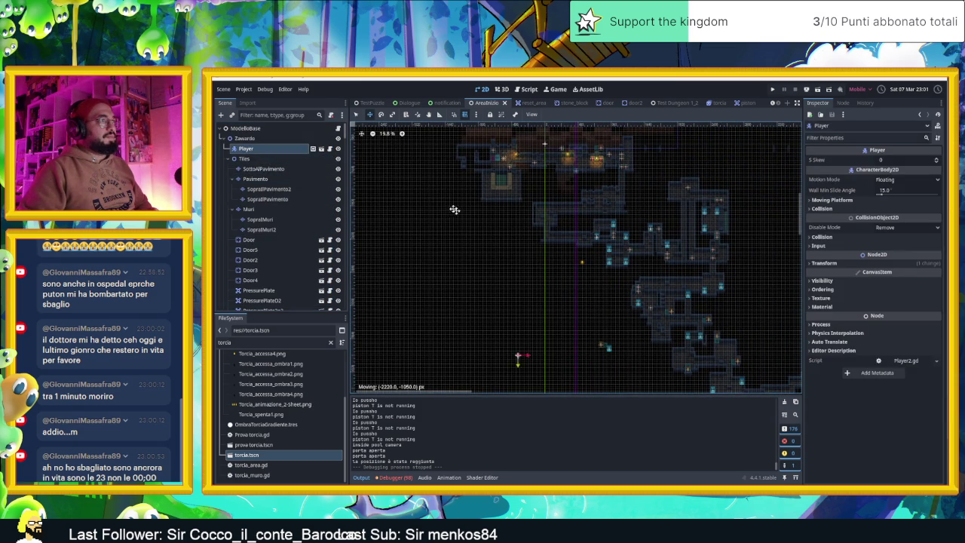
pyautogui.moveTo(455, 209); pyautogui.dragTo(491, 213)
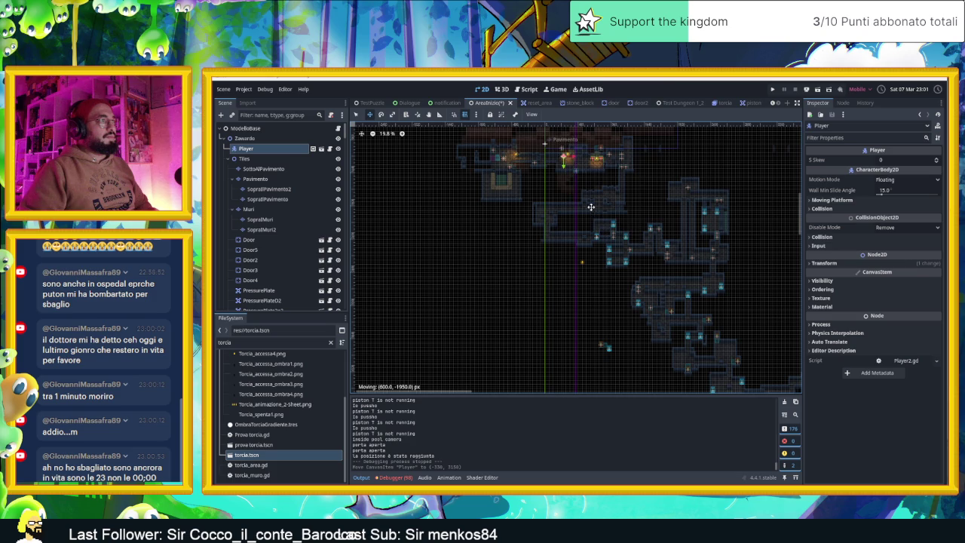
pyautogui.moveTo(589, 212); pyautogui.dragTo(591, 211)
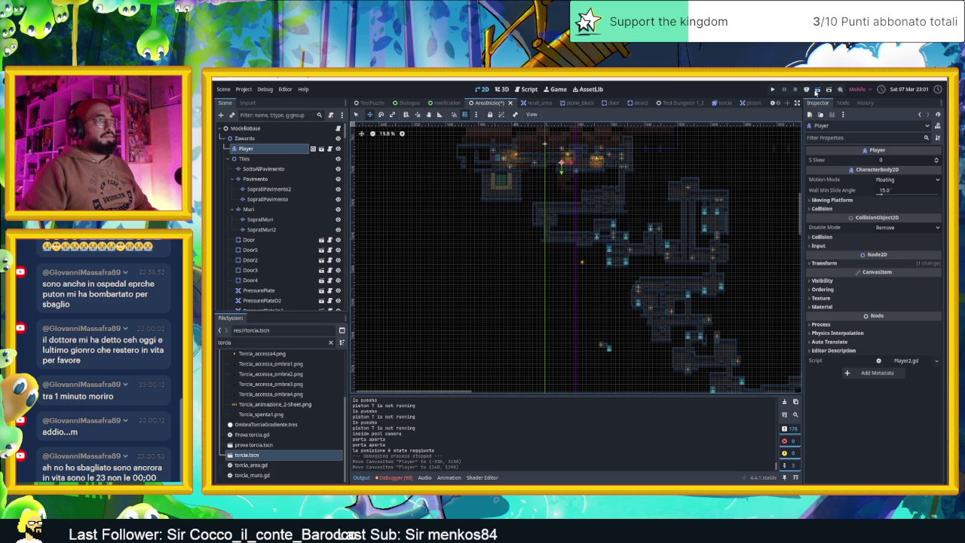
pyautogui.click(816, 91)
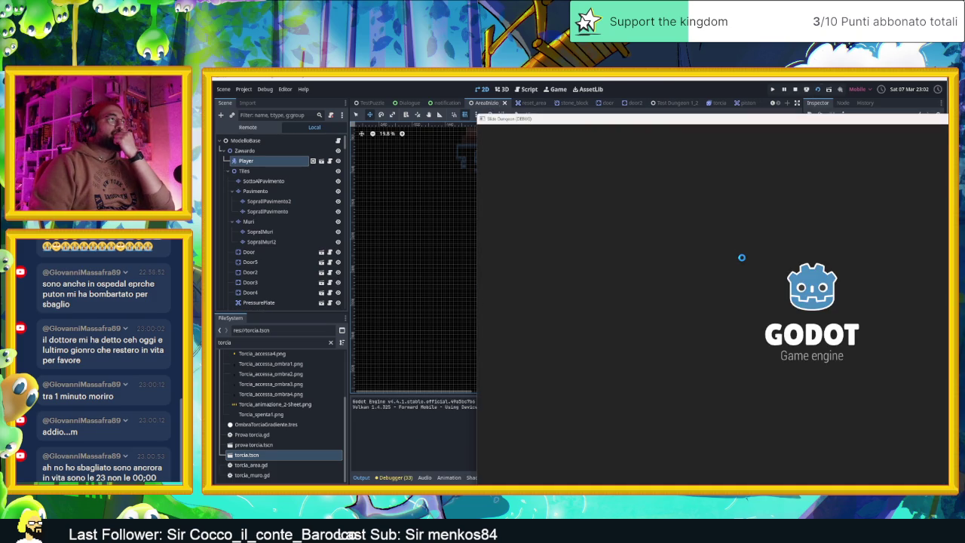
# Slide the player down, right, and up into the next room
pyautogui.press('Down')
pyautogui.press('Right')
pyautogui.press('Up')
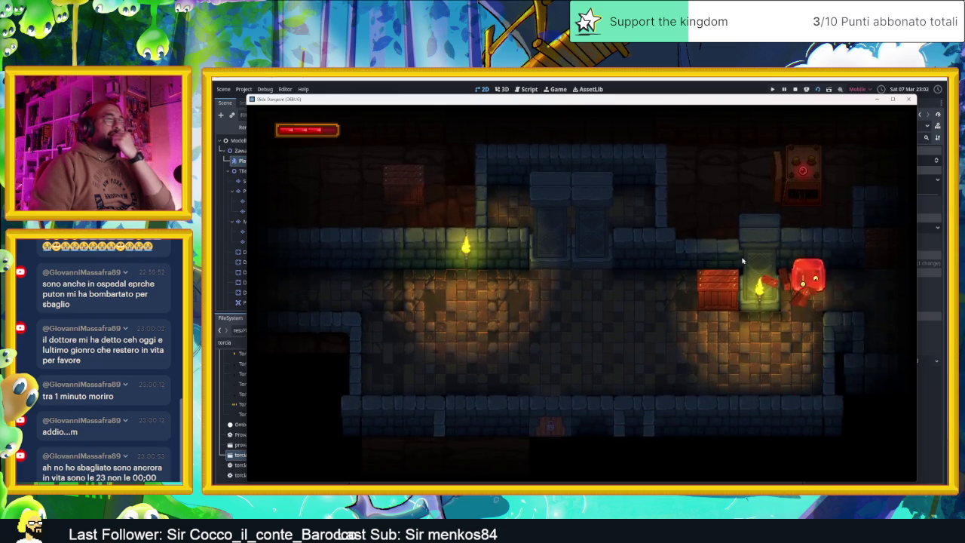
pyautogui.press('Down')
pyautogui.press('Up')
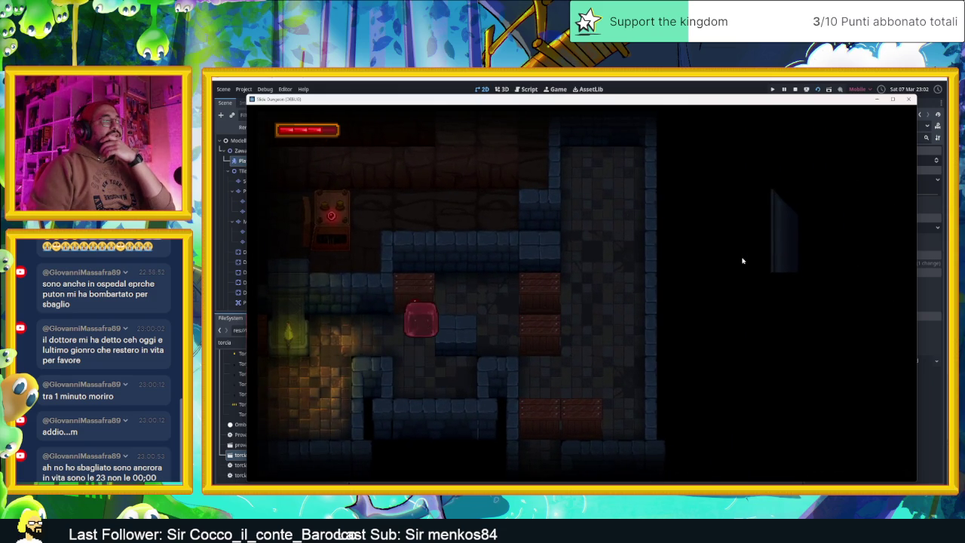
# Slide the player across to the far wall and back, then left, up and down
pyautogui.press('Up')
pyautogui.press('Right')
pyautogui.press('Left')
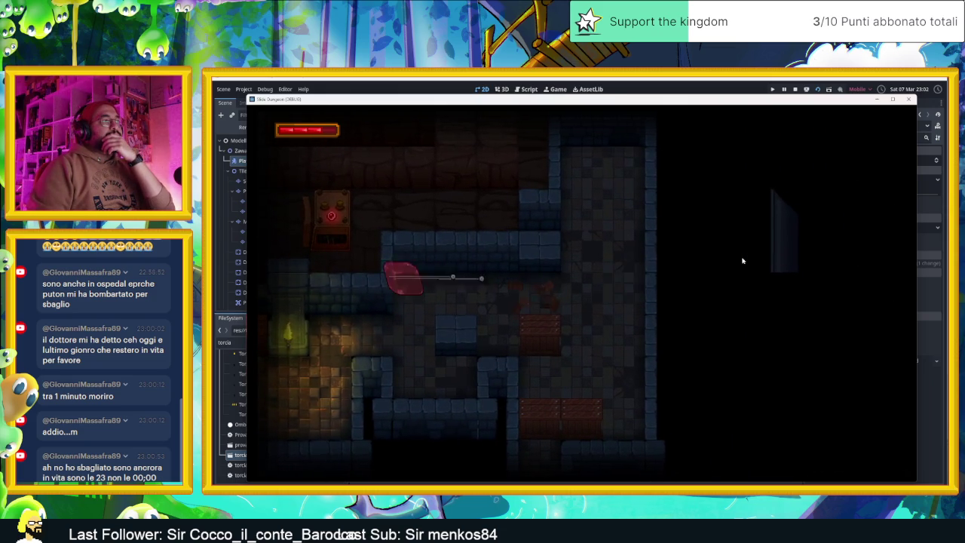
pyautogui.press('Right')
pyautogui.press('Left')
pyautogui.press('Up')
pyautogui.press('Down')
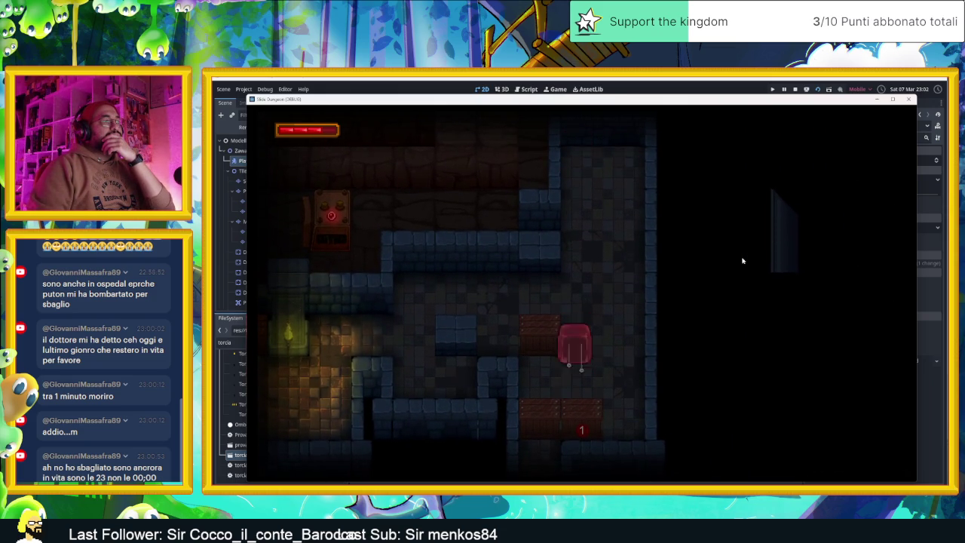
# Steer the player along the bottom and down into a new room
pyautogui.press('Left')
pyautogui.press('Right')
pyautogui.press('Left')
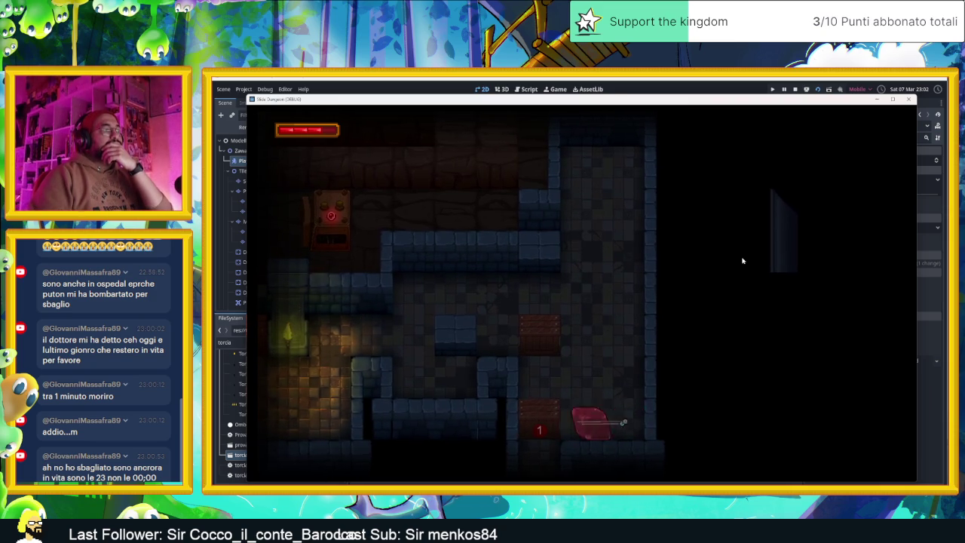
pyautogui.press('Down')
pyautogui.press('Left')
pyautogui.press('Up')
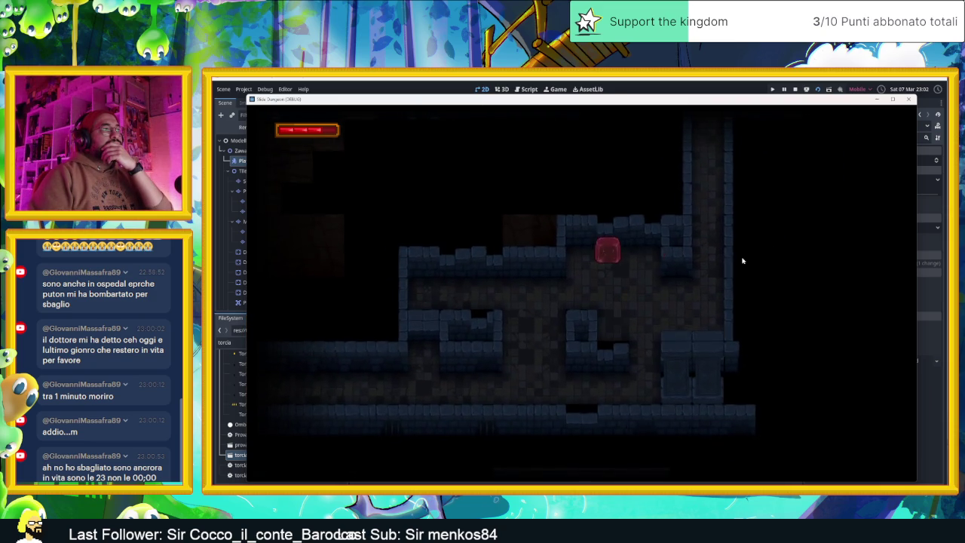
# Move the player through the next room and onto the 2 tile to activate it
pyautogui.press('Right')
pyautogui.press('Down')
pyautogui.press('Down')
pyautogui.press('Up')
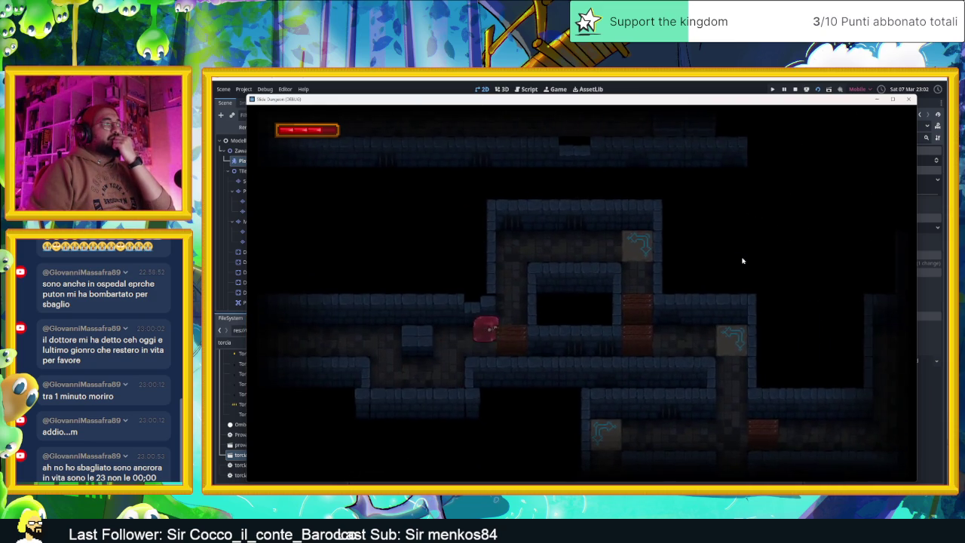
pyautogui.press('Left')
pyautogui.press('Right')
pyautogui.press('Up')
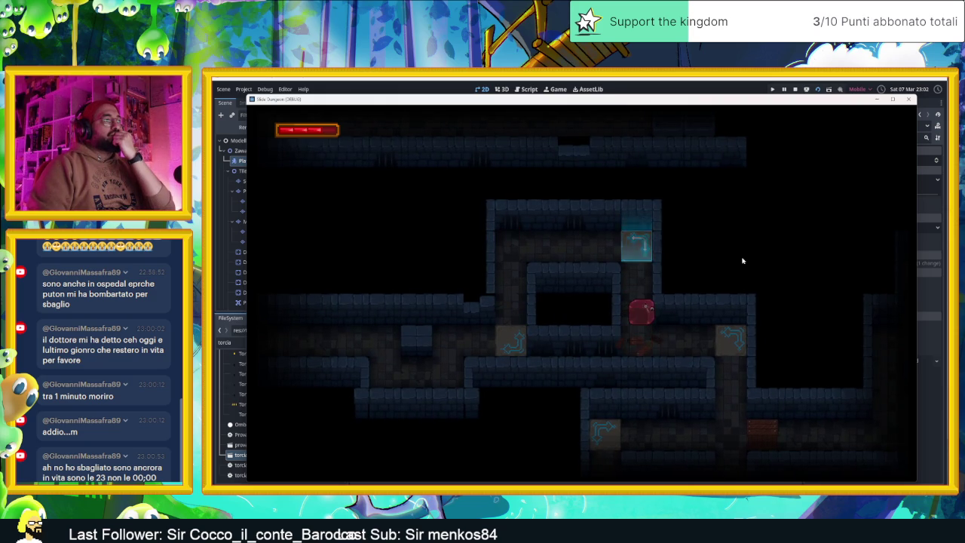
# Take the player into a new area past the 1 tile, below the arrow tile
pyautogui.press('Right')
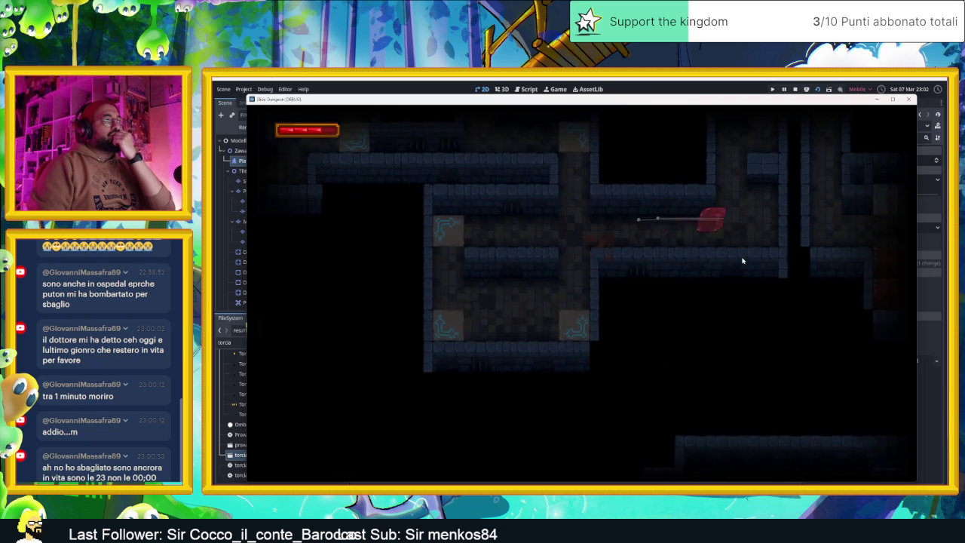
pyautogui.press('Down')
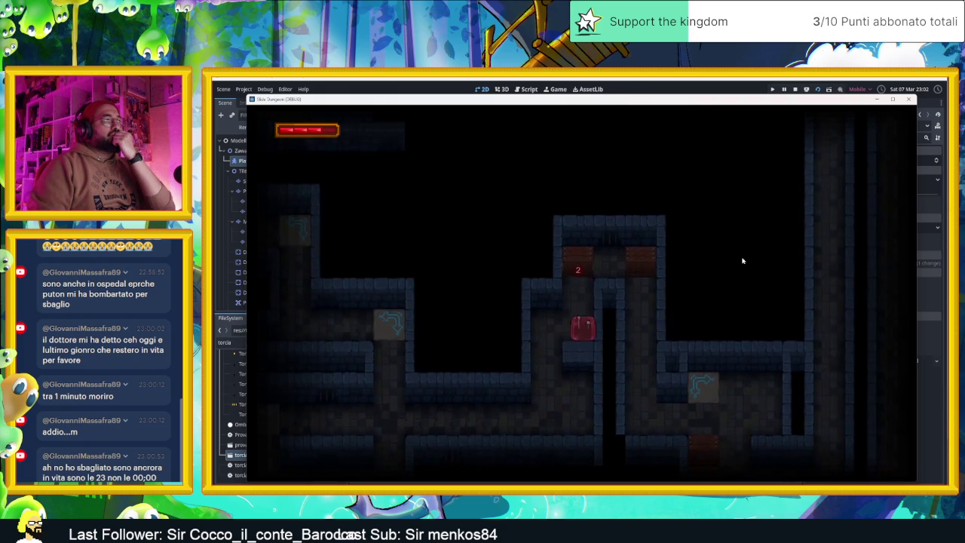
pyautogui.press('Up')
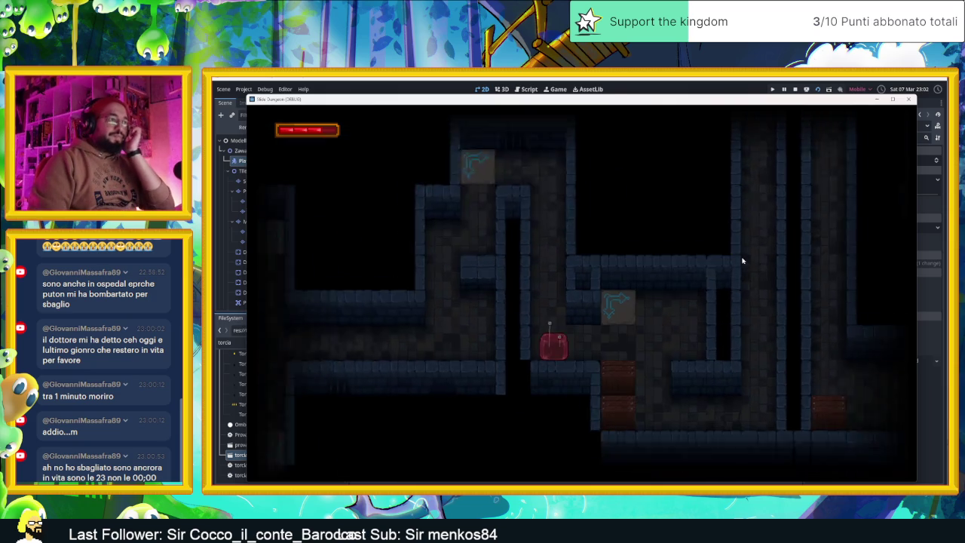
pyautogui.press('Left')
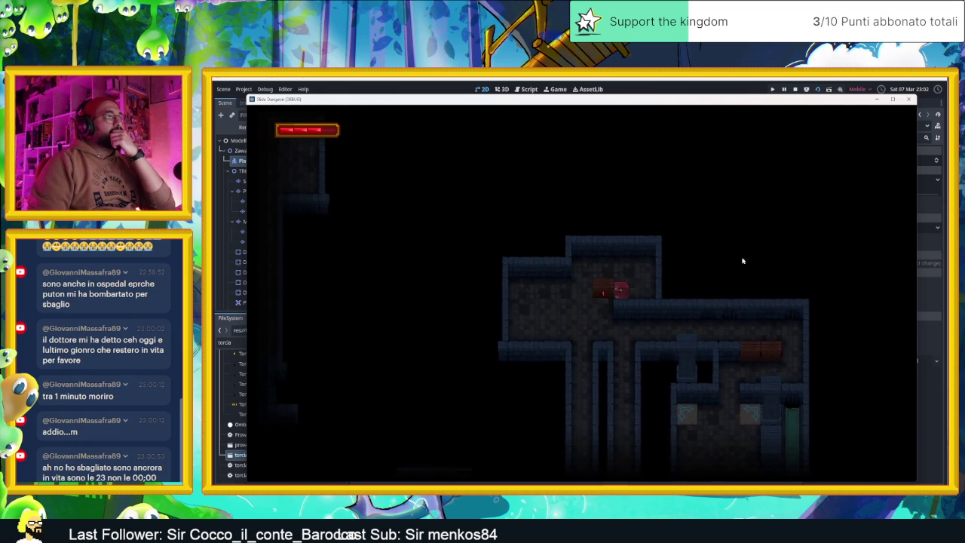
# Exit through the bottom door, ride arrow tiles right, and take the long corridor down
pyautogui.press('Down')
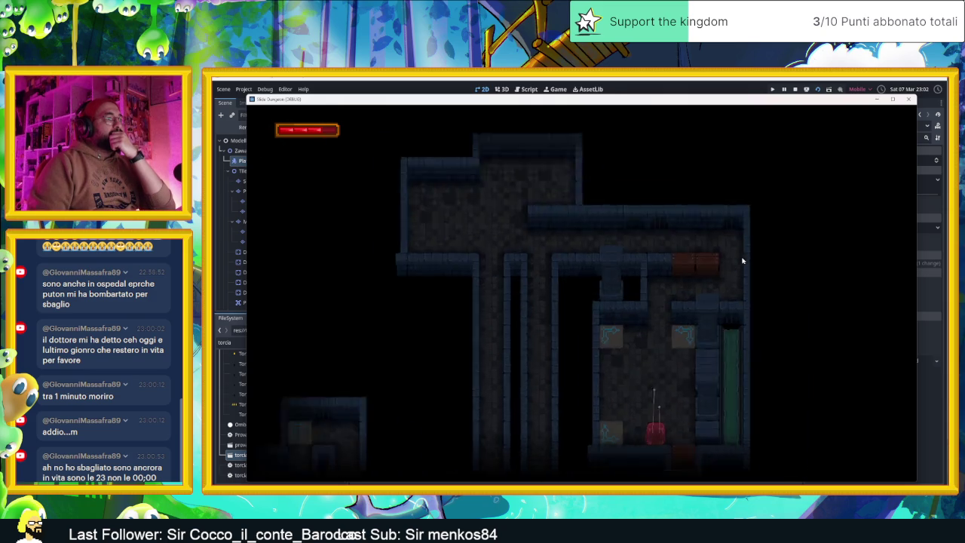
pyautogui.press('Down')
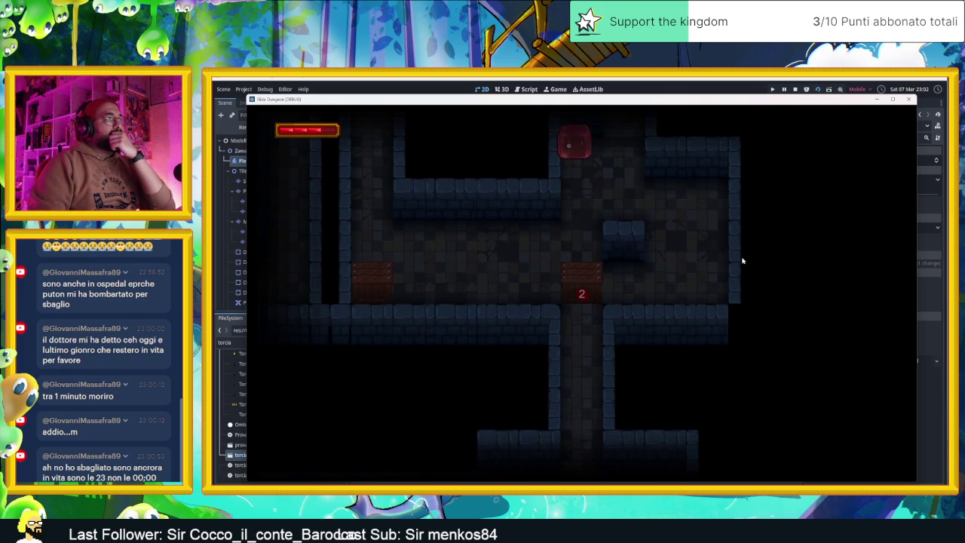
pyautogui.press('Down')
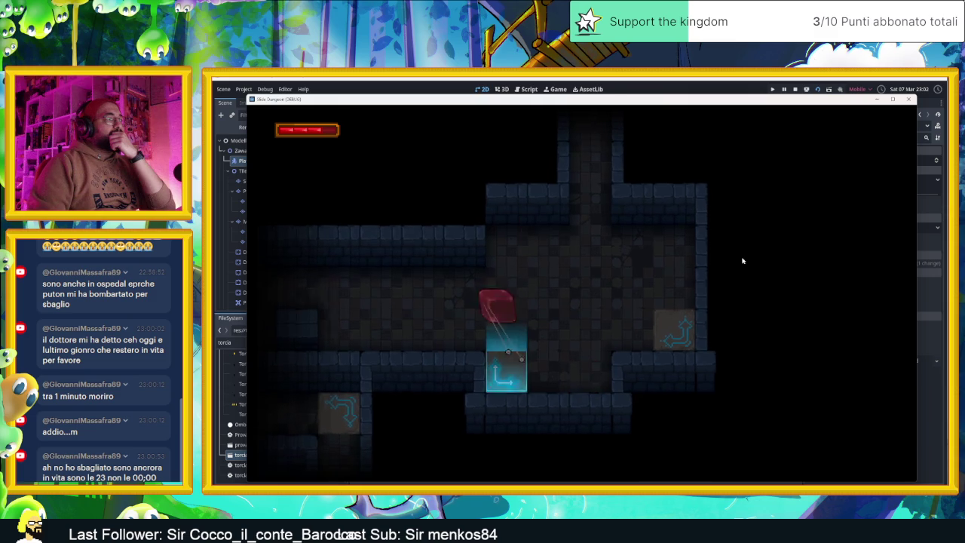
pyautogui.press('Left')
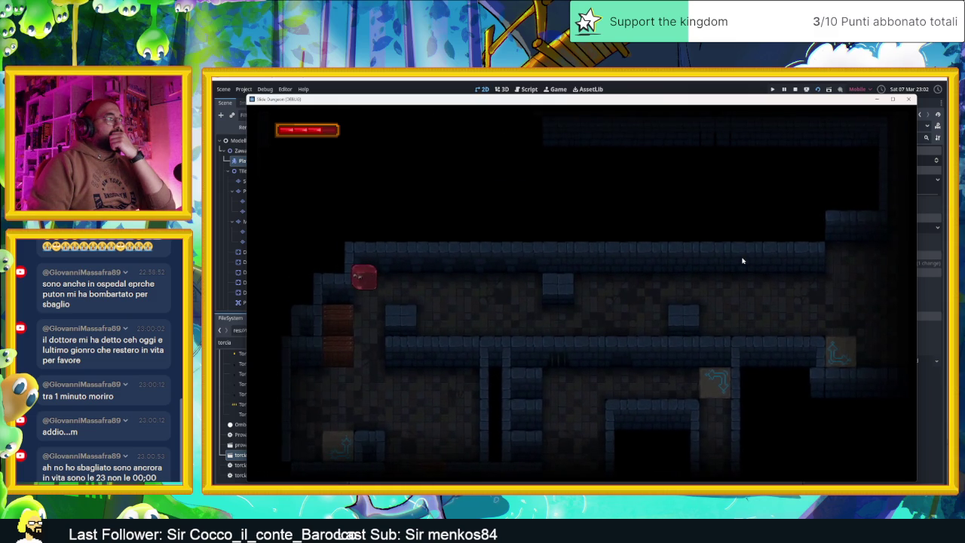
pyautogui.press('Down')
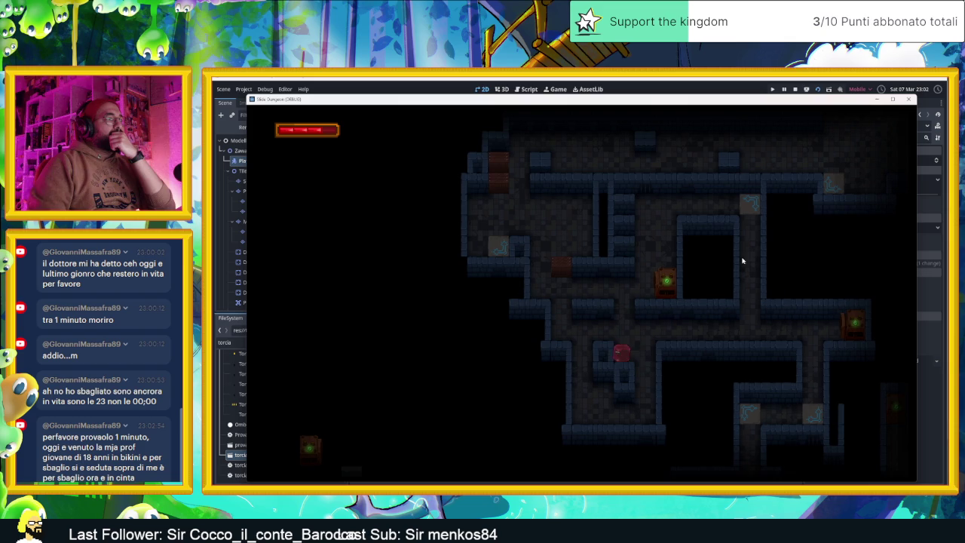
# Pass the torch door into the arrow-tile room and ride the arrows out
pyautogui.press('Down')
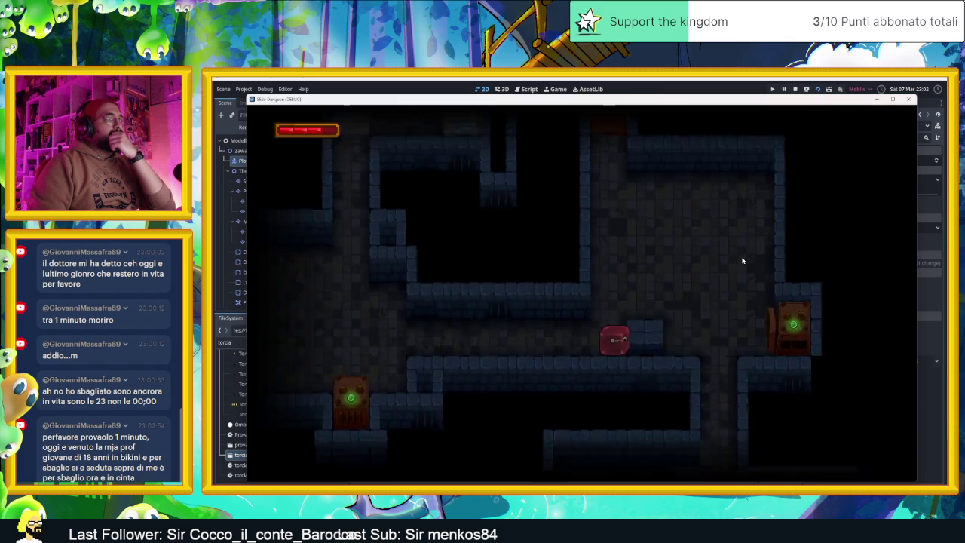
pyautogui.press('Down')
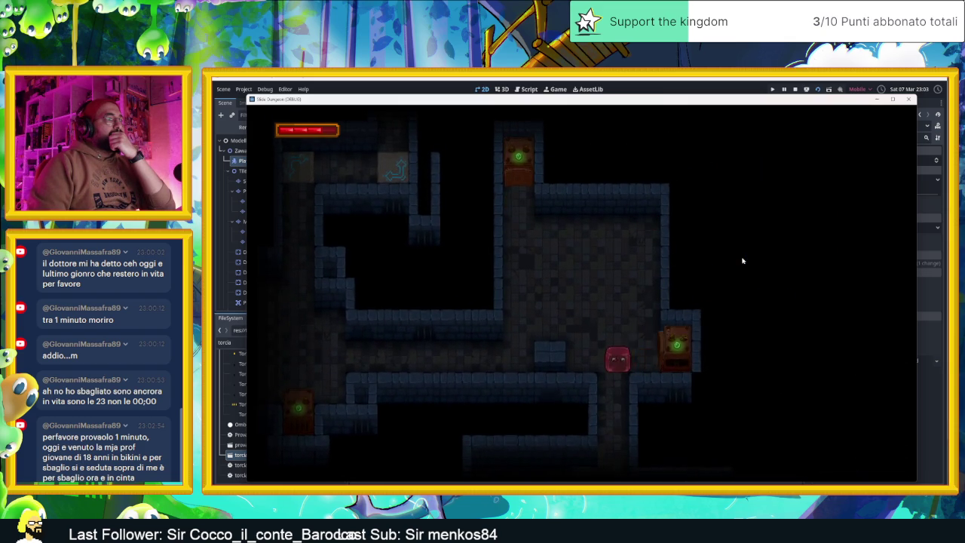
pyautogui.press('Down')
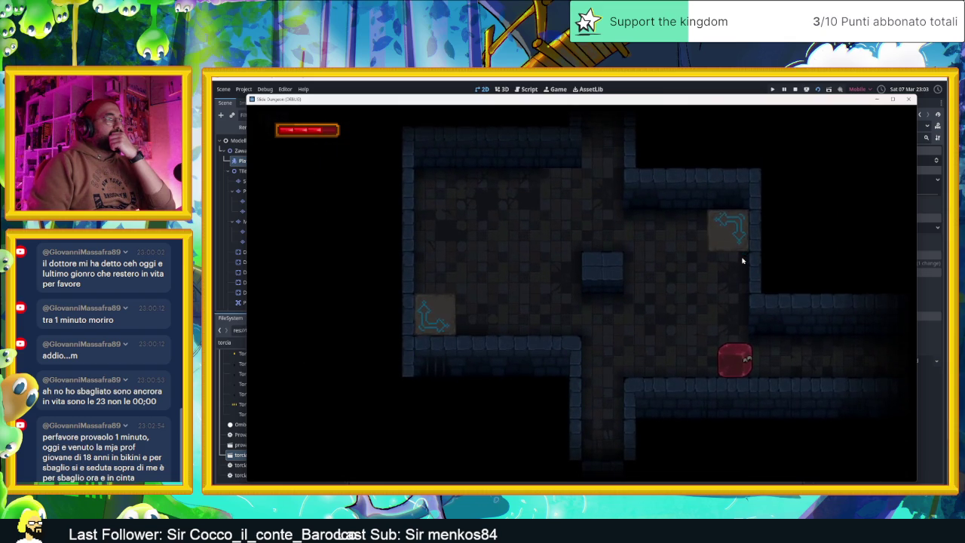
pyautogui.press('Up')
pyautogui.press('Down')
pyautogui.press('Down')
pyautogui.press('Right')
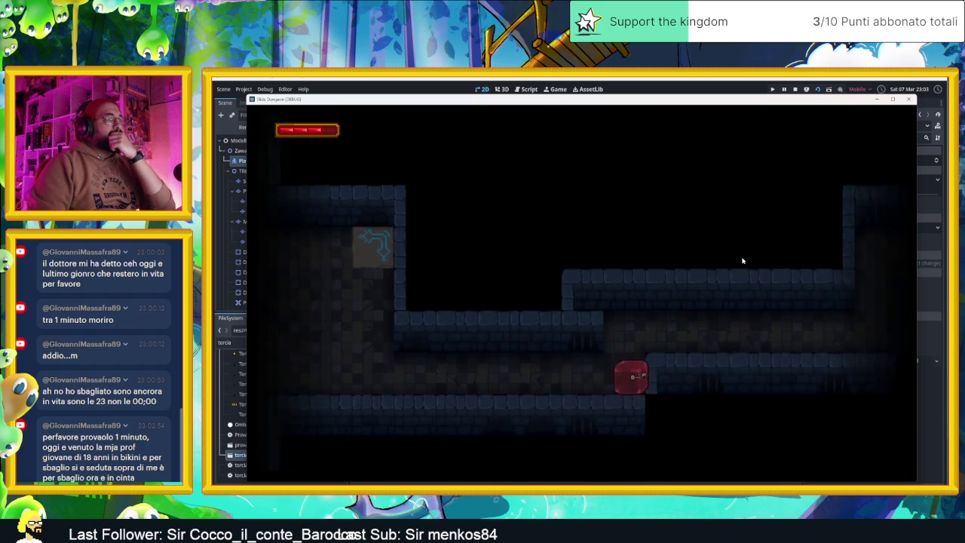
# Slide up the vertical passage and test the arrow tile redirecting the player
pyautogui.press('Left')
pyautogui.press('Up')
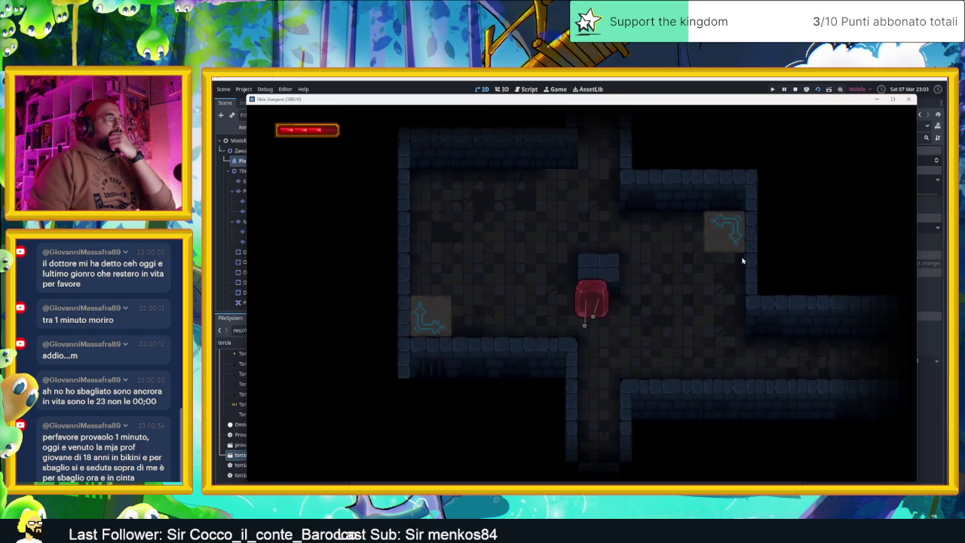
pyautogui.press('Right')
pyautogui.press('Up')
pyautogui.press('Right')
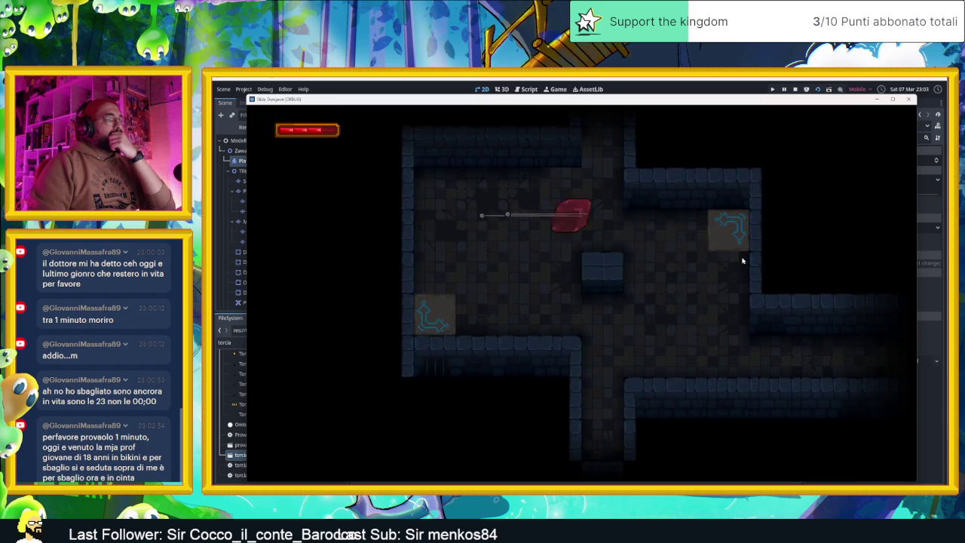
# Slide the player onto the arrow tiles and ride them up out of the room
pyautogui.press('Up')
pyautogui.press('Right')
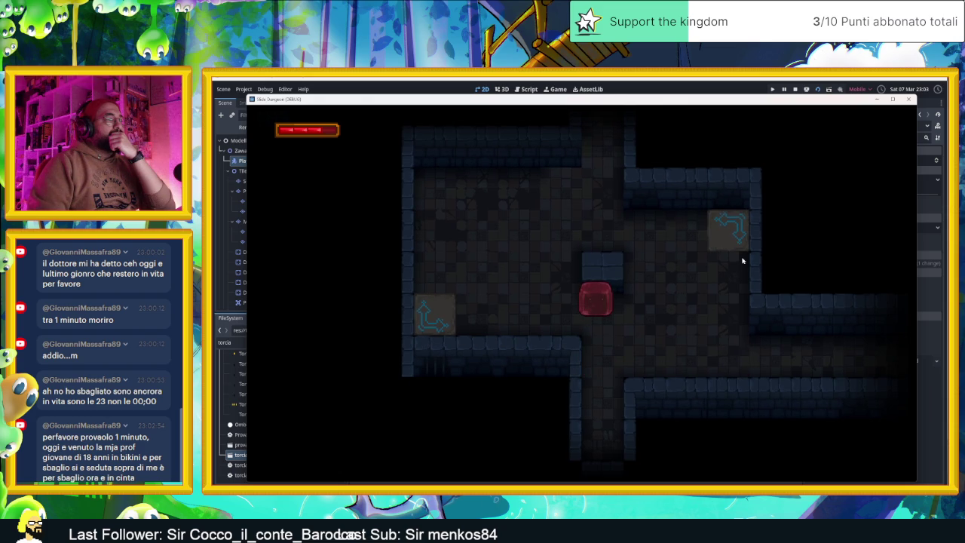
pyautogui.press('Left')
pyautogui.press('Down')
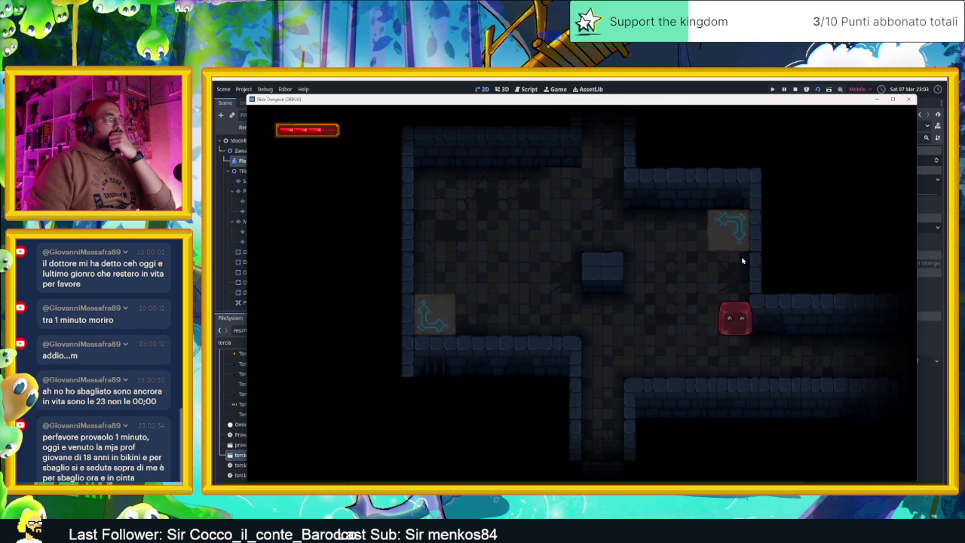
pyautogui.press('Up')
pyautogui.press('Up')
pyautogui.press('Right')
pyautogui.press('Up')
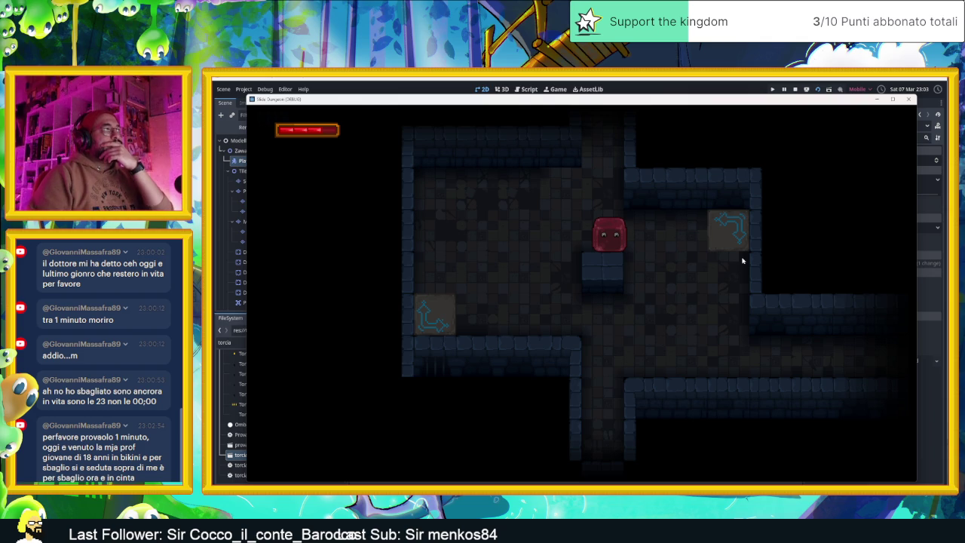
# Slide the slime onto the arrow tile, up the corridor, and against the block
pyautogui.press('Right')
pyautogui.press('Right')
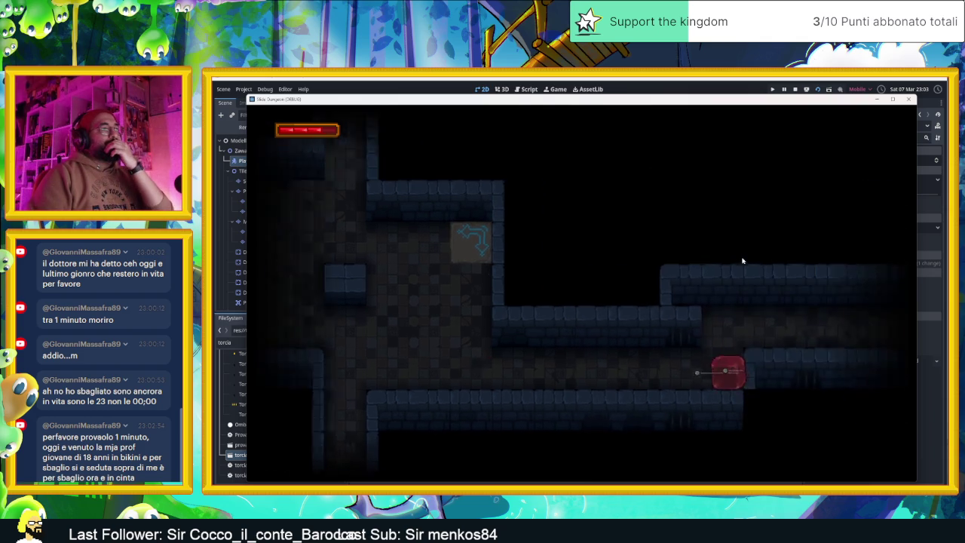
pyautogui.press('Up')
pyautogui.press('Left')
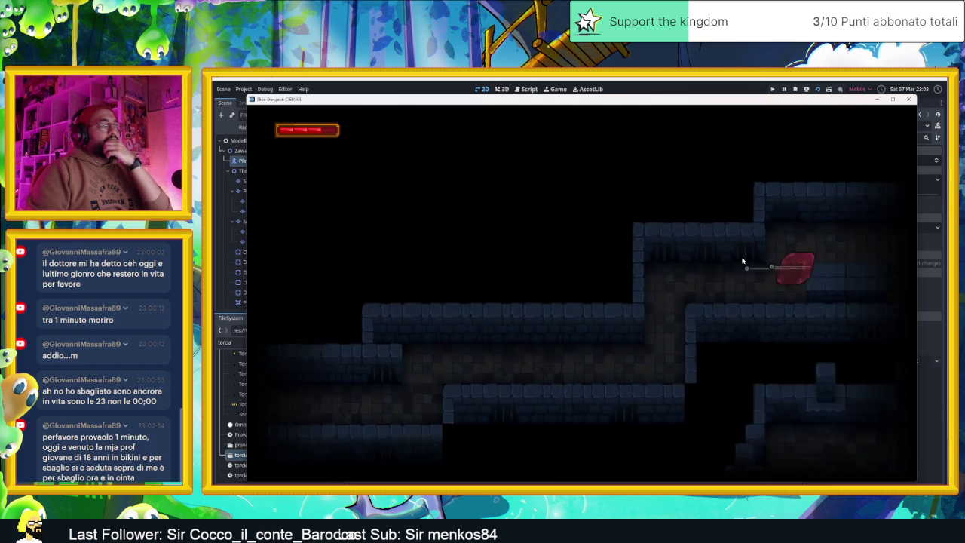
pyautogui.press('Right')
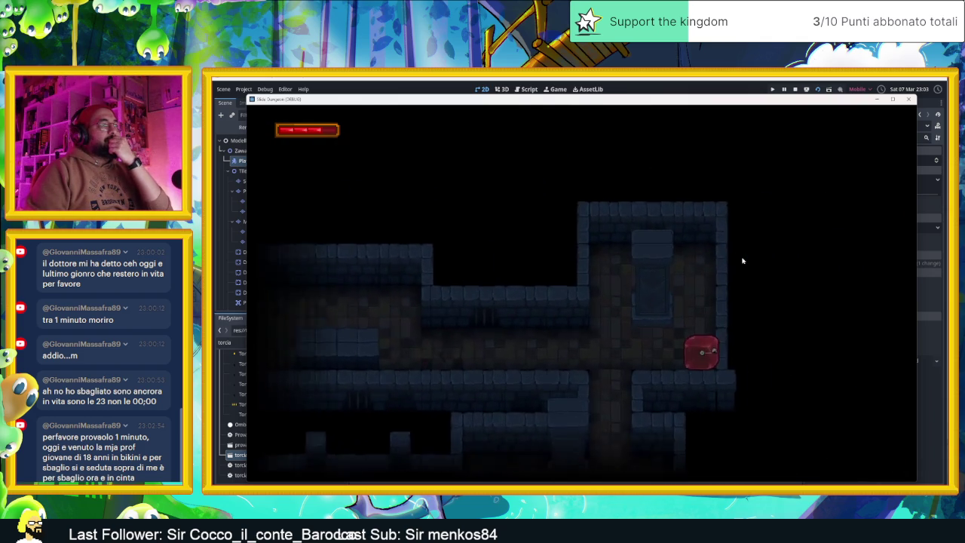
pyautogui.press('Up')
pyautogui.press('Down')
# Move the slime left, up, and onward through the corridors
pyautogui.press('Left')
pyautogui.press('Up')
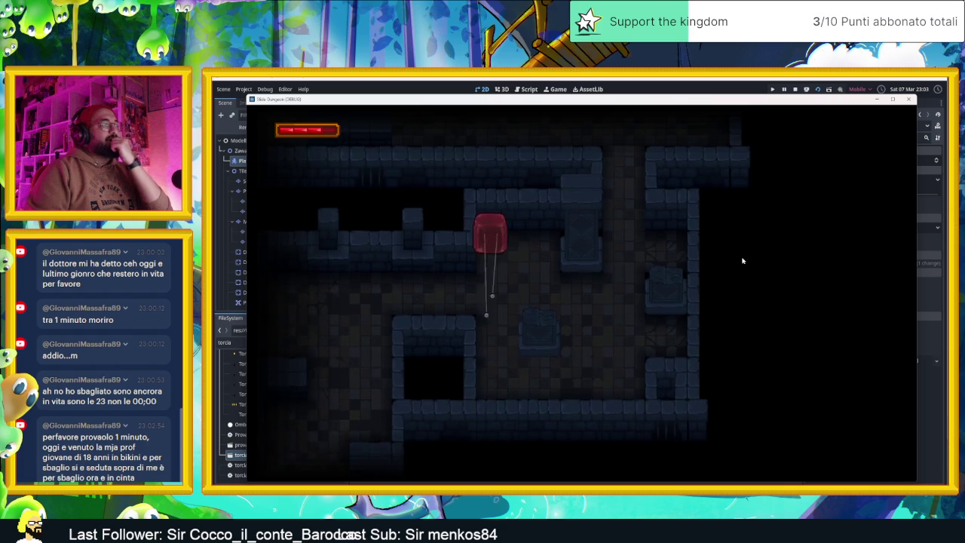
pyautogui.press('Right')
pyautogui.press('Left')
pyautogui.press('Up')
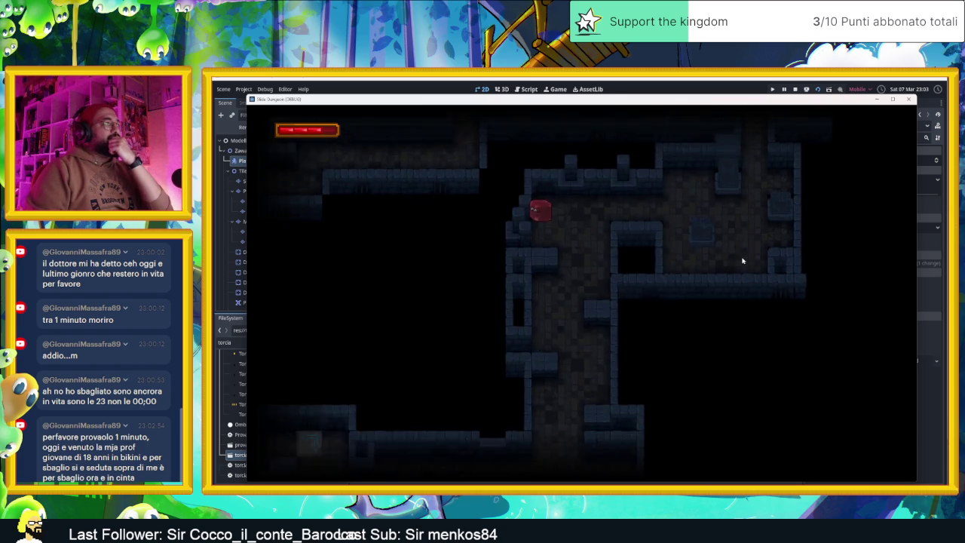
pyautogui.press('Right')
# Drop the slime lower and reach the room with the green-lit boxes
pyautogui.press('Left')
pyautogui.press('Down')
pyautogui.press('Right')
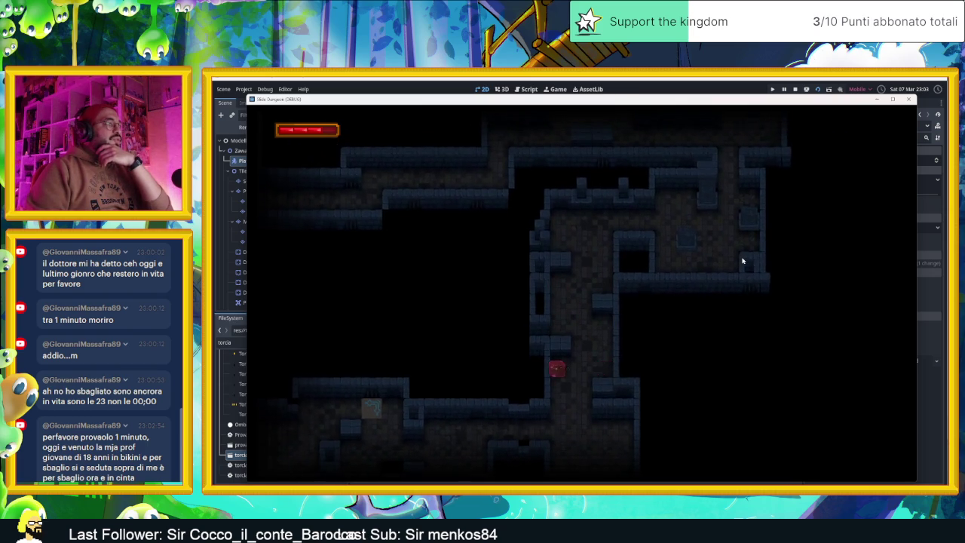
pyautogui.press('Left')
pyautogui.press('Up')
pyautogui.press('Left')
pyautogui.press('Right')
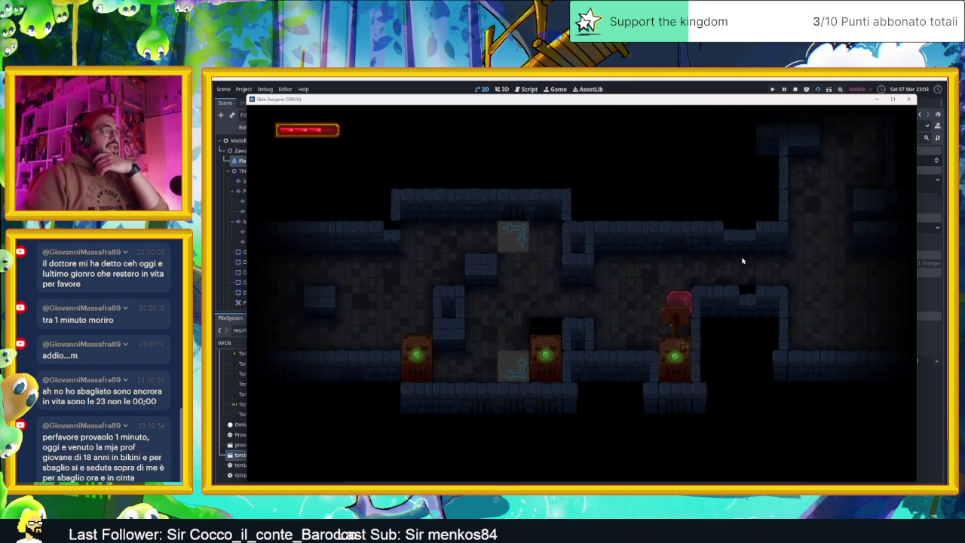
# Slide the slime toward the middle corridor and into a new area
pyautogui.press('Left')
pyautogui.press('Up')
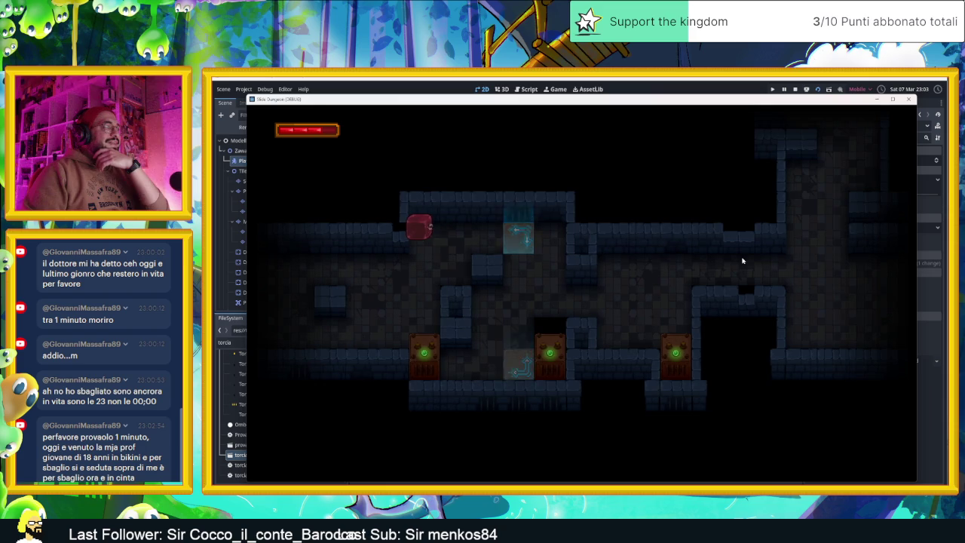
pyautogui.press('Down')
pyautogui.press('Right')
# Steer the slime around the dungeon corridors
pyautogui.press('Left')
pyautogui.press('Up')
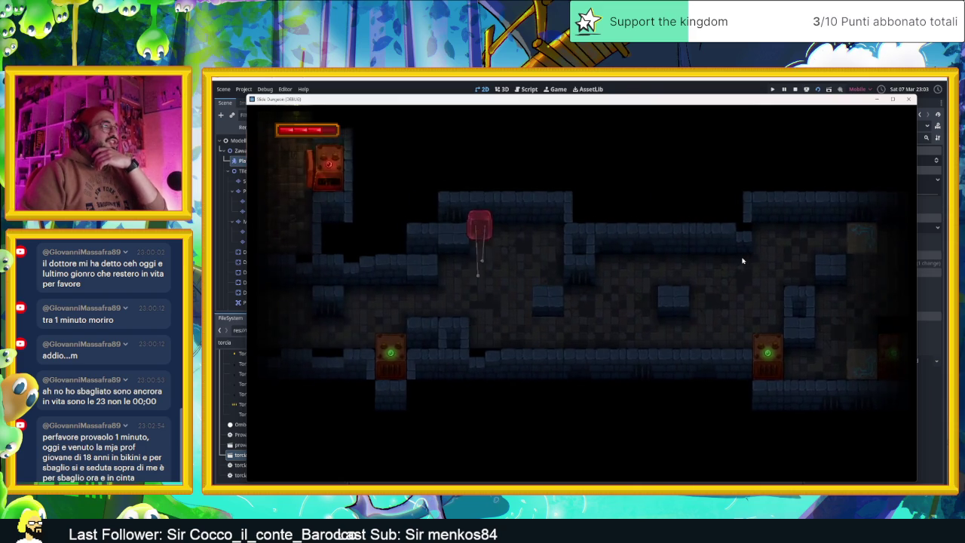
pyautogui.press('Right')
pyautogui.press('Down')
pyautogui.press('Left')
pyautogui.press('Down')
# Bring the slime up into the top torch room
pyautogui.press('Right')
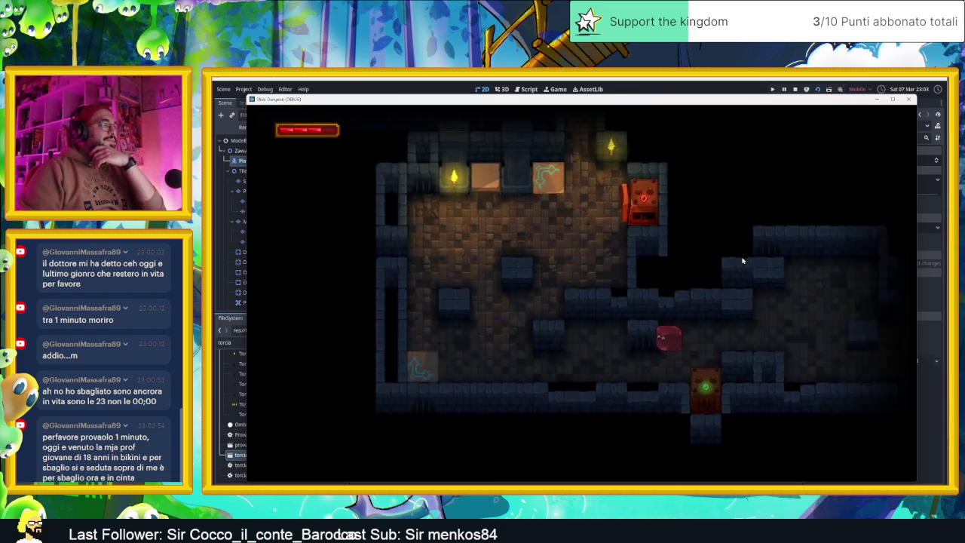
pyautogui.press('Left')
pyautogui.press('Up')
pyautogui.press('Left')
pyautogui.press('Down')
pyautogui.press('Left')
pyautogui.press('Up')
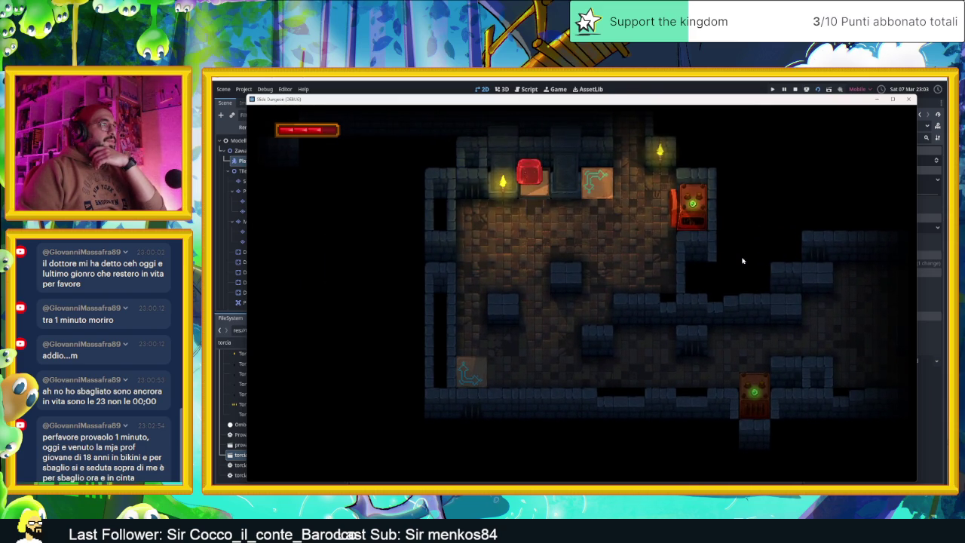
# Slide the slime along the top row and left down the top corridor
pyautogui.press('Left')
pyautogui.press('Up')
pyautogui.press('Right')
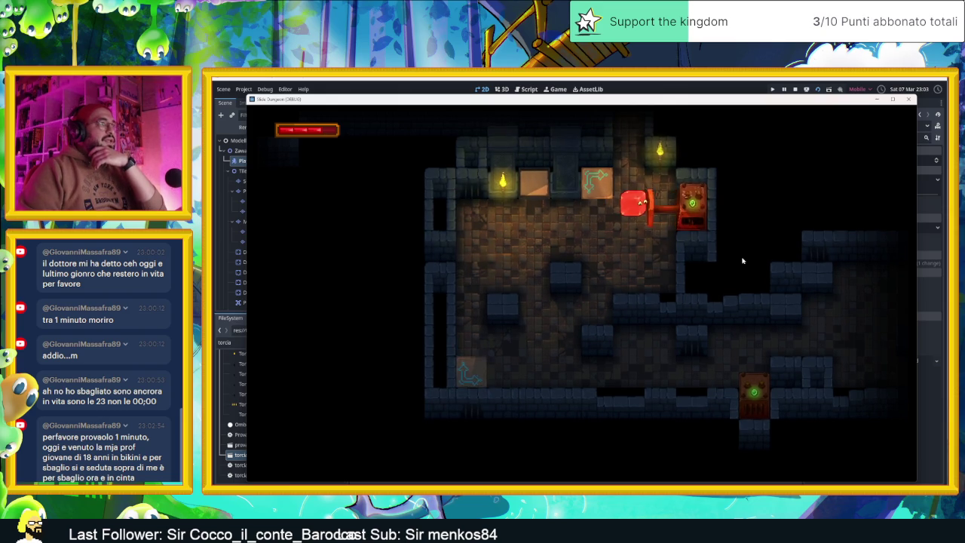
pyautogui.press('Up')
pyautogui.press('Left')
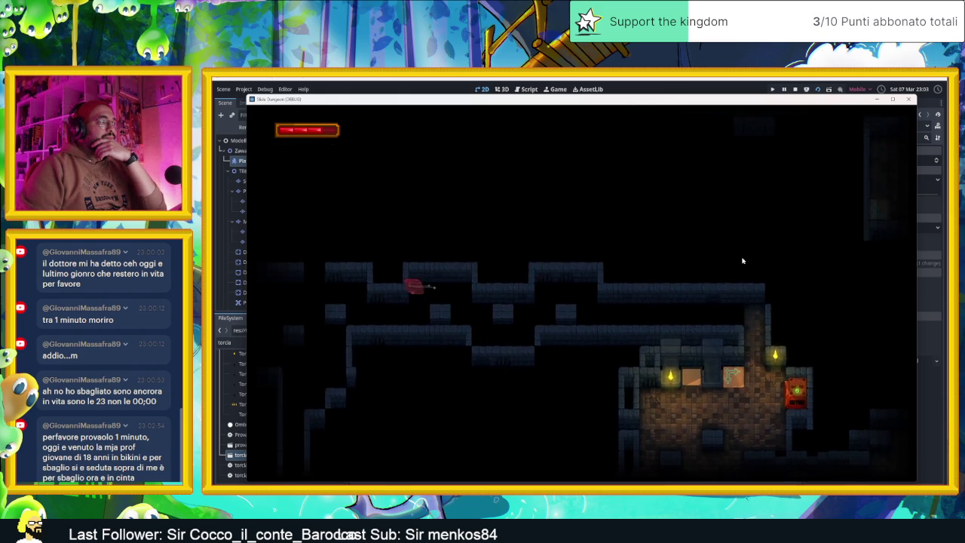
# Maneuver the slime toward the next area
pyautogui.press('Up')
pyautogui.press('Right')
pyautogui.press('Left')
pyautogui.press('Down')
pyautogui.press('Right')
pyautogui.press('Up')
pyautogui.press('Left')
# Drop the slime into the next room and onto the orange box
pyautogui.press('Down')
pyautogui.press('Left')
pyautogui.press('Down')
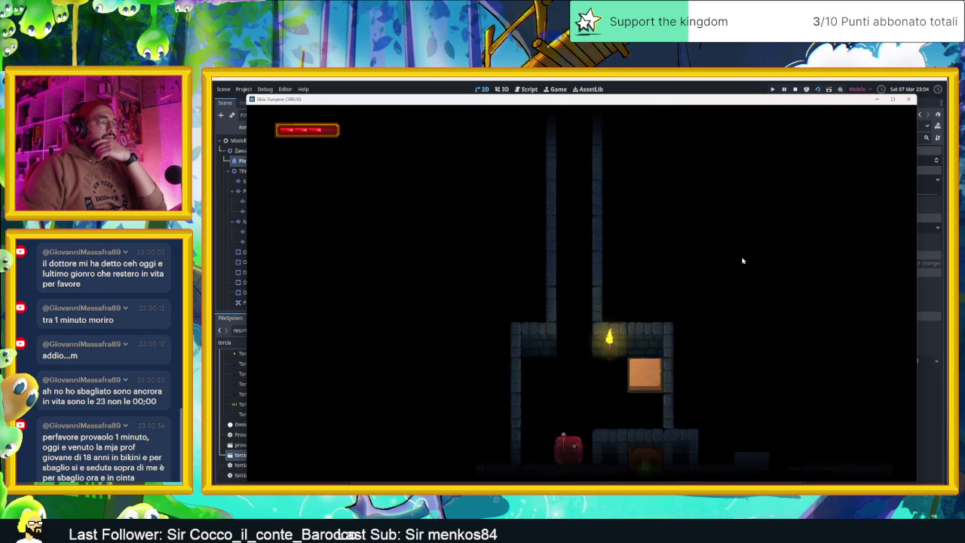
pyautogui.press('Left')
pyautogui.press('Up')
pyautogui.press('Right')
pyautogui.press('Up')
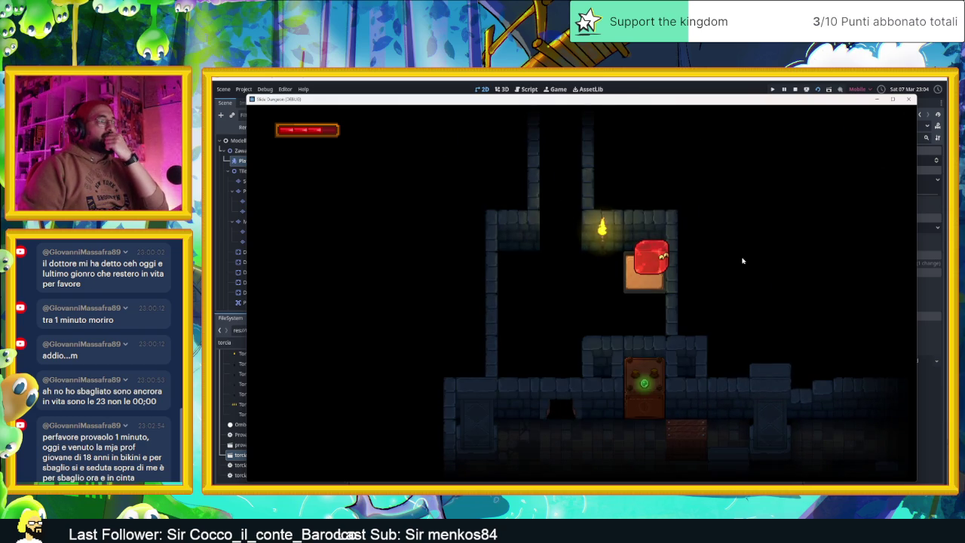
# Drop the slime into the crate room and position it just below the crate
pyautogui.press('Down')
pyautogui.press('Left')
pyautogui.press('Right')
pyautogui.press('Down')
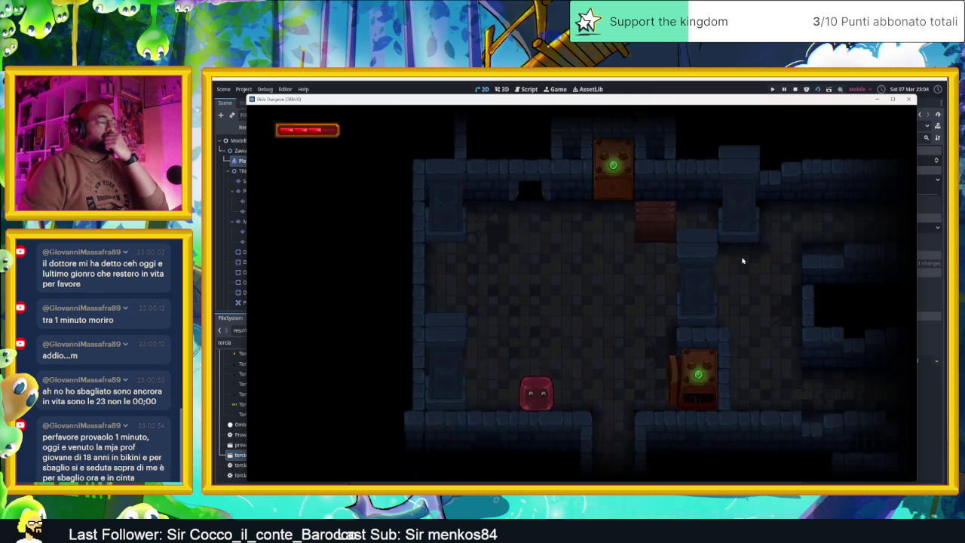
pyautogui.press('Right')
pyautogui.press('Up')
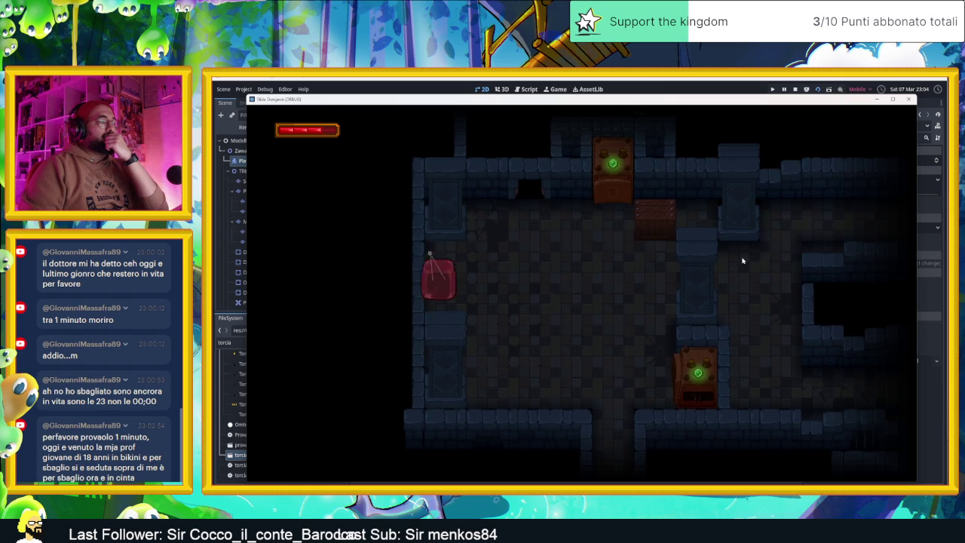
# Bump the crate once to damage it and bring the slime back beside it
pyautogui.press('Up')
pyautogui.press('Down')
pyautogui.press('Left')
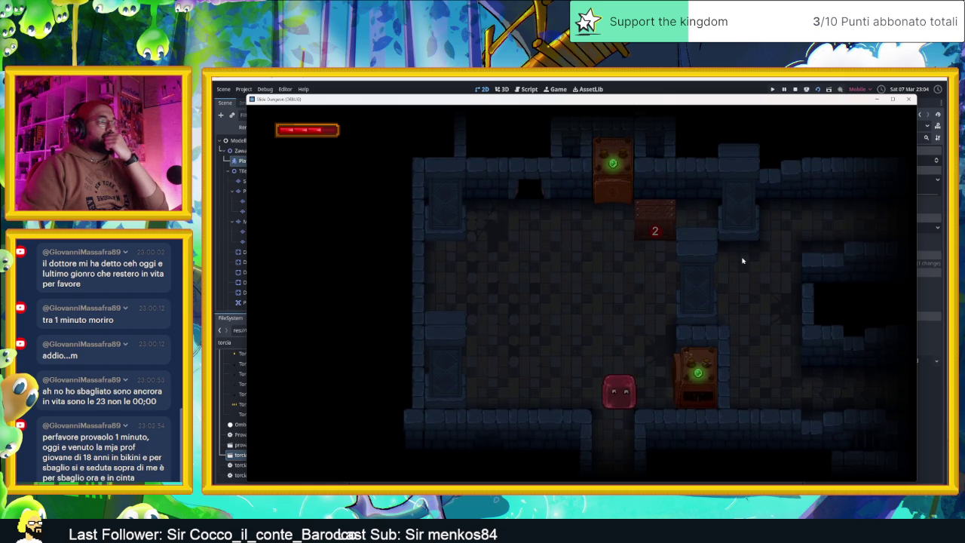
pyautogui.press('Up')
pyautogui.press('Right')
pyautogui.press('Up')
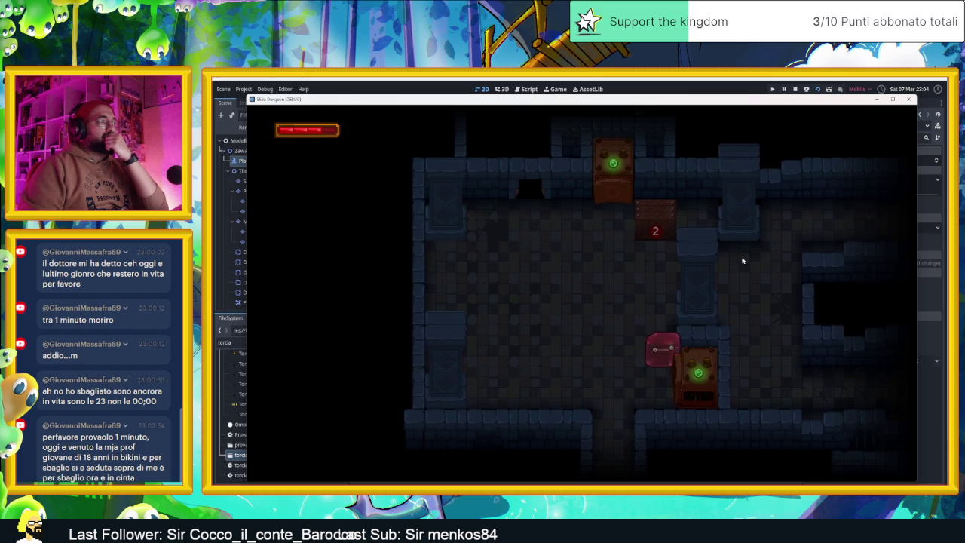
# Hit the crate again to break it
pyautogui.press('Down')
pyautogui.press('Right')
pyautogui.press('Up')
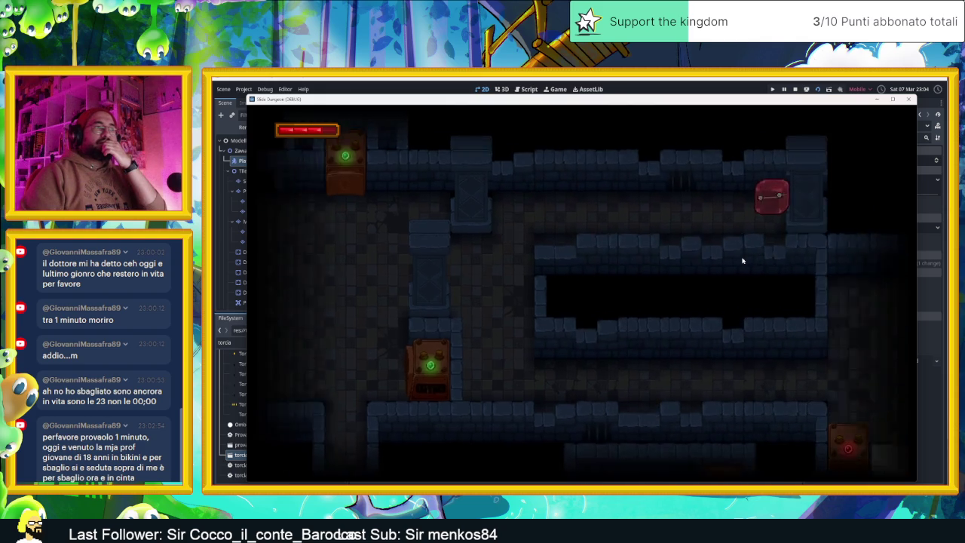
# Move the slime through the next room down to the lower floor toward a new room
pyautogui.press('Left')
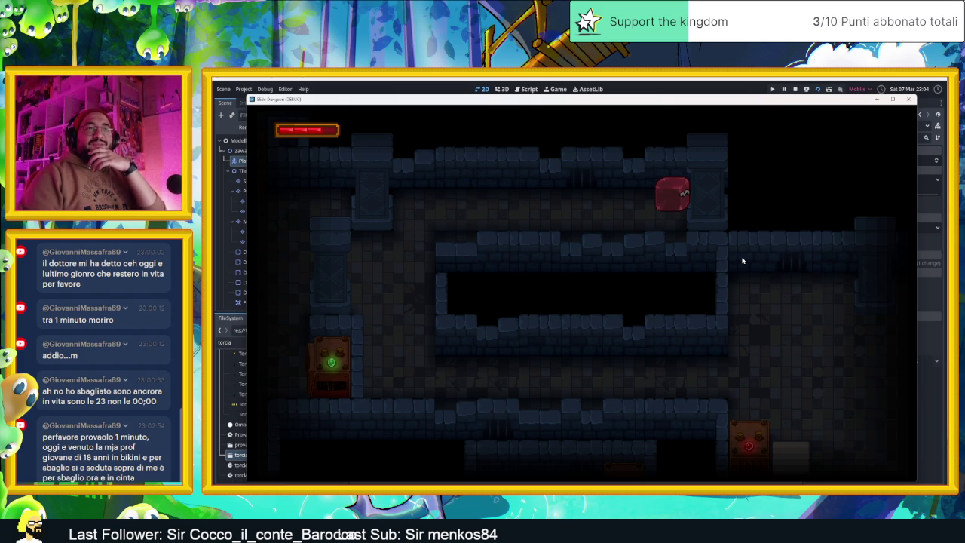
pyautogui.press('Left')
pyautogui.press('Down')
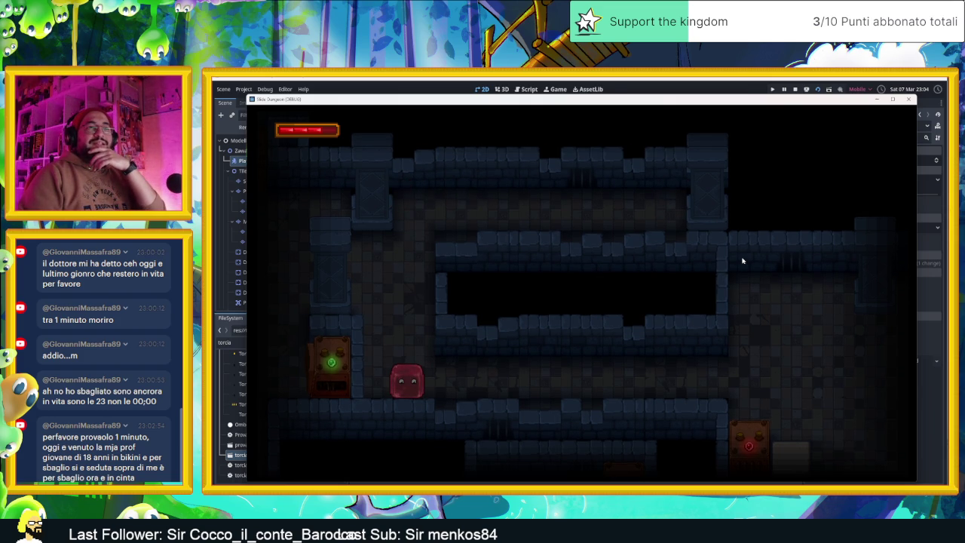
pyautogui.press('Right')
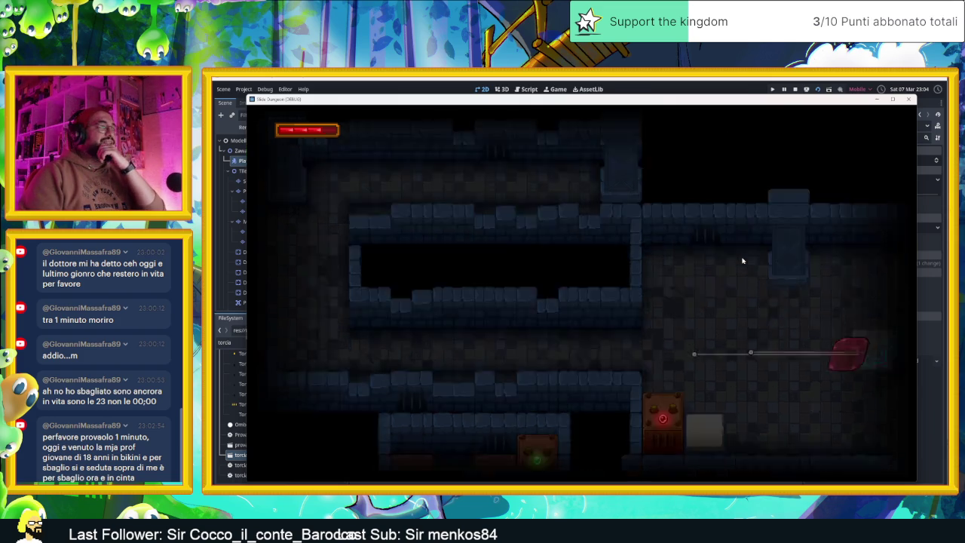
# Steer the slime into a new room and up to its top
pyautogui.press('Up')
pyautogui.press('Left')
pyautogui.press('Down')
pyautogui.press('Left')
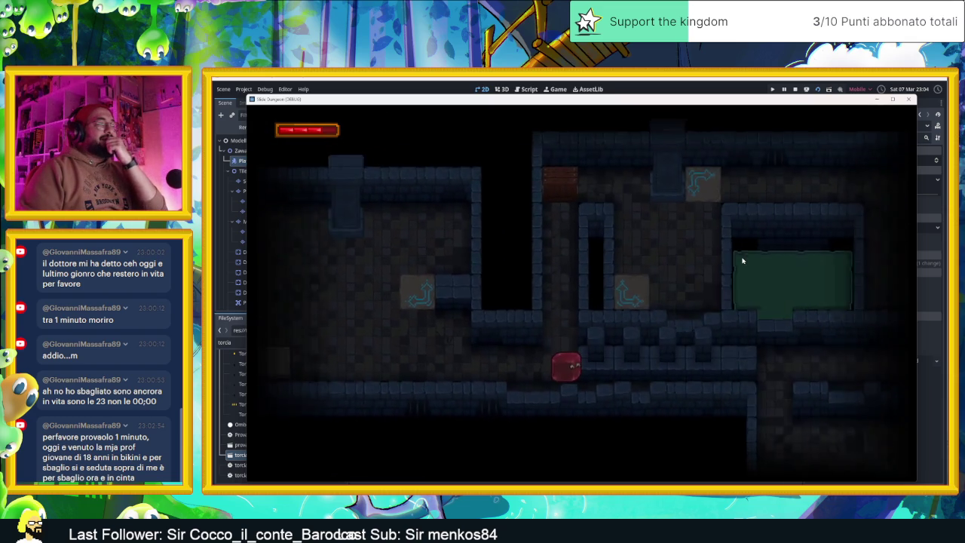
pyautogui.press('Up')
# Ride the arrow tile to the top-right of the room
pyautogui.press('Down')
pyautogui.press('Up')
pyautogui.press('Right')
pyautogui.press('Down')
pyautogui.press('Up')
# Move the slime onward through several more rooms
pyautogui.press('Down')
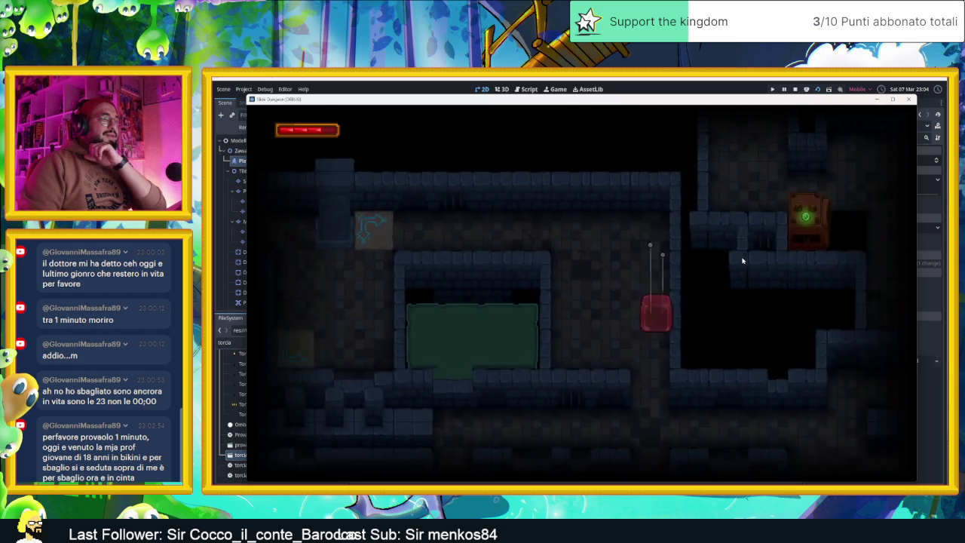
pyautogui.press('Left')
pyautogui.press('Up')
pyautogui.press('Right')
# Bring the slime beside crate 1, break it, and stop the test run
pyautogui.press('Down')
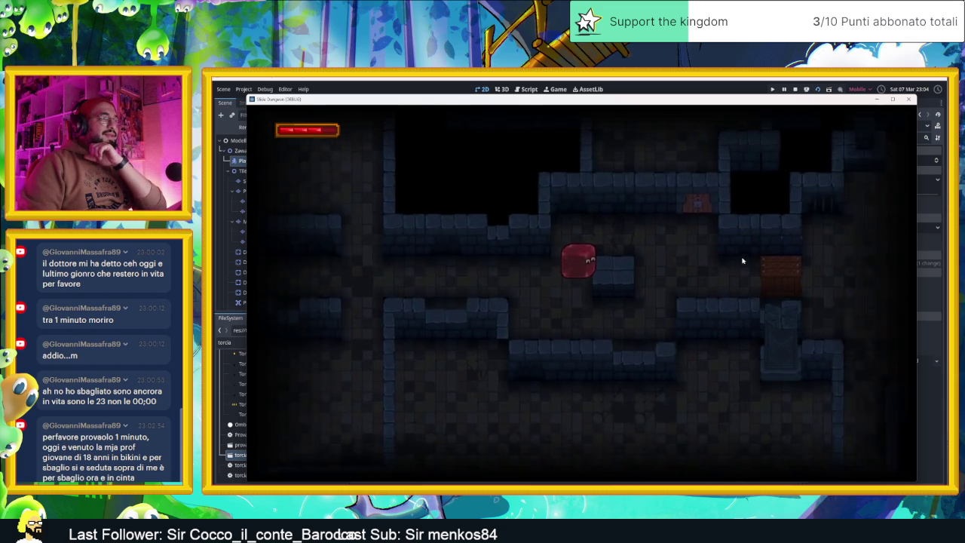
pyautogui.press('Up')
pyautogui.press('Down')
pyautogui.press('Right')
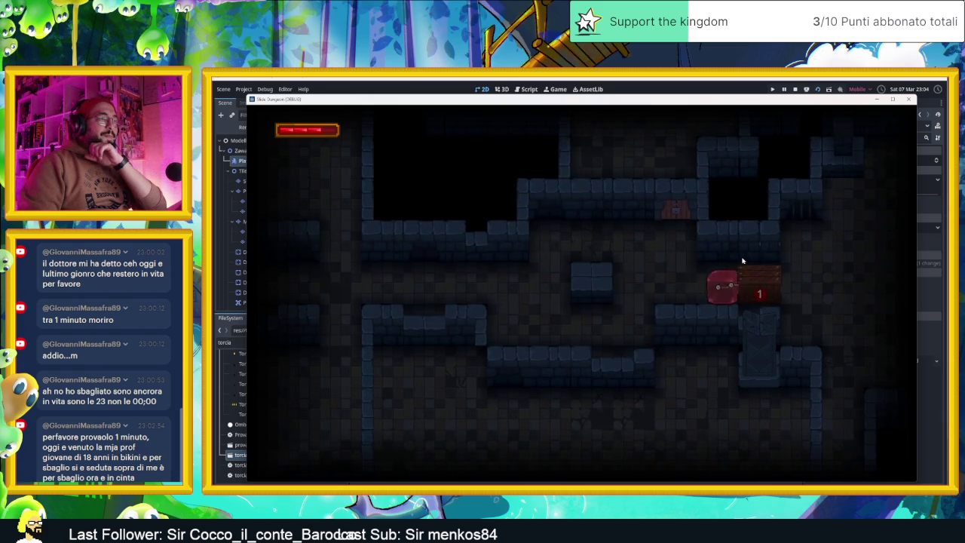
pyautogui.press('Left')
pyautogui.press('Up')
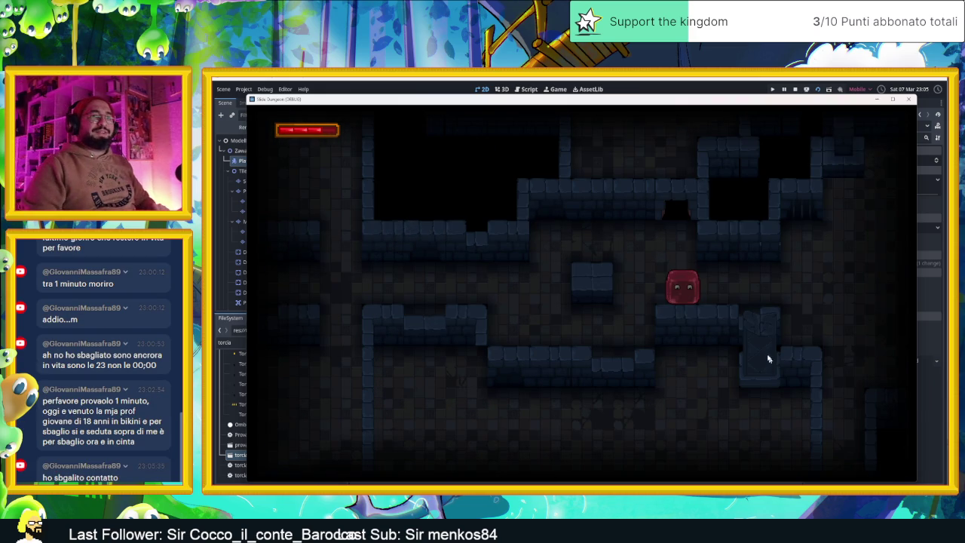
pyautogui.click(910, 99)
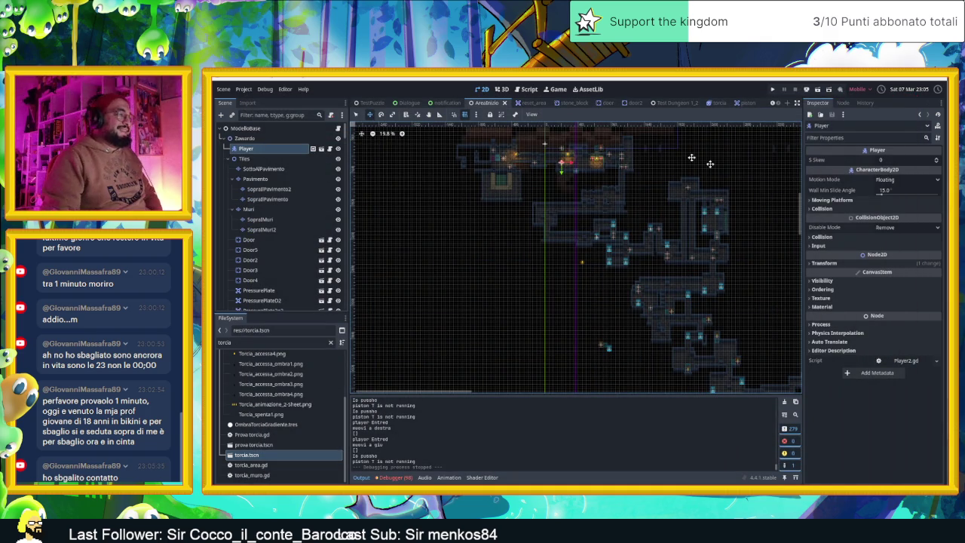
pyautogui.click(784, 402)
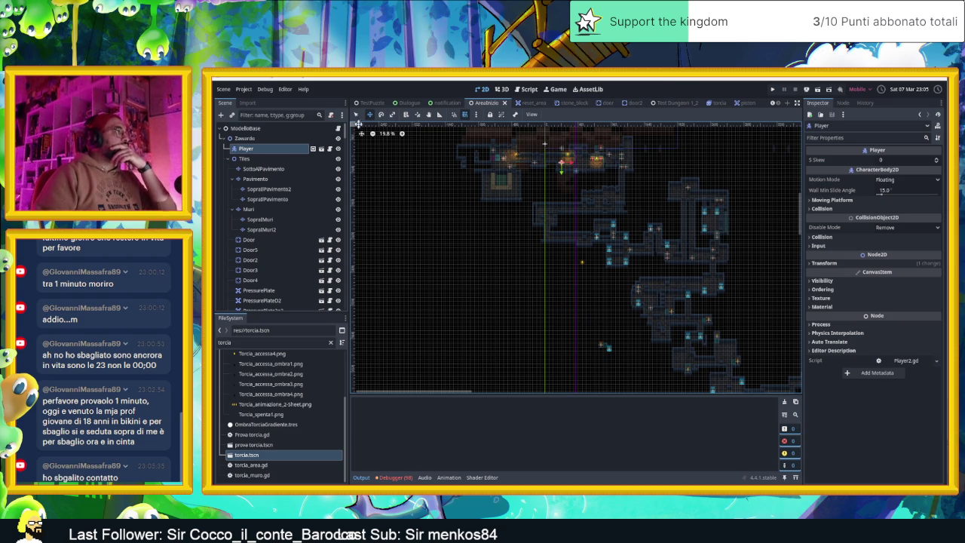
pyautogui.click(579, 337)
pyautogui.scroll(-3)
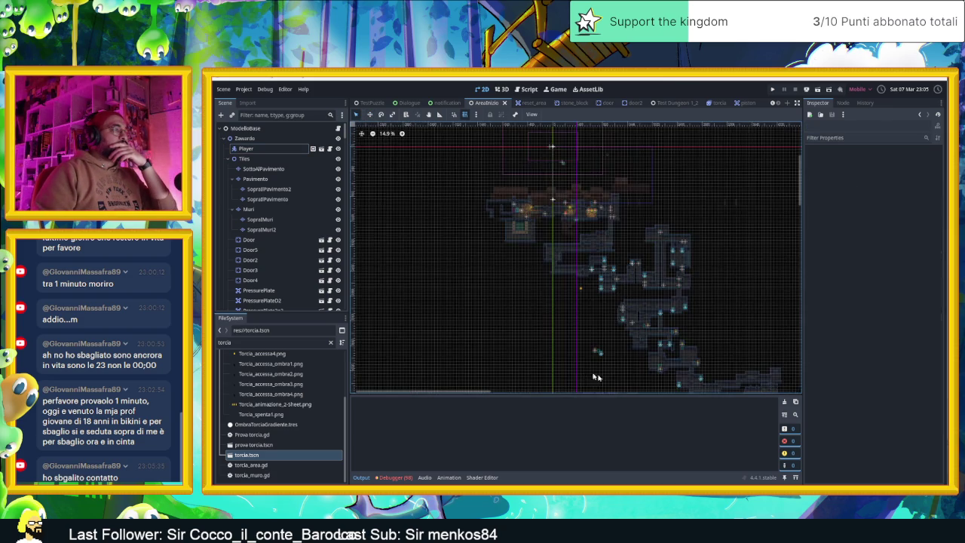
pyautogui.scroll(3)
pyautogui.moveTo(556, 345); pyautogui.dragTo(550, 261)
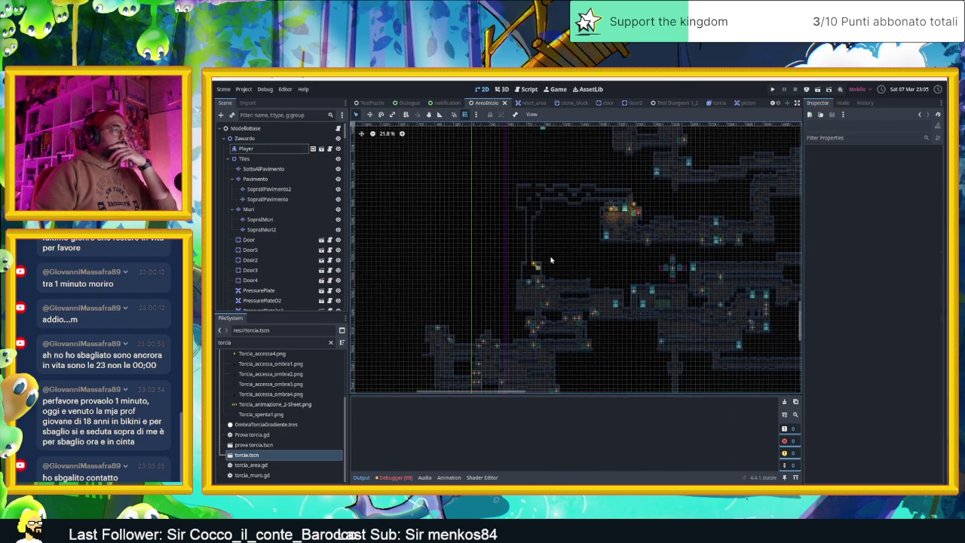
pyautogui.scroll(3)
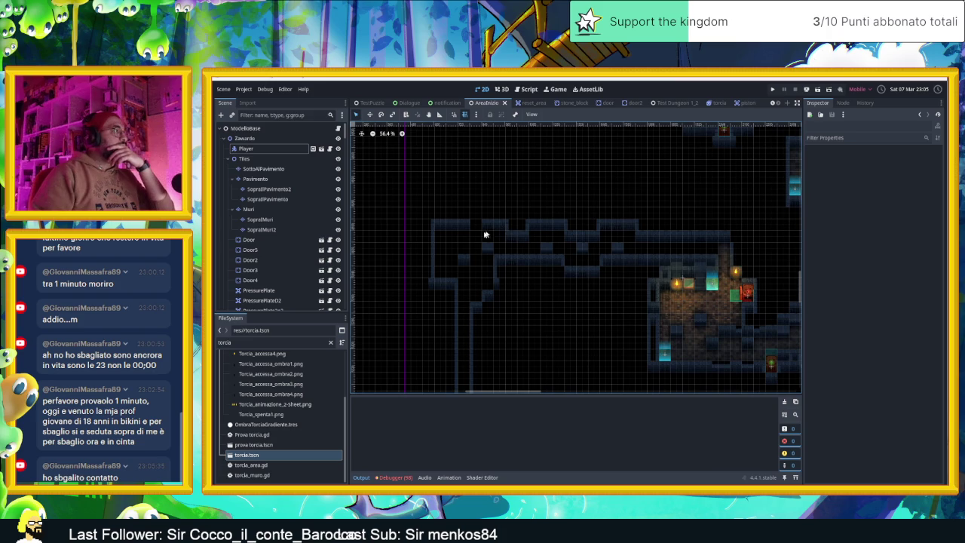
pyautogui.click(257, 179)
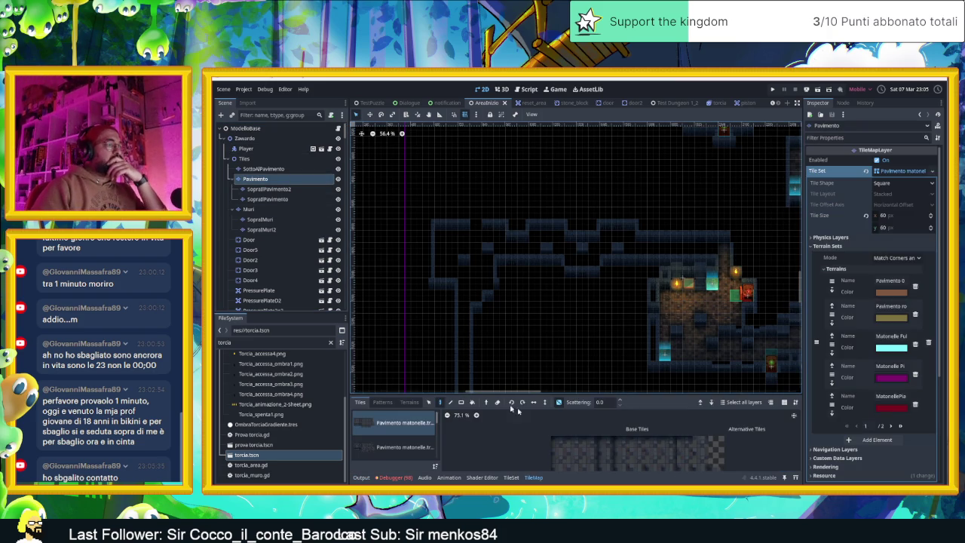
# Choose the Matonelle Full Random terrain and begin painting it on the Pavimento floor
pyautogui.click(409, 402)
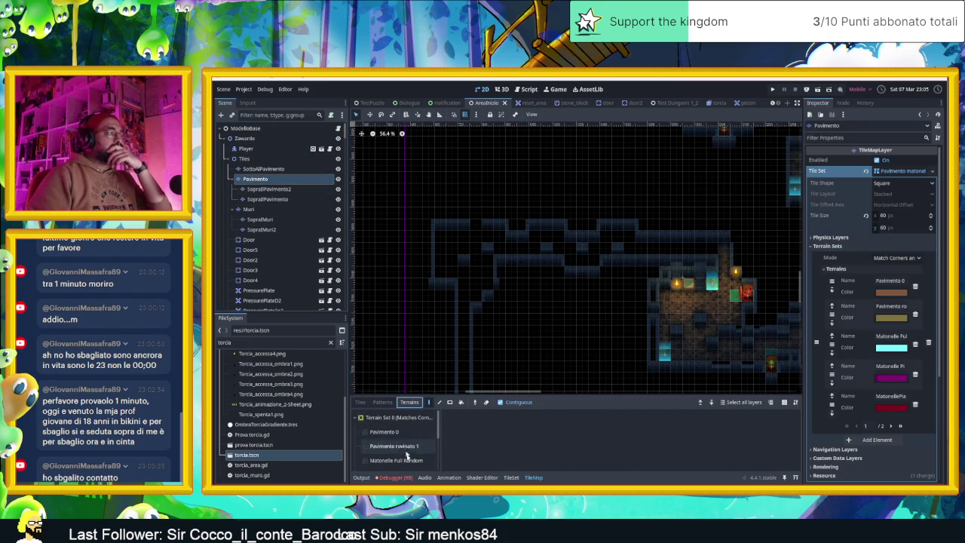
pyautogui.click(398, 460)
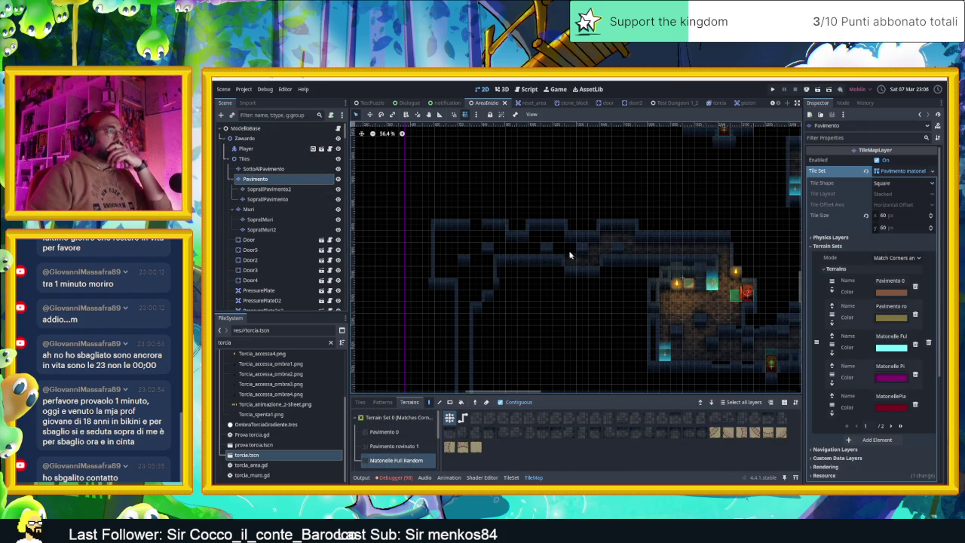
pyautogui.click(529, 247)
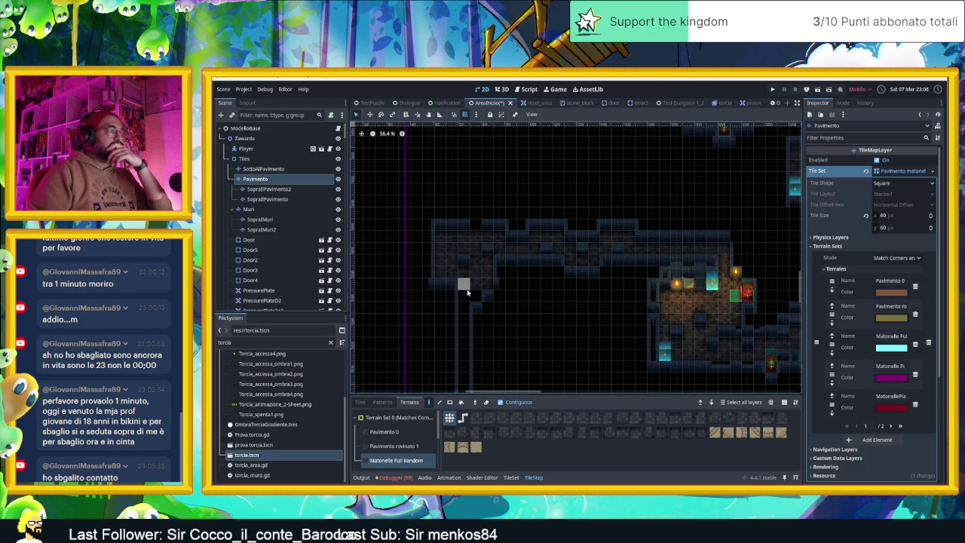
# Pan across the lower rooms and toward the corridor area of the painted floor
pyautogui.moveTo(476, 343); pyautogui.dragTo(445, 168)
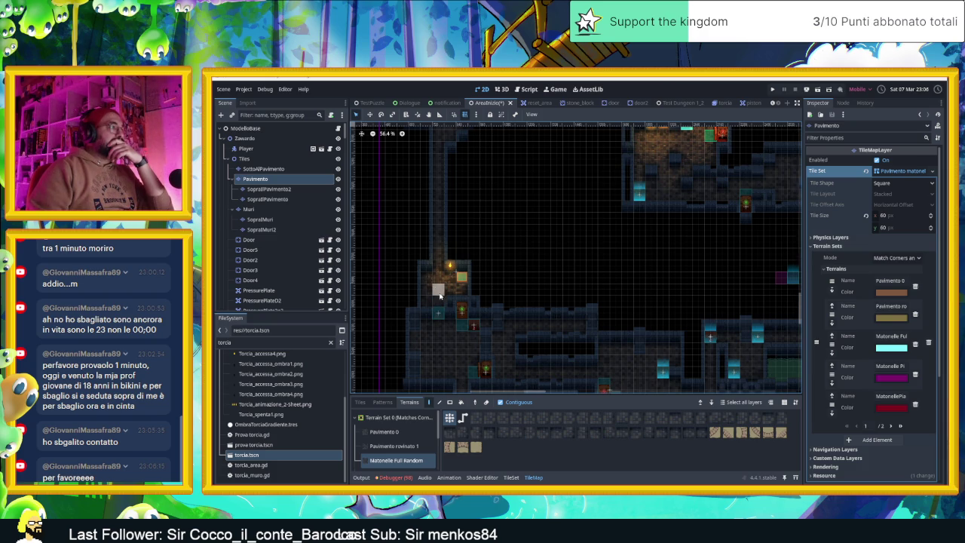
pyautogui.scroll(3)
pyautogui.scroll(3)
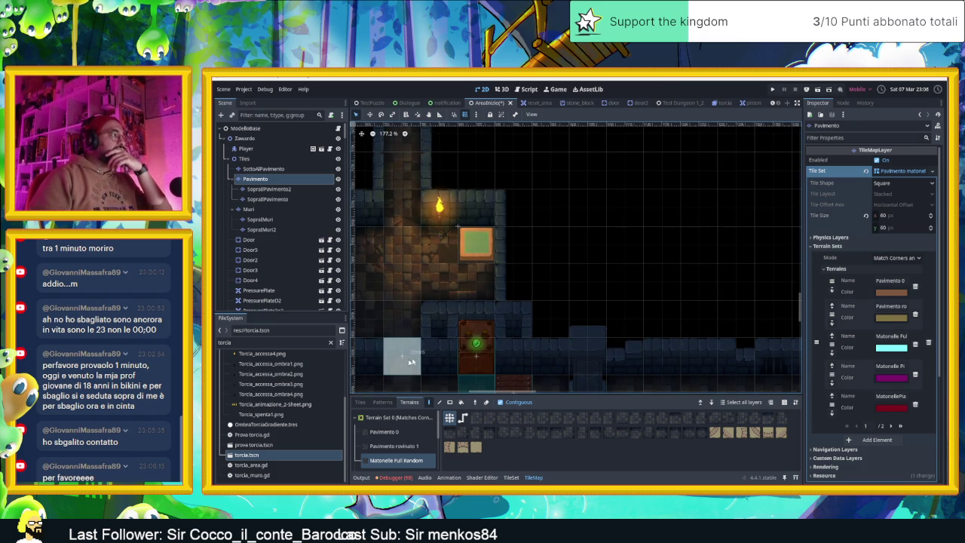
pyautogui.moveTo(520, 293); pyautogui.dragTo(662, 293)
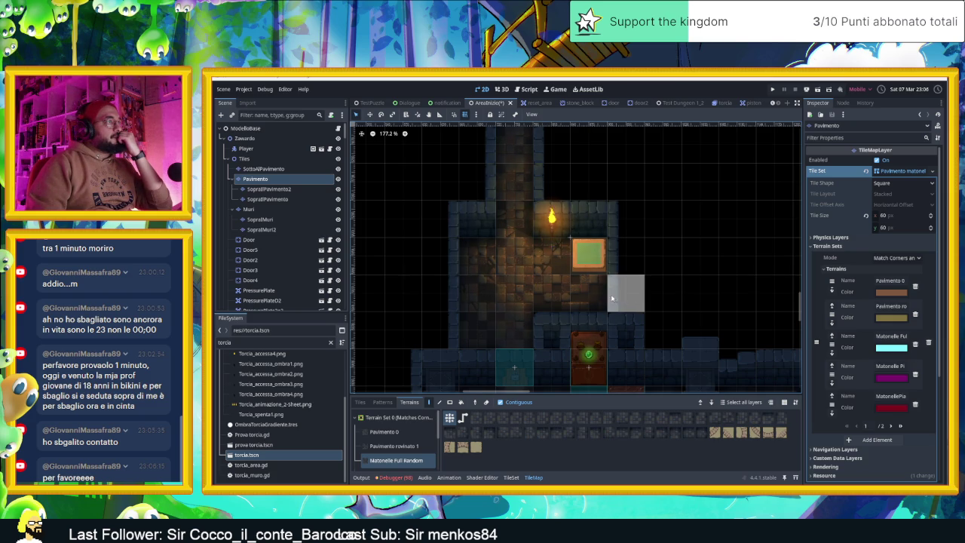
pyautogui.scroll(-3)
pyautogui.scroll(-3)
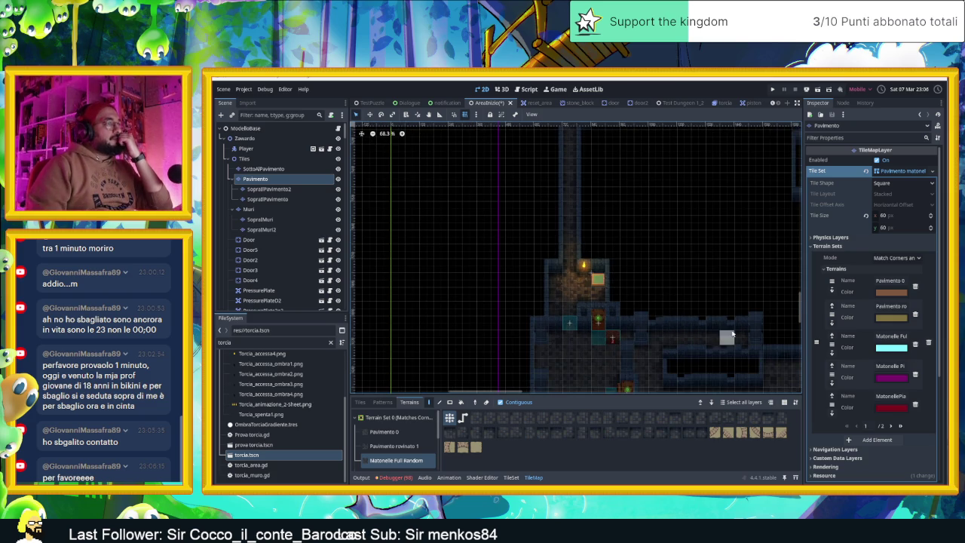
pyautogui.moveTo(648, 263); pyautogui.dragTo(644, 241)
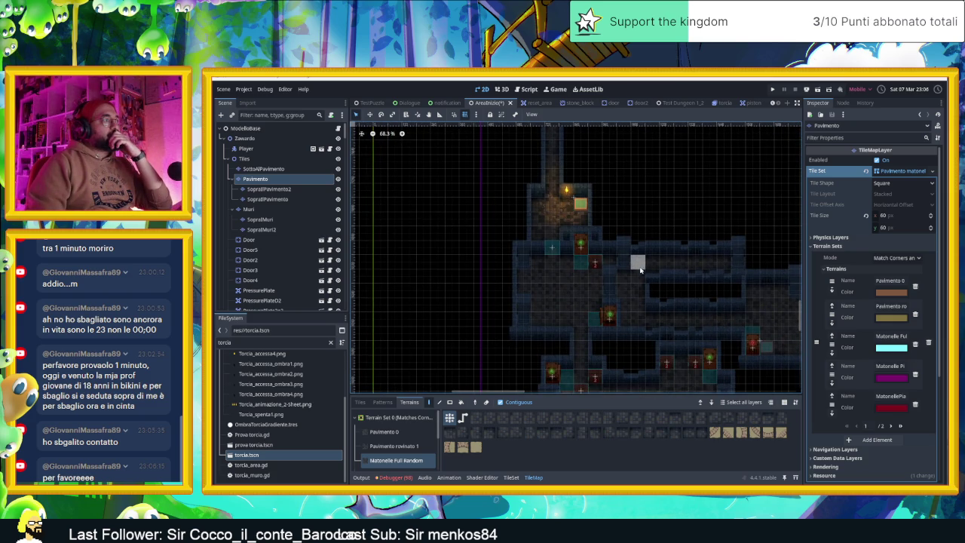
# Zoom in and out repeatedly to inspect the Pavimento floor tiles
pyautogui.scroll(3)
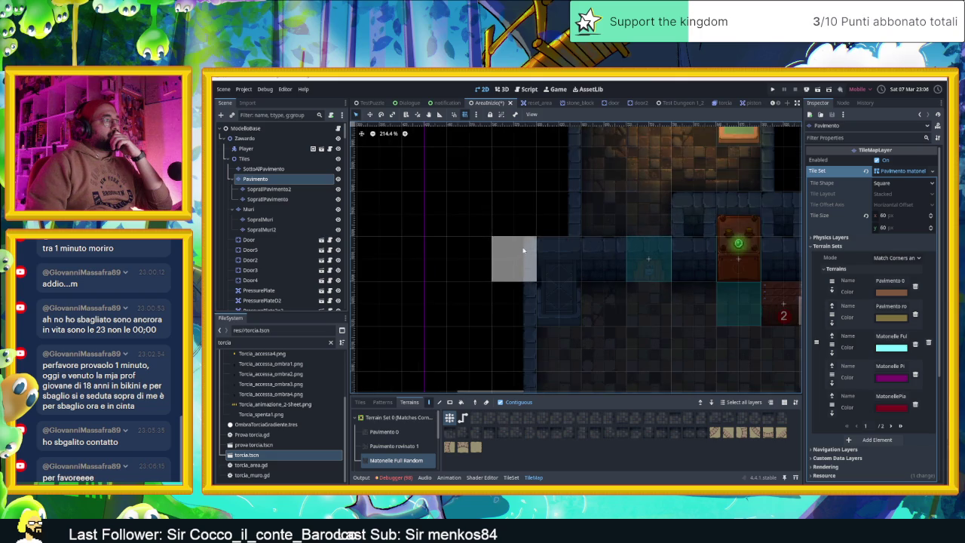
pyautogui.scroll(3)
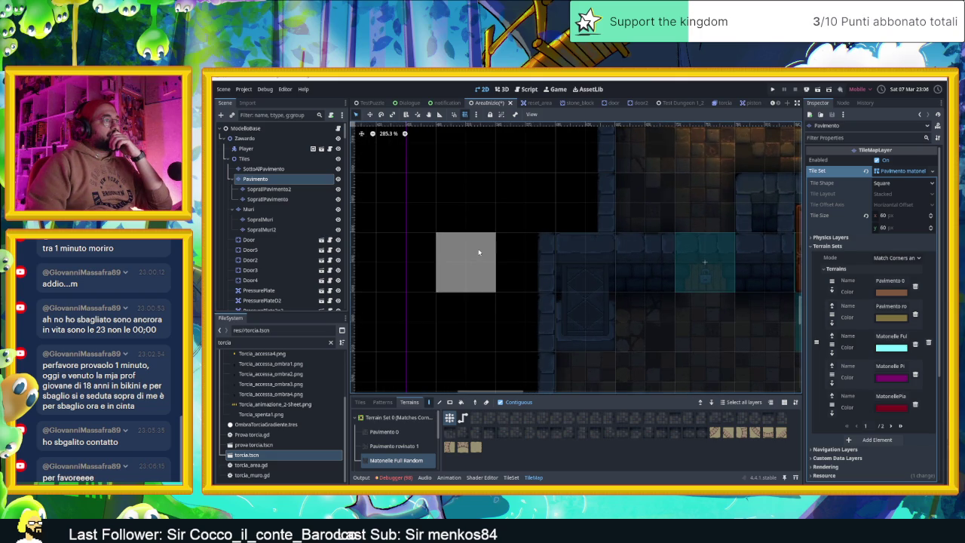
pyautogui.scroll(-3)
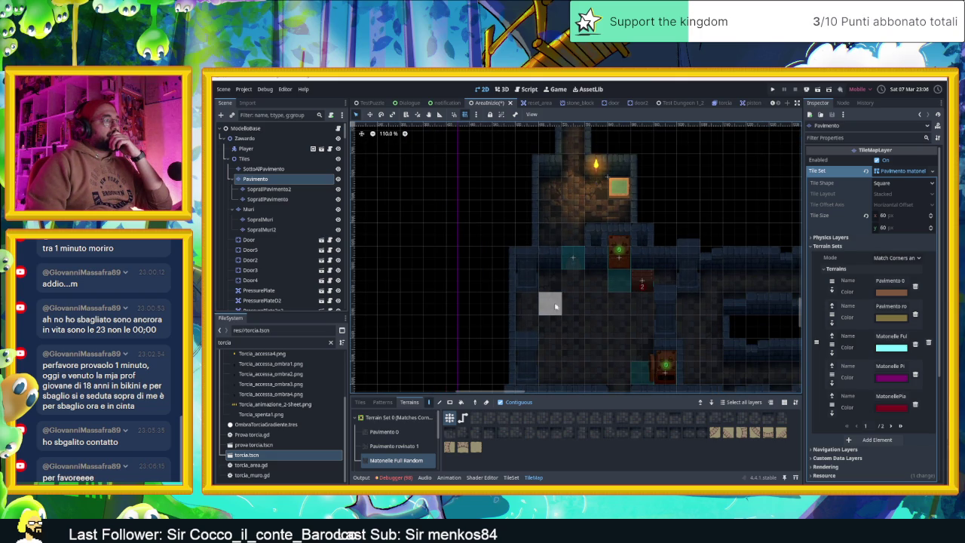
pyautogui.scroll(3)
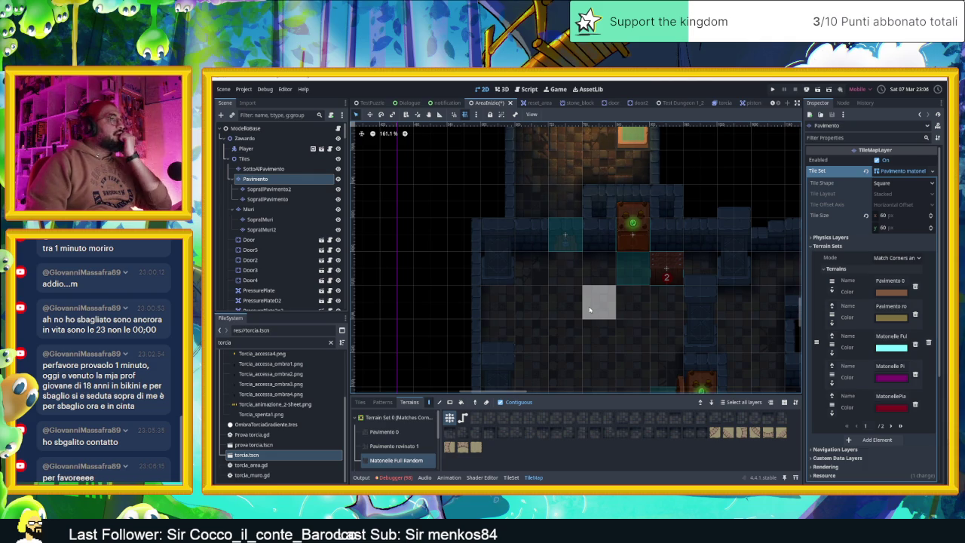
pyautogui.scroll(-3)
pyautogui.scroll(-3)
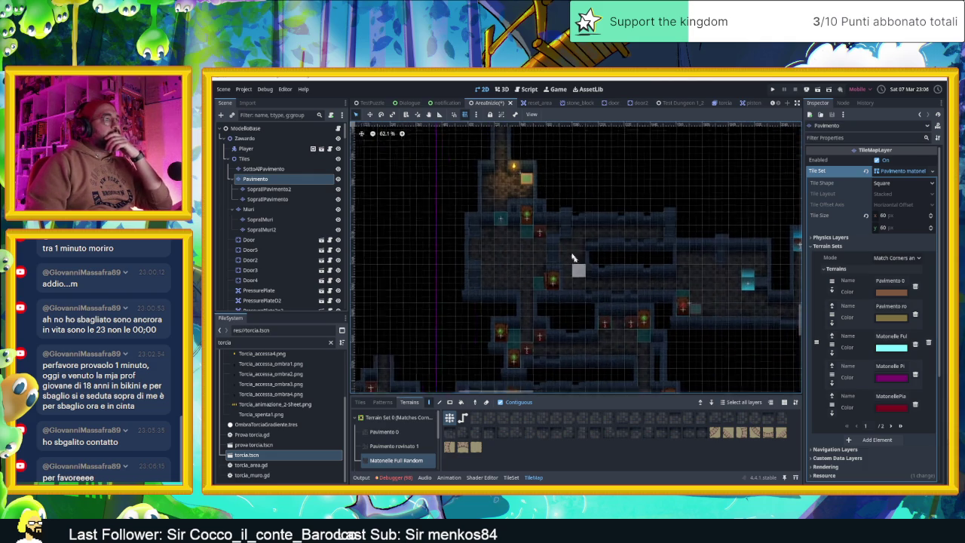
pyautogui.scroll(3)
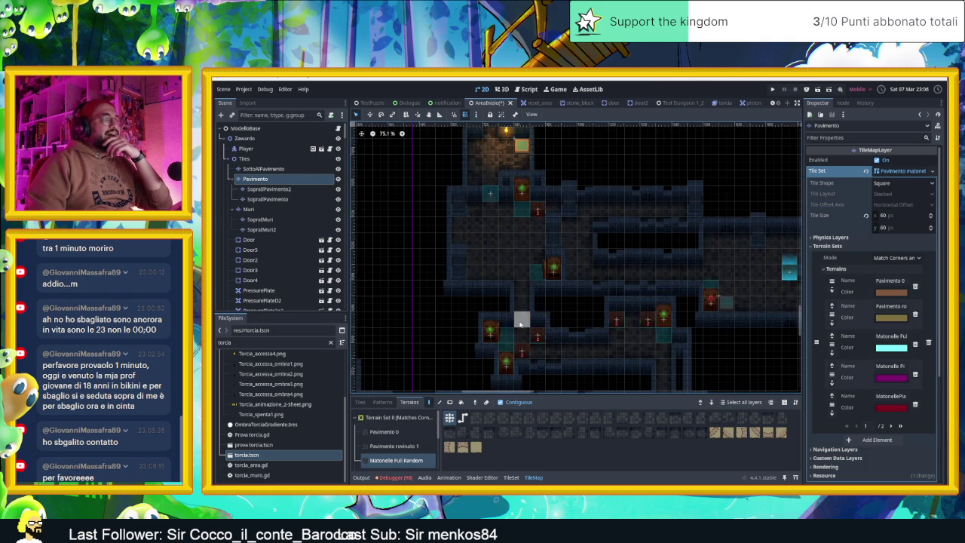
pyautogui.scroll(-3)
pyautogui.scroll(3)
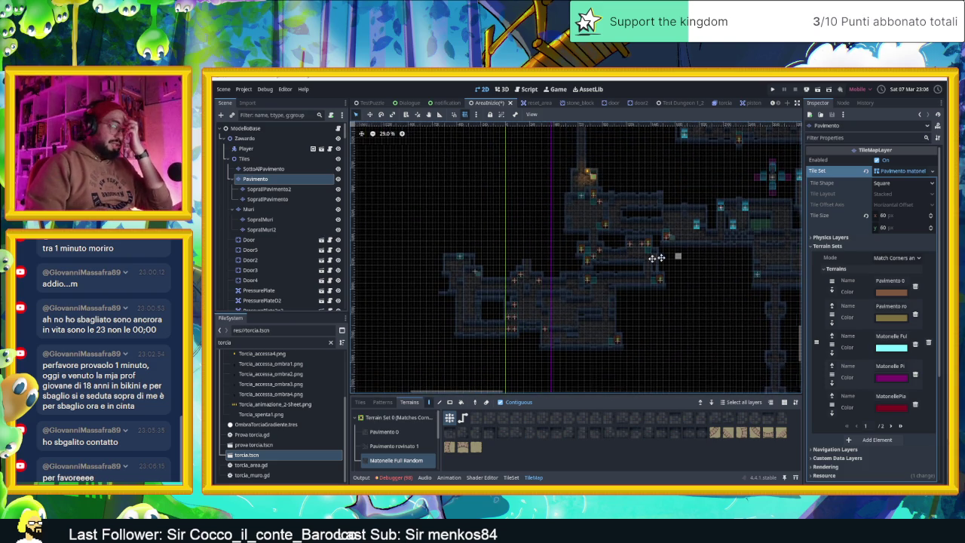
pyautogui.hscroll(3)
pyautogui.hscroll(3)
pyautogui.scroll(3)
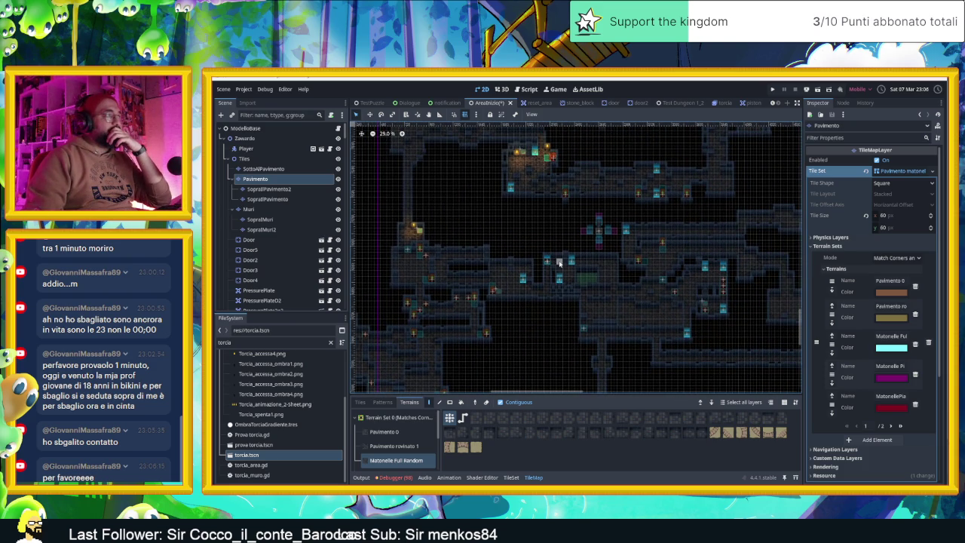
pyautogui.scroll(3)
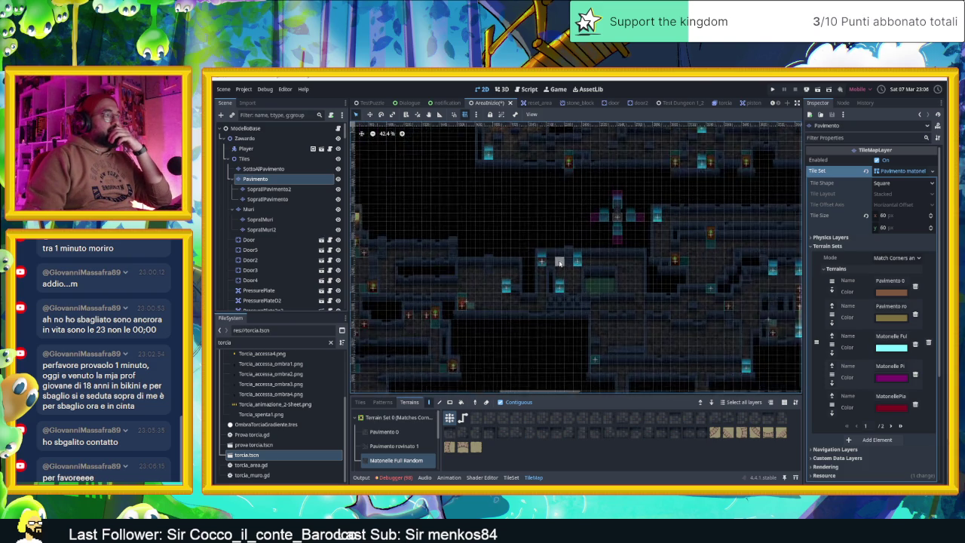
pyautogui.scroll(3)
pyautogui.scroll(3)
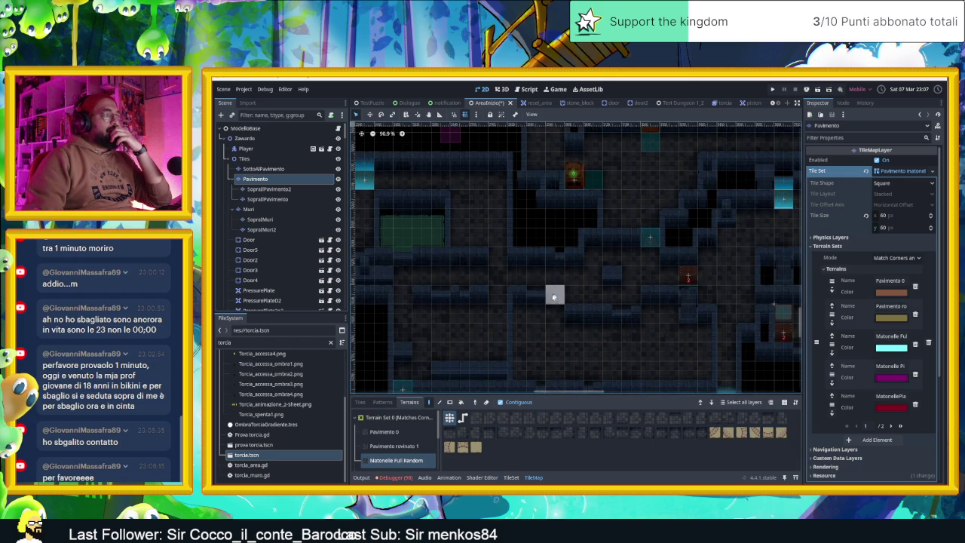
pyautogui.moveTo(554, 293); pyautogui.dragTo(504, 249)
pyautogui.scroll(-3)
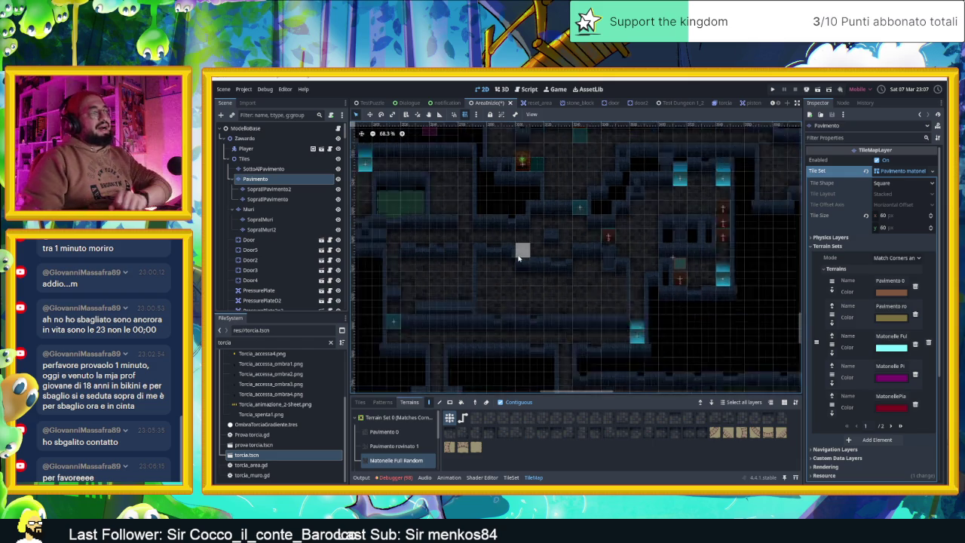
pyautogui.moveTo(590, 302); pyautogui.dragTo(522, 301)
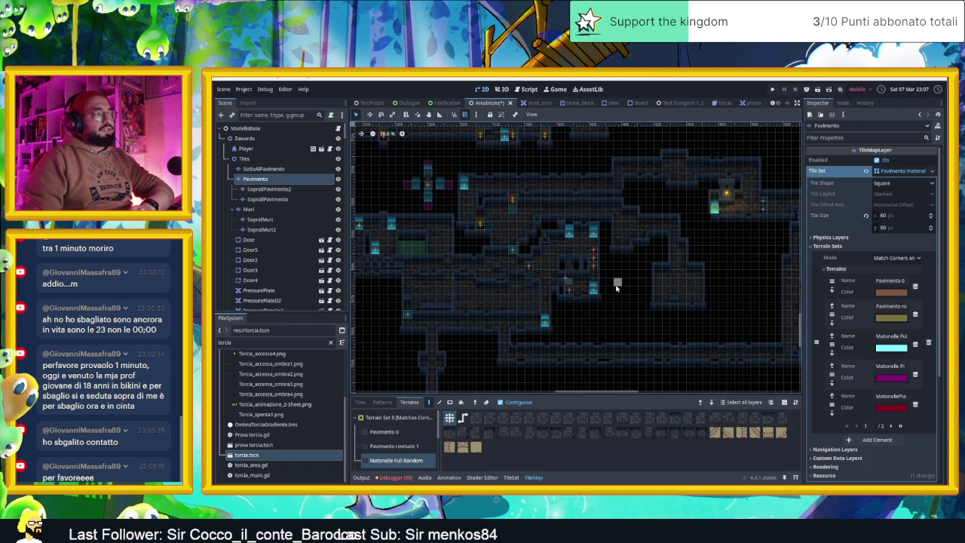
pyautogui.moveTo(438, 231); pyautogui.dragTo(578, 225)
pyautogui.scroll(-3)
pyautogui.scroll(3)
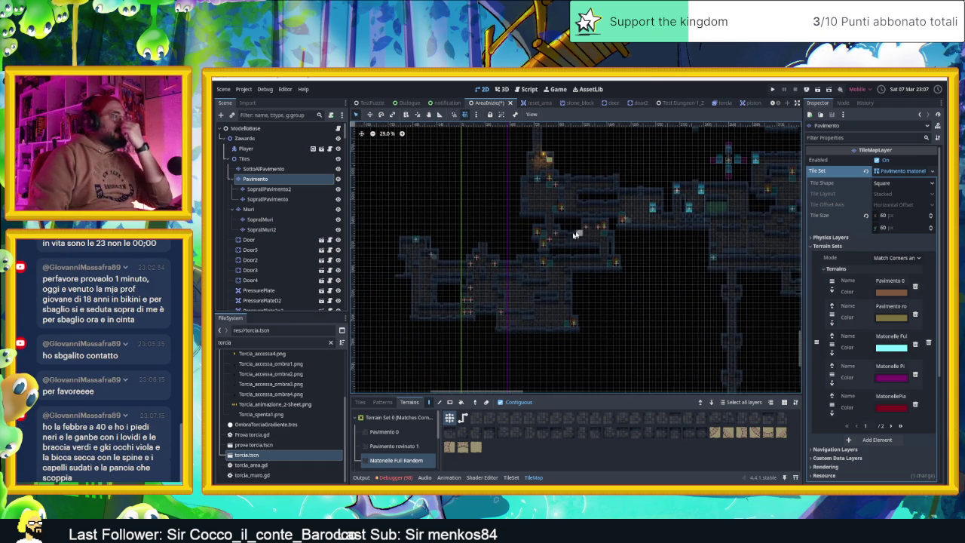
pyautogui.scroll(3)
pyautogui.moveTo(672, 231); pyautogui.dragTo(589, 258)
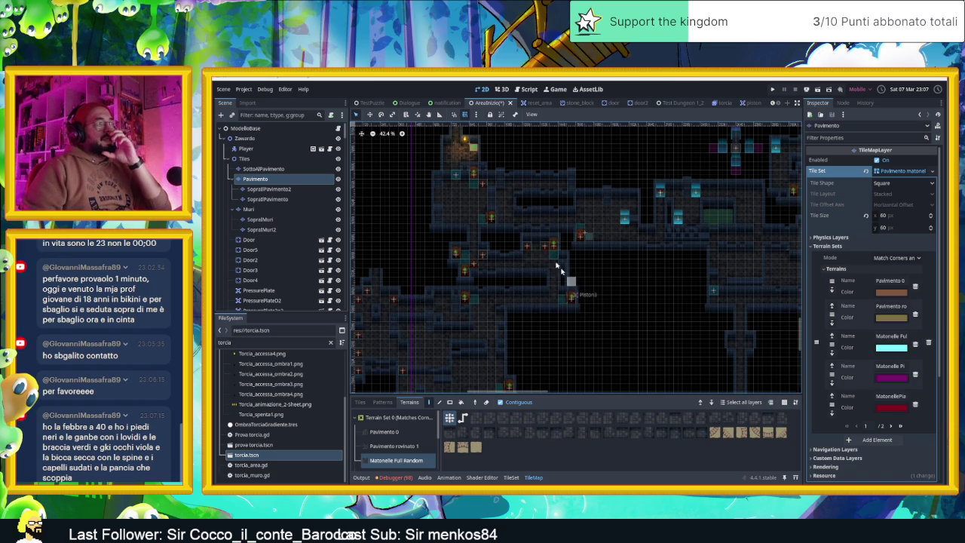
pyautogui.moveTo(495, 364); pyautogui.dragTo(626, 281)
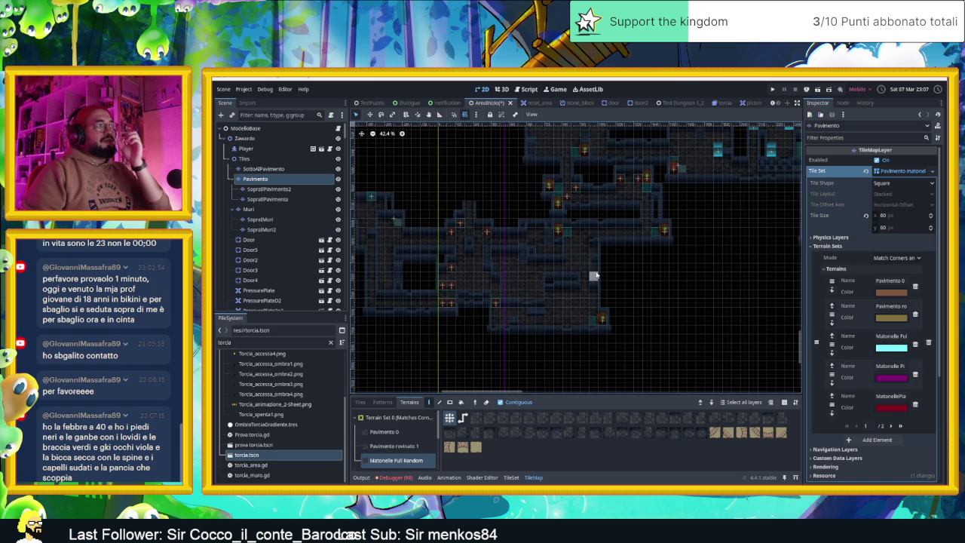
pyautogui.scroll(3)
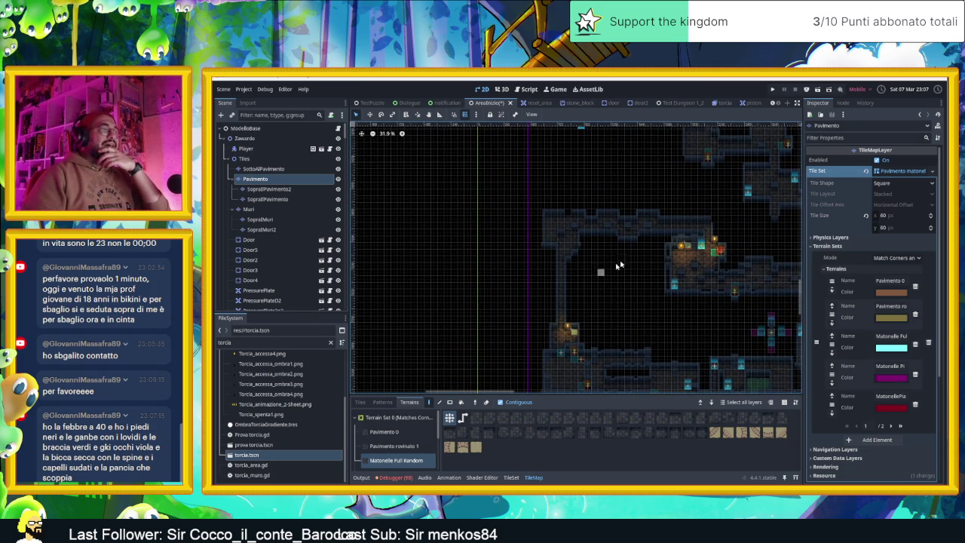
pyautogui.scroll(3)
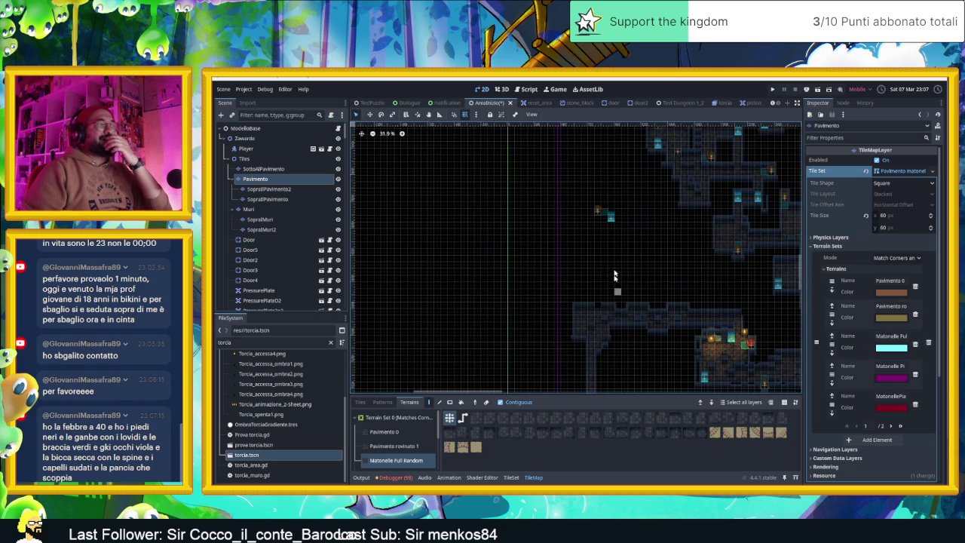
pyautogui.scroll(-3)
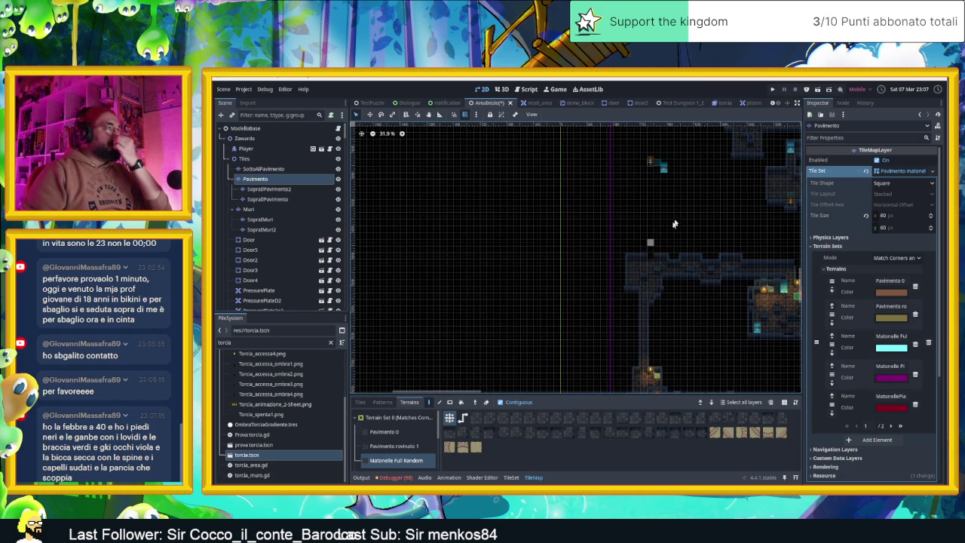
pyautogui.scroll(3)
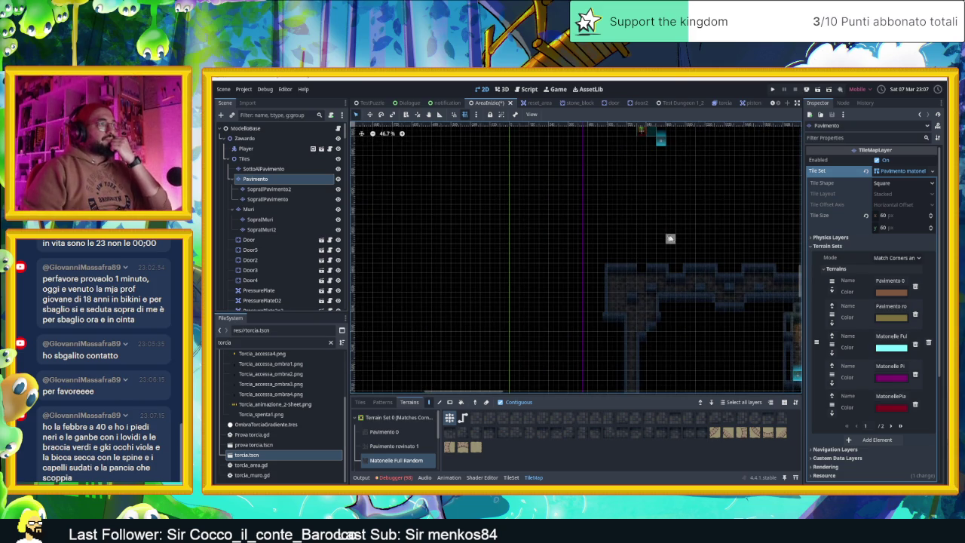
pyautogui.scroll(-3)
pyautogui.scroll(-3)
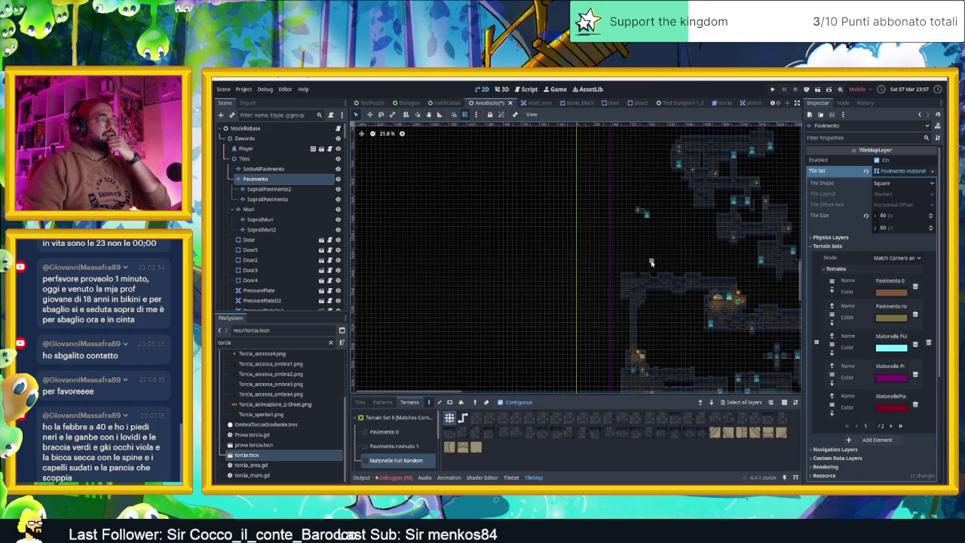
pyautogui.scroll(3)
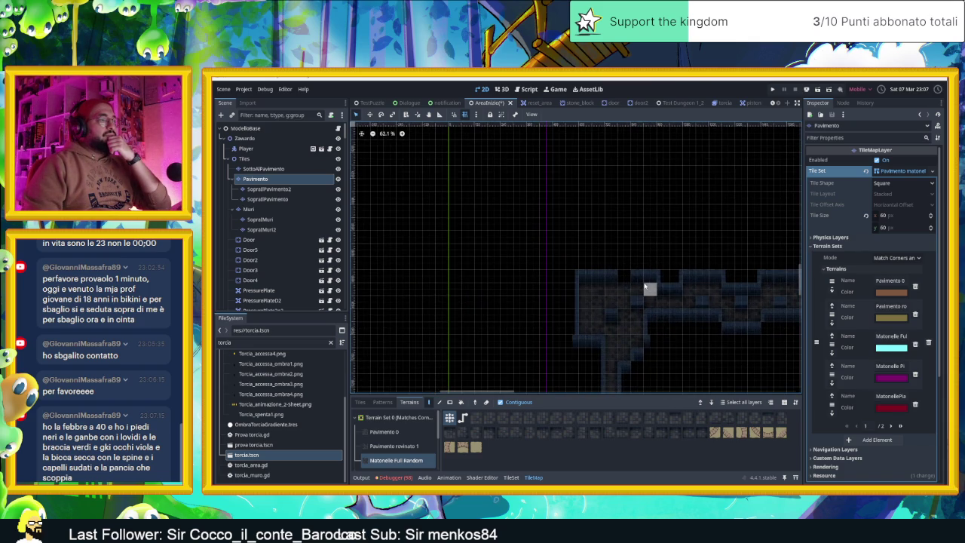
pyautogui.scroll(-3)
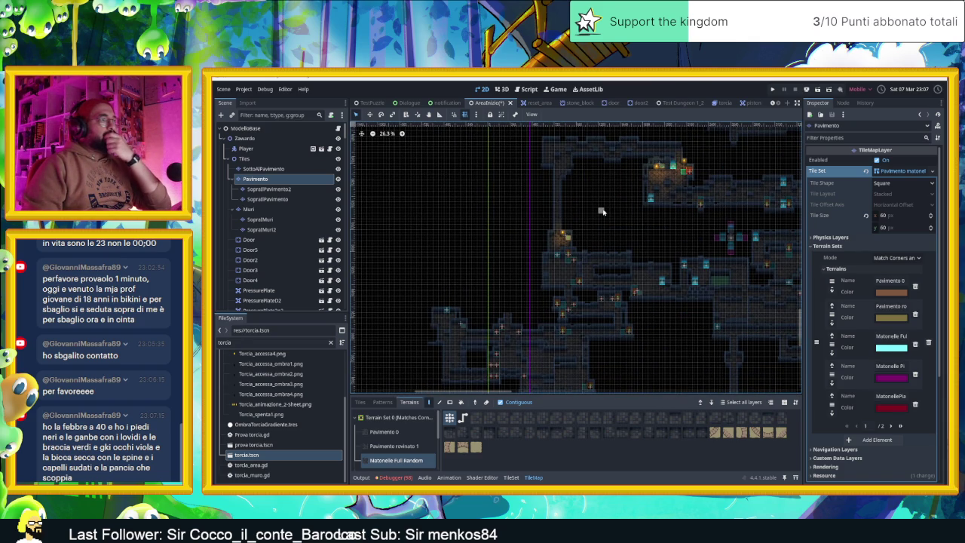
# Save AreaInizio with Ctrl+S, start a test run, and stop it from the toolbar
pyautogui.moveTo(613, 211); pyautogui.dragTo(560, 201)
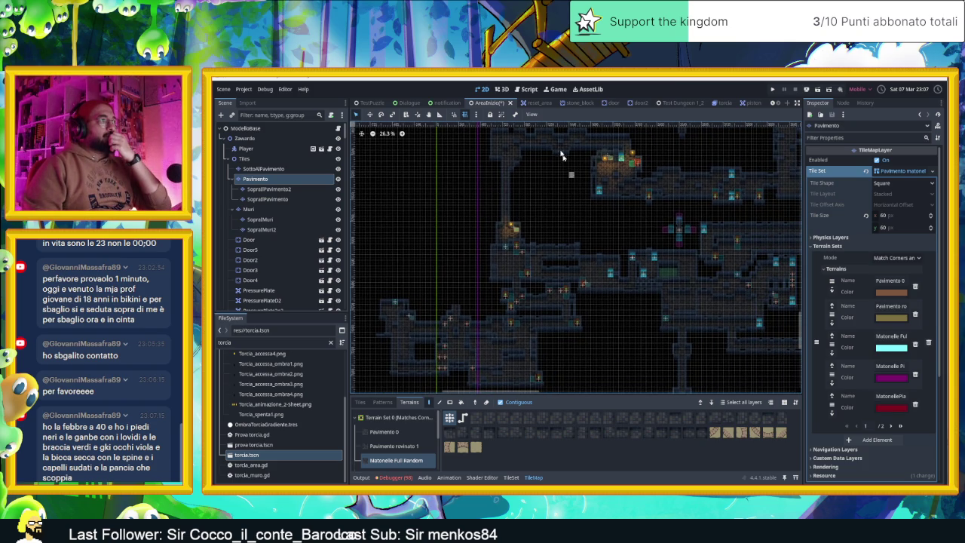
pyautogui.scroll(3)
pyautogui.scroll(3)
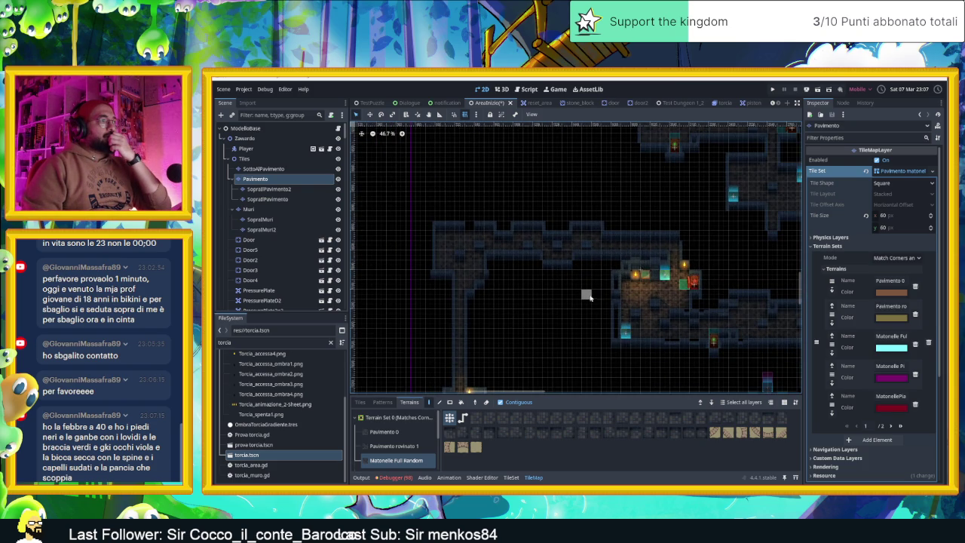
pyautogui.moveTo(594, 307); pyautogui.dragTo(550, 224)
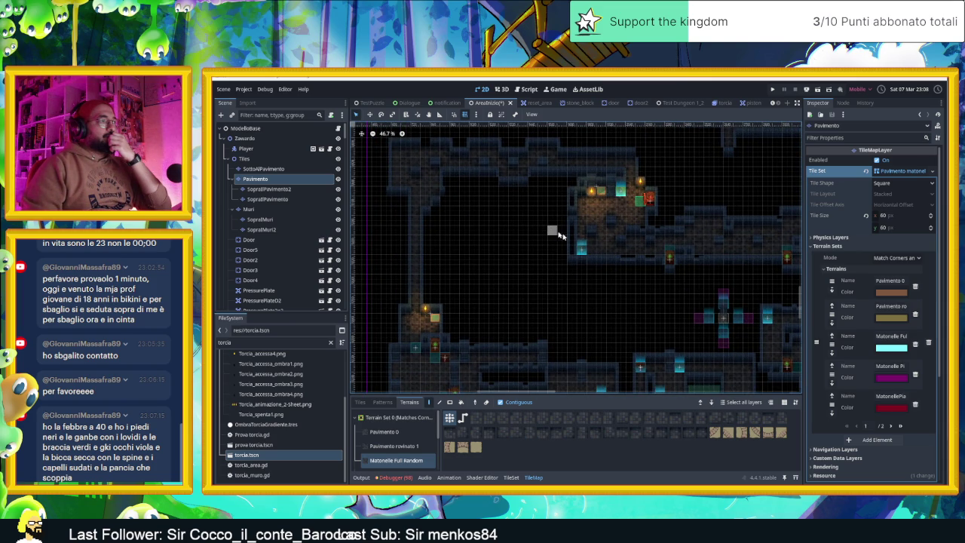
pyautogui.scroll(3)
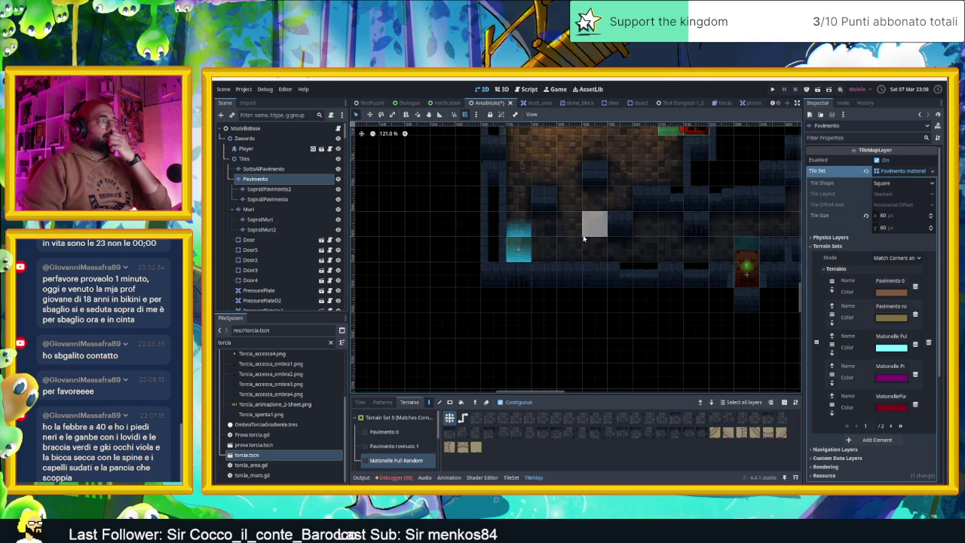
pyautogui.scroll(-3)
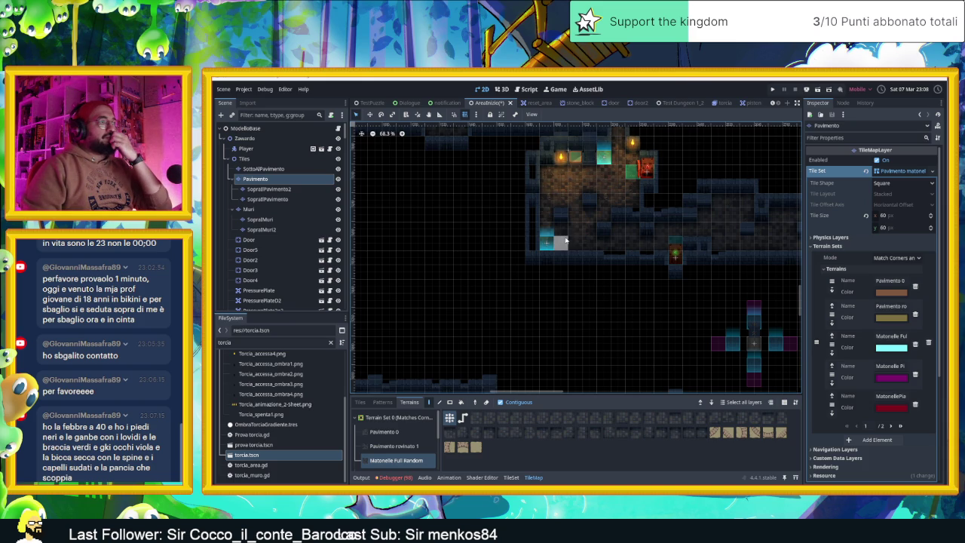
pyautogui.hotkey('ctrl', 's')
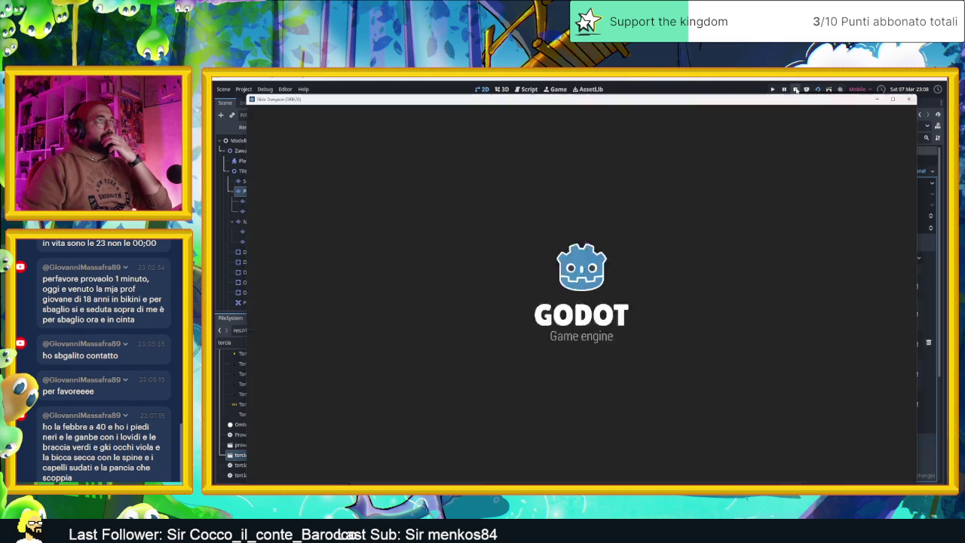
pyautogui.click(796, 89)
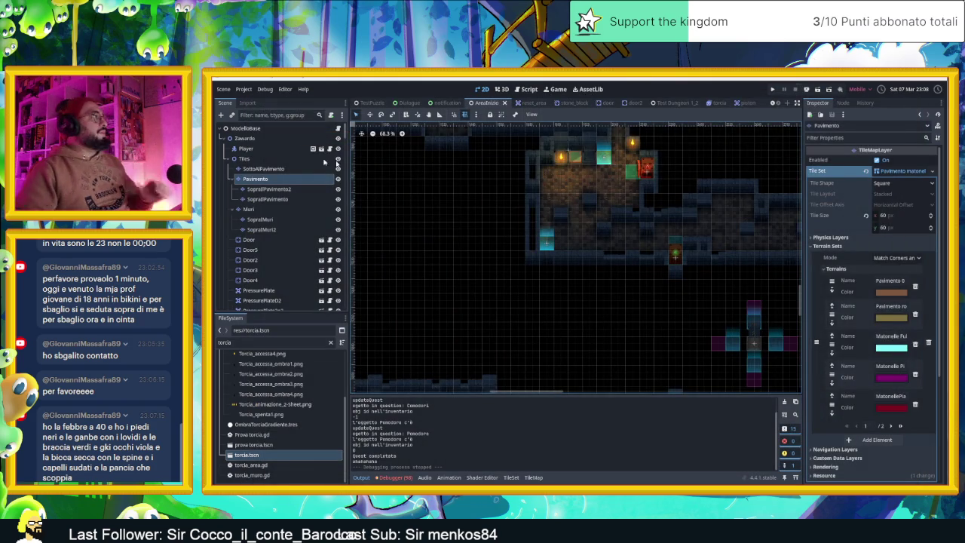
# Drag the Player node into a new room using Move mode
pyautogui.click(282, 150)
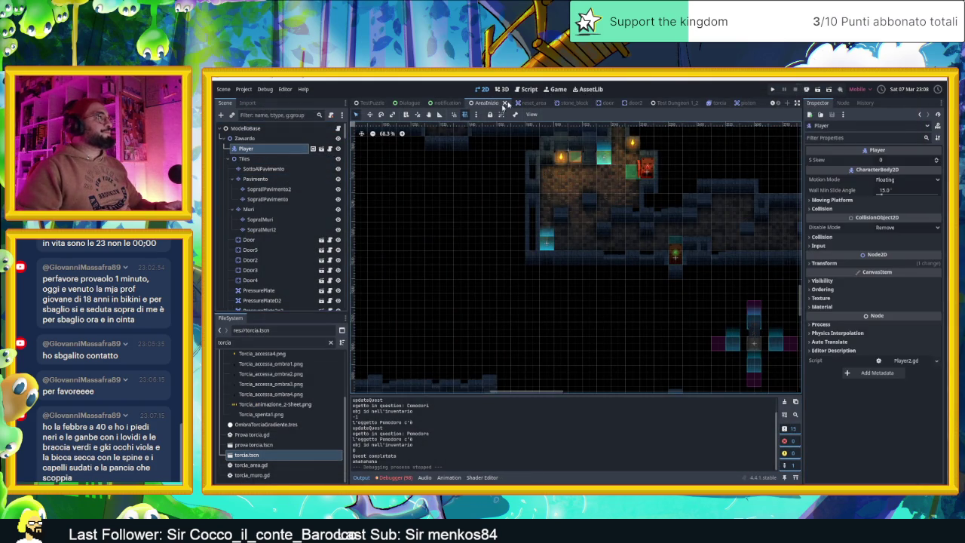
pyautogui.click(369, 114)
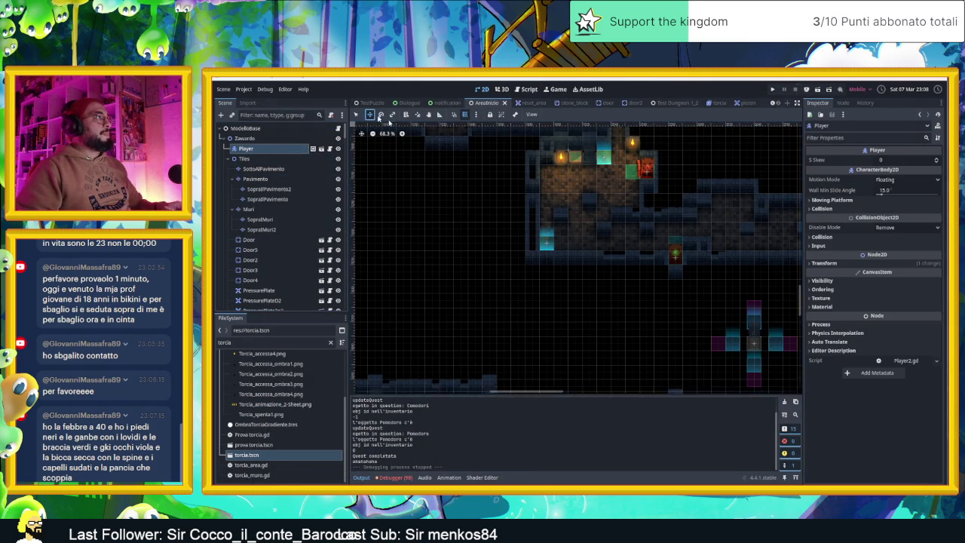
pyautogui.moveTo(573, 256); pyautogui.dragTo(648, 302)
pyautogui.moveTo(603, 264); pyautogui.dragTo(754, 377)
pyautogui.moveTo(618, 362); pyautogui.dragTo(690, 336)
# Save the scene and launch the game from the Player's new room
pyautogui.scroll(-3)
pyautogui.scroll(3)
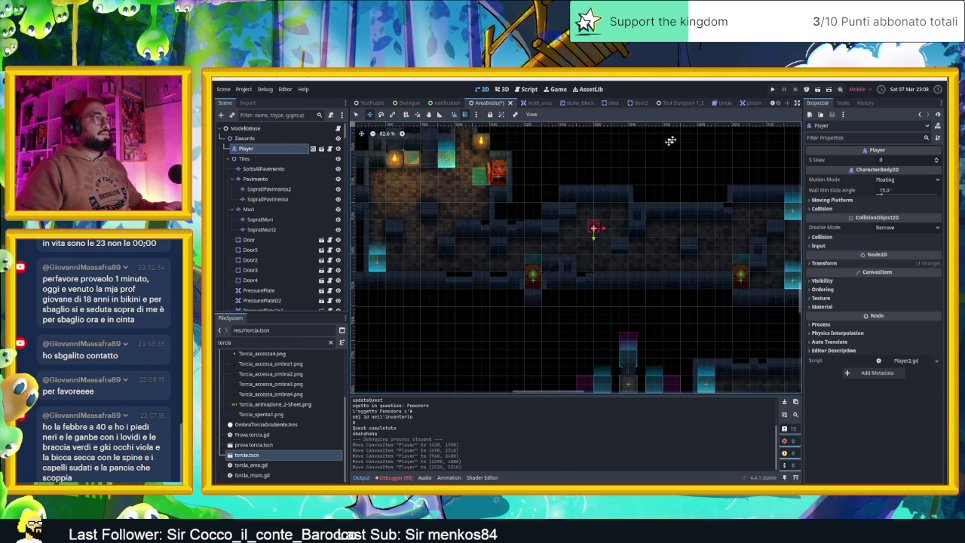
pyautogui.hotkey('ctrl', 's')
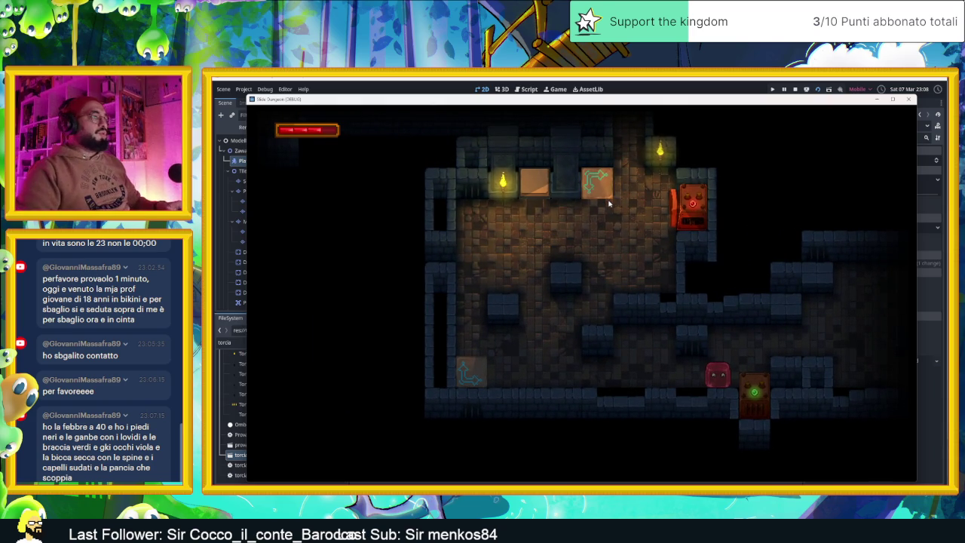
# Slide the slime left, right, down and around the room onto the arrow tile
pyautogui.press('Left')
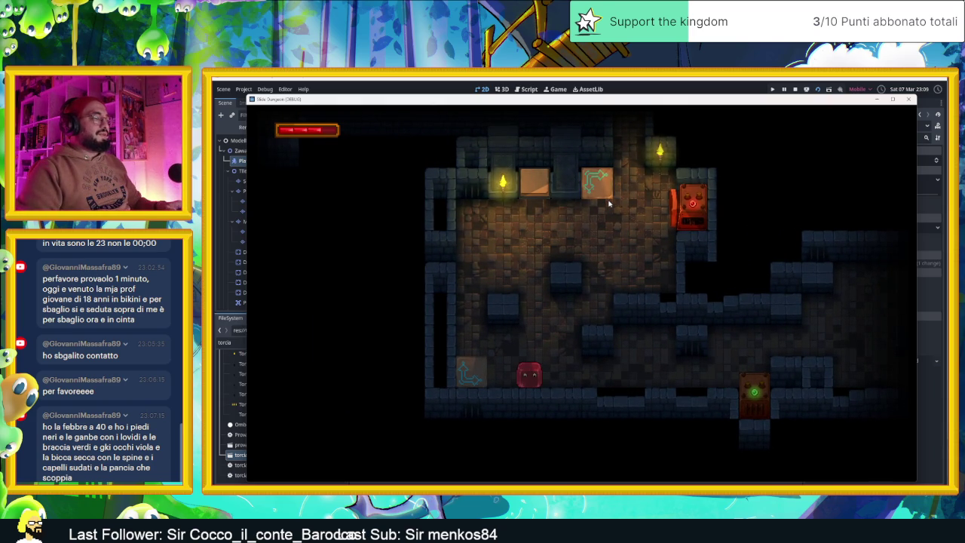
pyautogui.press('Right')
pyautogui.press('Left')
pyautogui.press('Down')
pyautogui.press('Left')
pyautogui.press('Up')
pyautogui.press('Right')
pyautogui.press('Down')
pyautogui.press('Left')
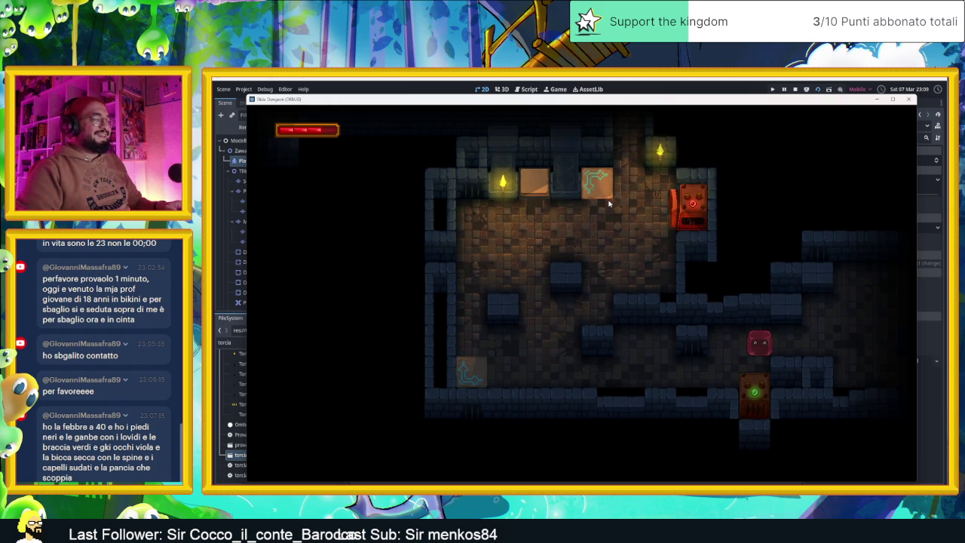
# Keep sliding the slime left, down, up and right around the room
pyautogui.press('Left')
pyautogui.press('Down')
pyautogui.press('Left')
pyautogui.press('Up')
pyautogui.press('Right')
pyautogui.press('Down')
pyautogui.press('Left')
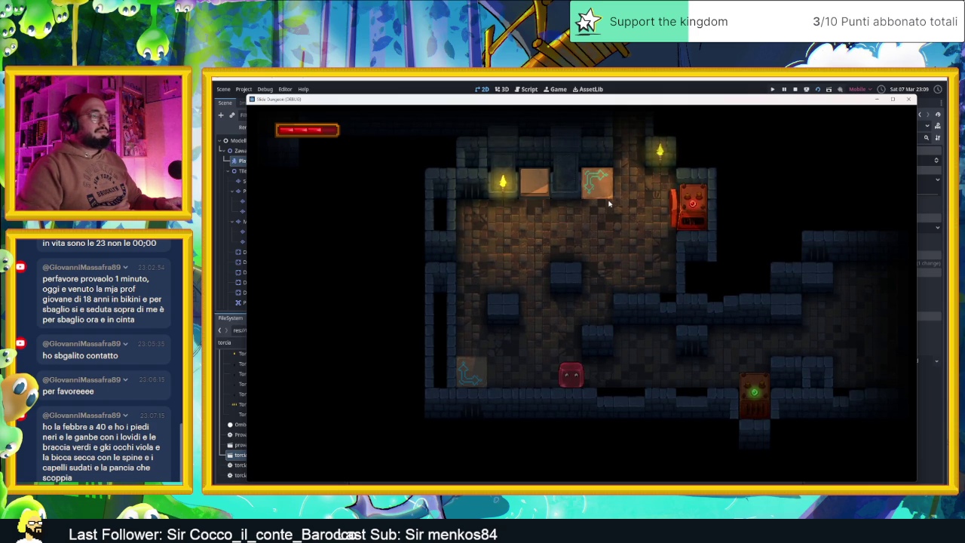
# Slide toward the green switch, then down and left along the bottom corridor
pyautogui.press('Right')
pyautogui.press('Up')
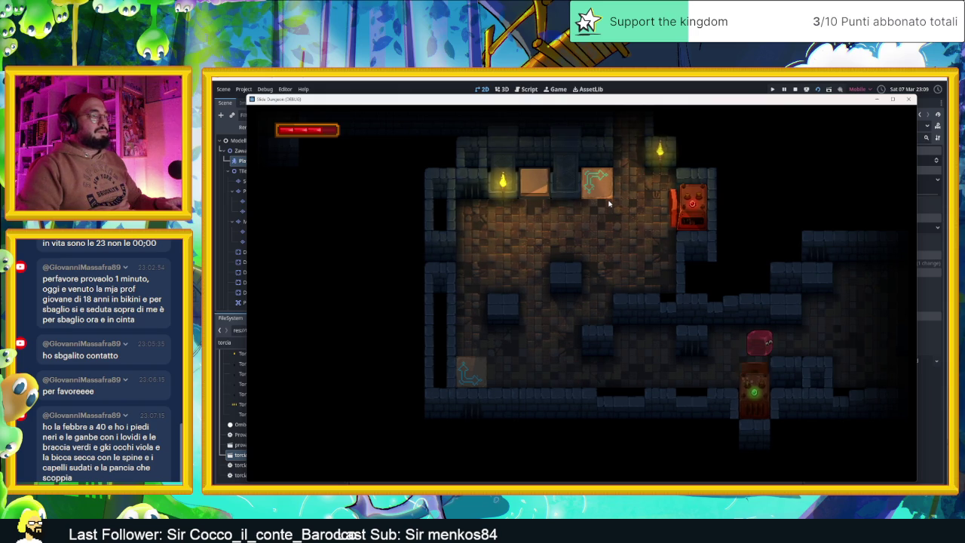
pyautogui.press('Left')
pyautogui.press('Down')
pyautogui.press('Left')
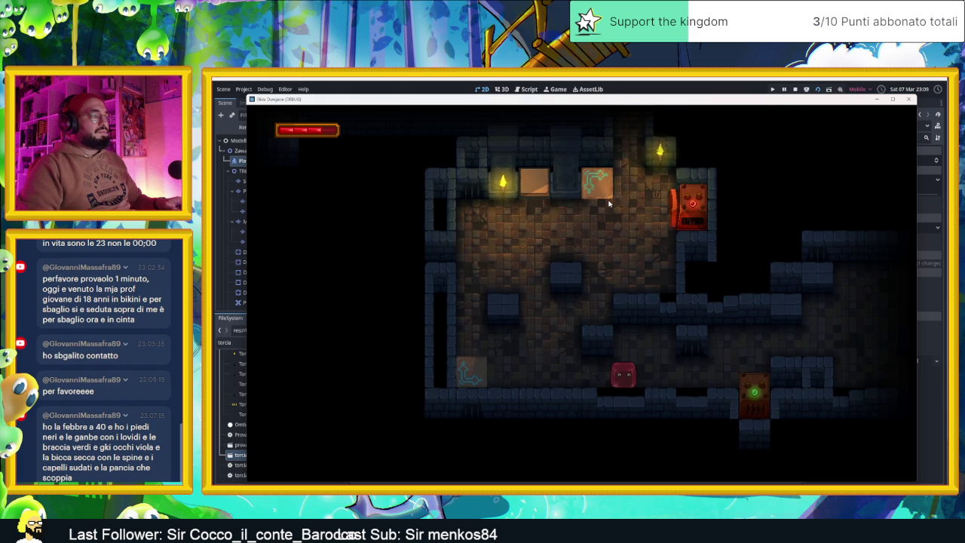
pyautogui.press('Left')
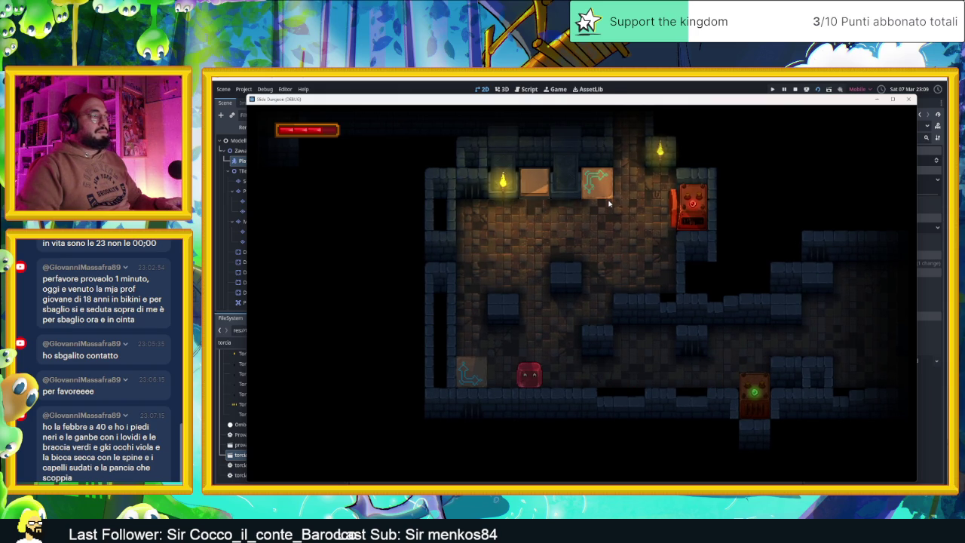
# Steer back toward the green switch, slide left along the bottom corridor, then stop
pyautogui.press('Right')
pyautogui.press('Up')
pyautogui.press('Left')
pyautogui.press('Down')
pyautogui.press('Left')
pyautogui.press('Up')
pyautogui.press('Down')
pyautogui.press('Right')
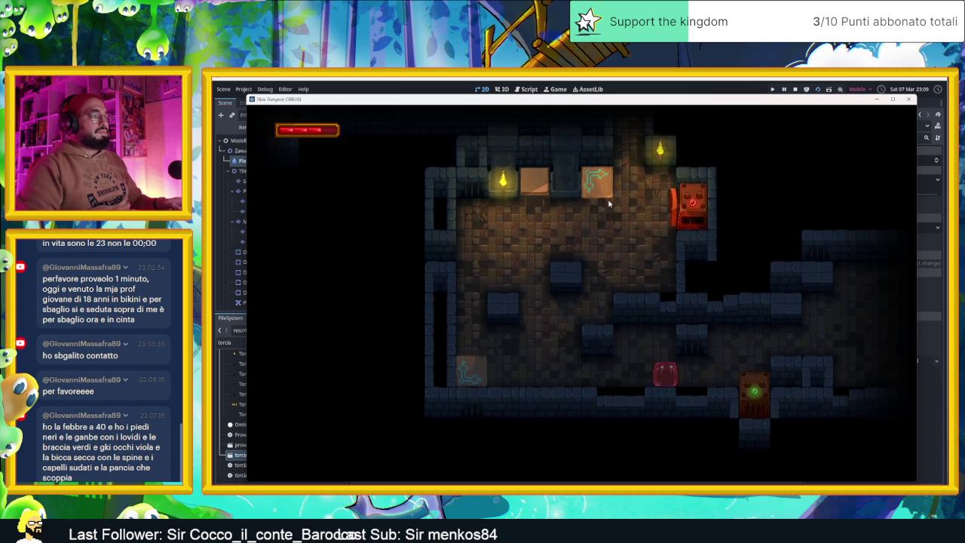
pyautogui.press('Left')
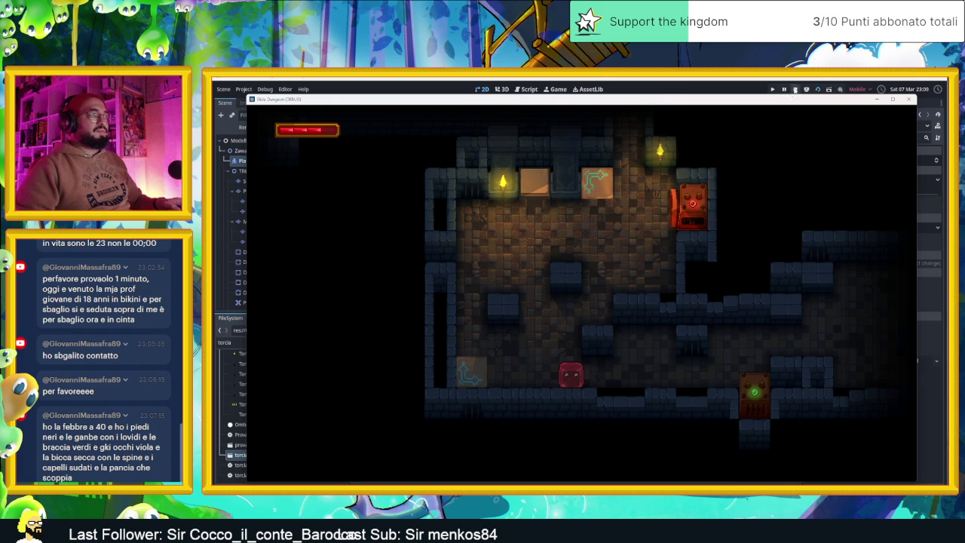
pyautogui.click(794, 89)
# Select the Muri TileMapLayer in the Scene dock with the lower corridor in view
pyautogui.moveTo(460, 309); pyautogui.dragTo(593, 286)
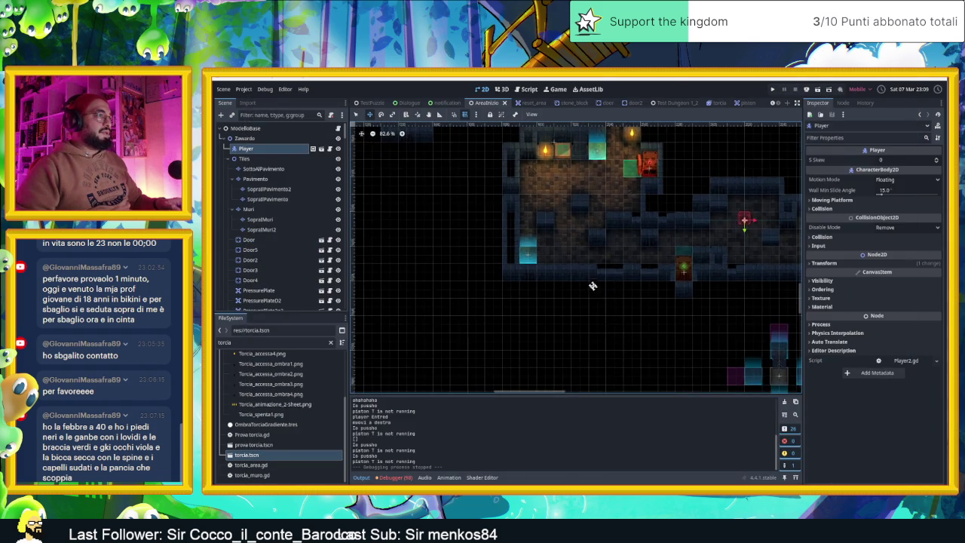
pyautogui.scroll(3)
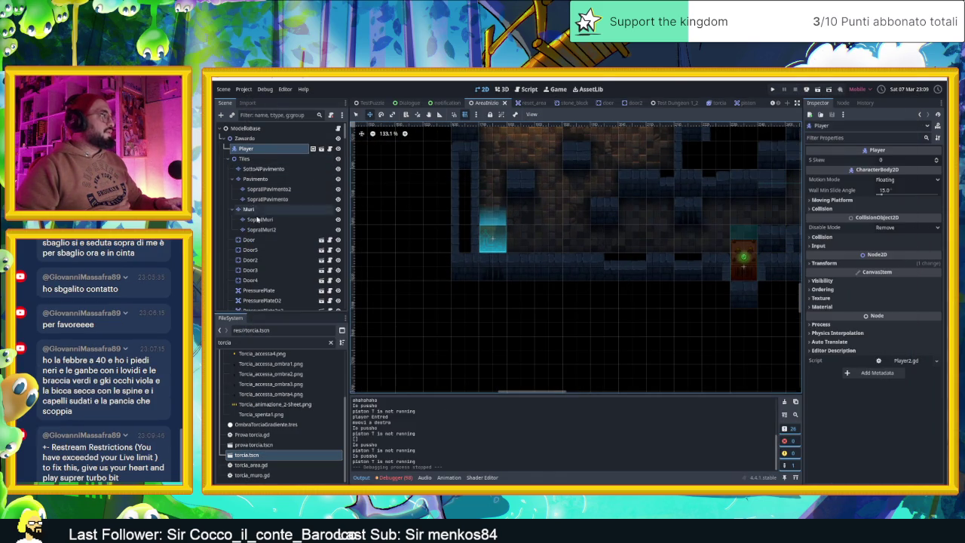
pyautogui.click(251, 209)
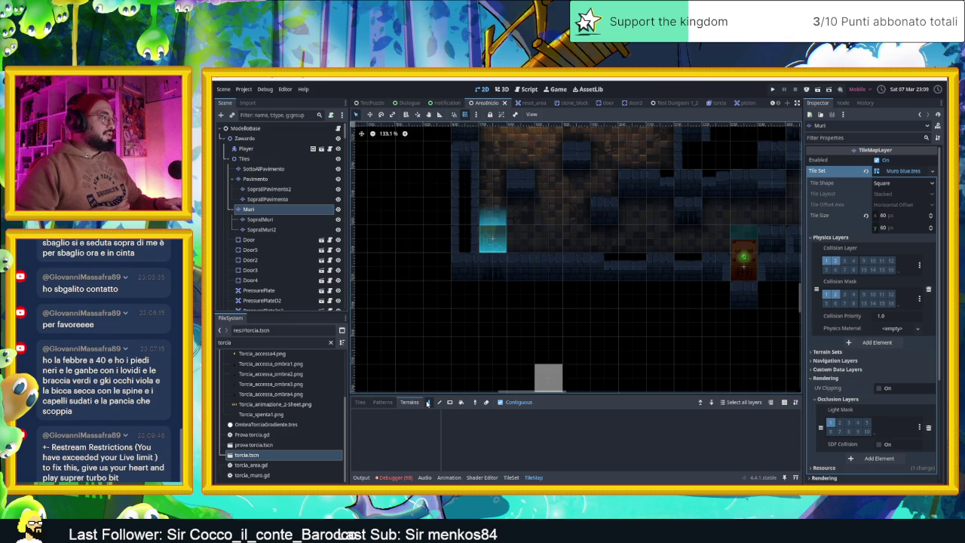
pyautogui.click(360, 402)
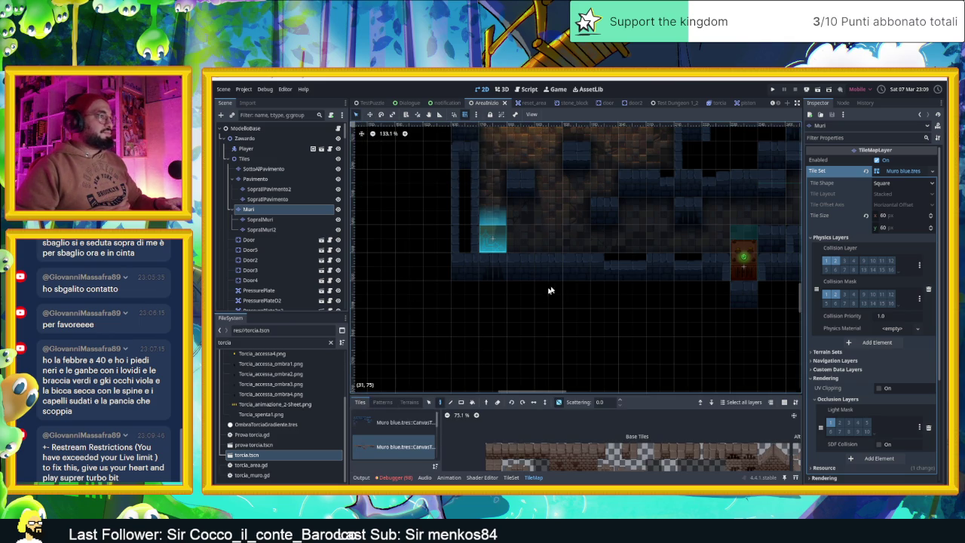
pyautogui.click(576, 266)
pyautogui.scroll(-3)
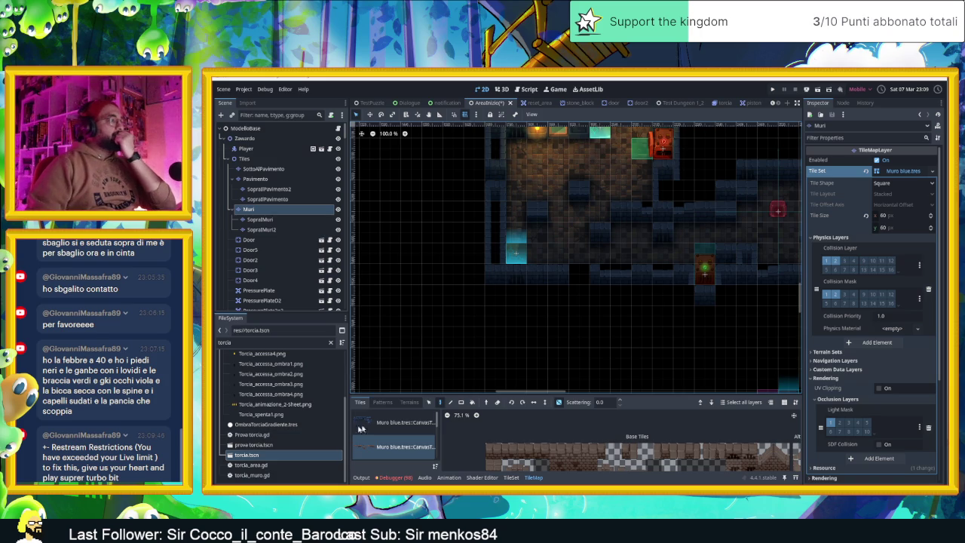
pyautogui.click(393, 421)
pyautogui.scroll(-3)
pyautogui.moveTo(570, 350); pyautogui.dragTo(556, 247)
pyautogui.scroll(-3)
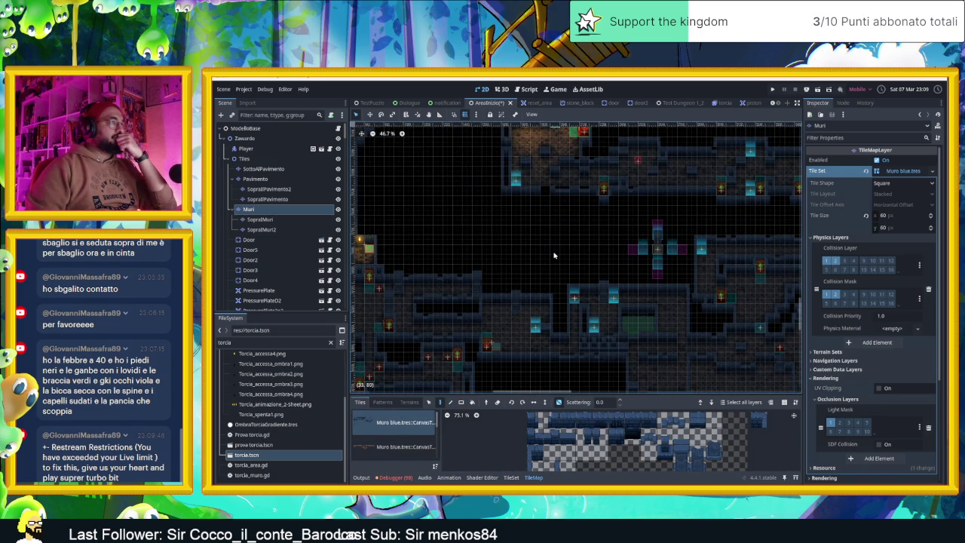
pyautogui.moveTo(546, 256); pyautogui.dragTo(638, 310)
pyautogui.scroll(-3)
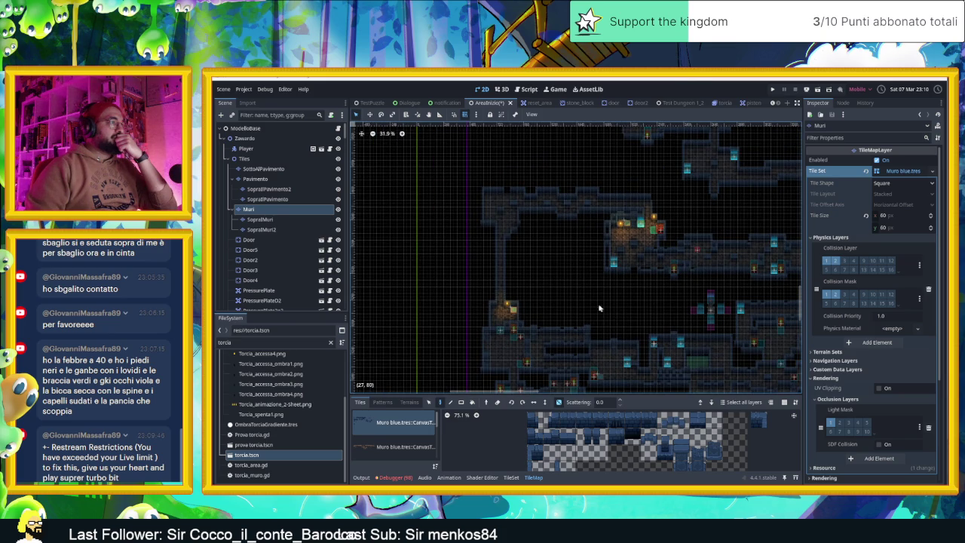
pyautogui.scroll(3)
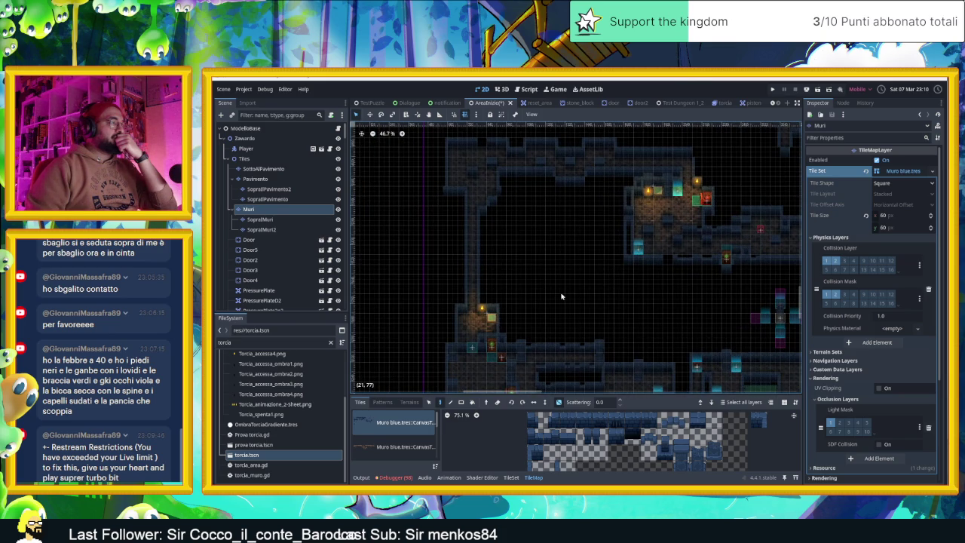
pyautogui.scroll(-3)
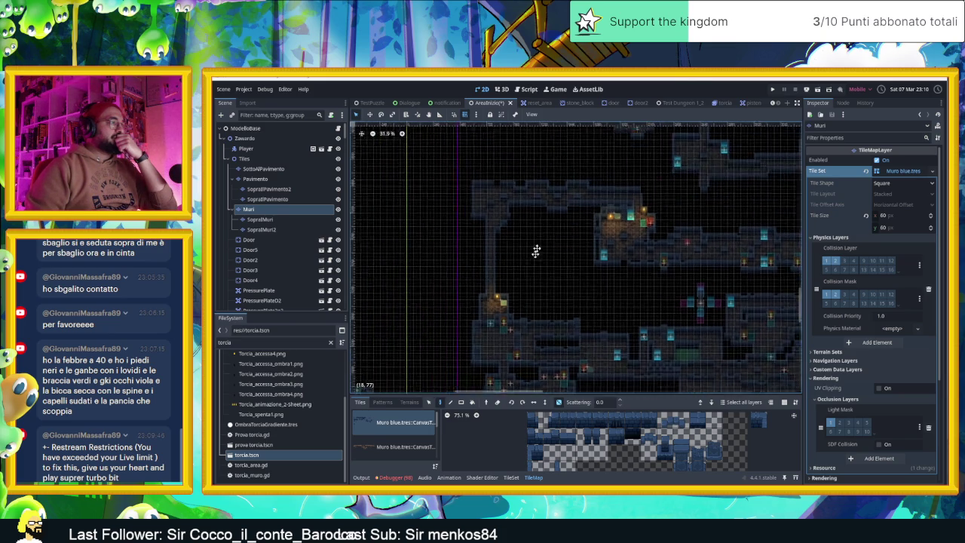
pyautogui.scroll(3)
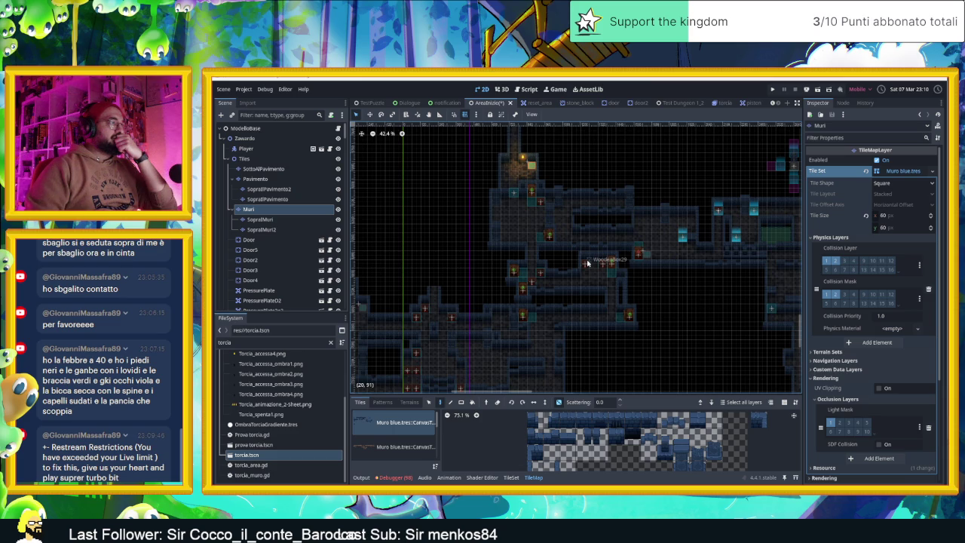
pyautogui.scroll(3)
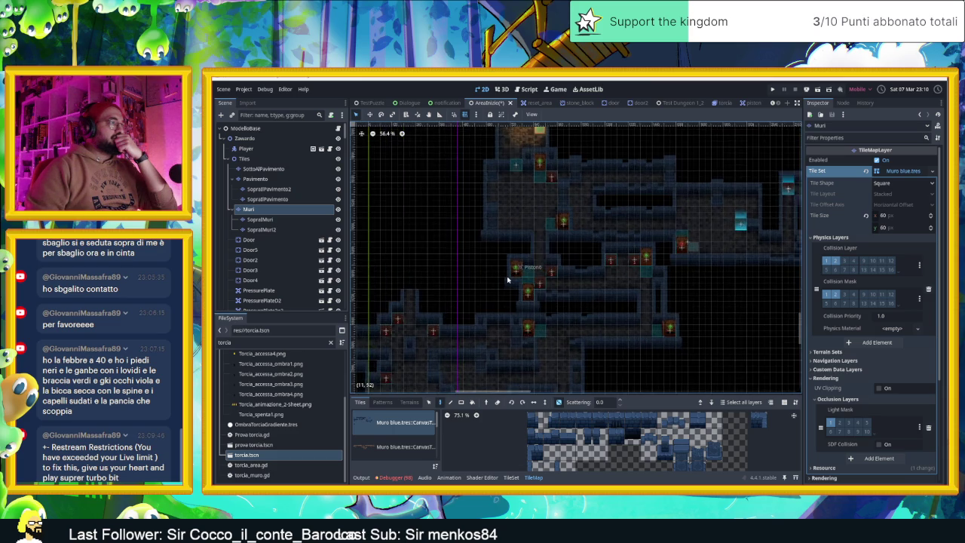
pyautogui.scroll(3)
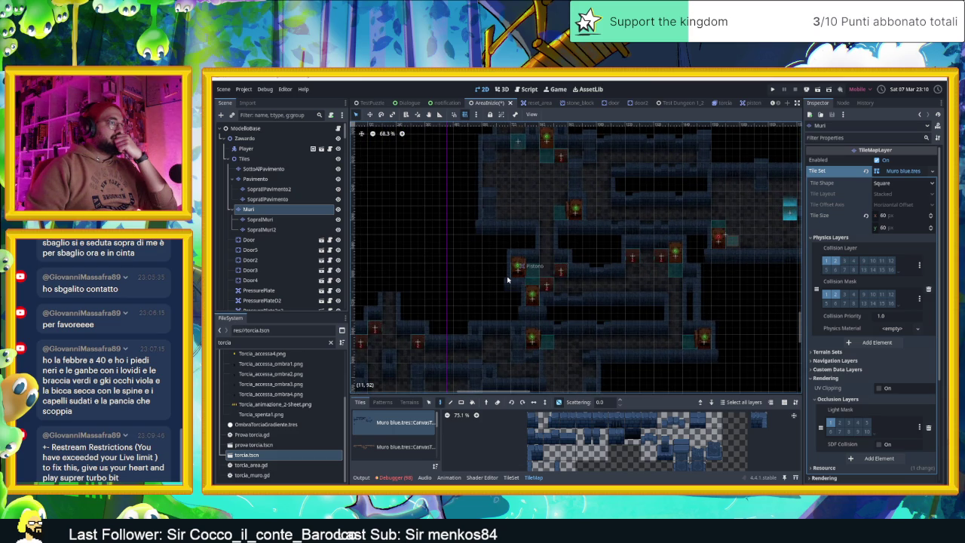
pyautogui.scroll(-3)
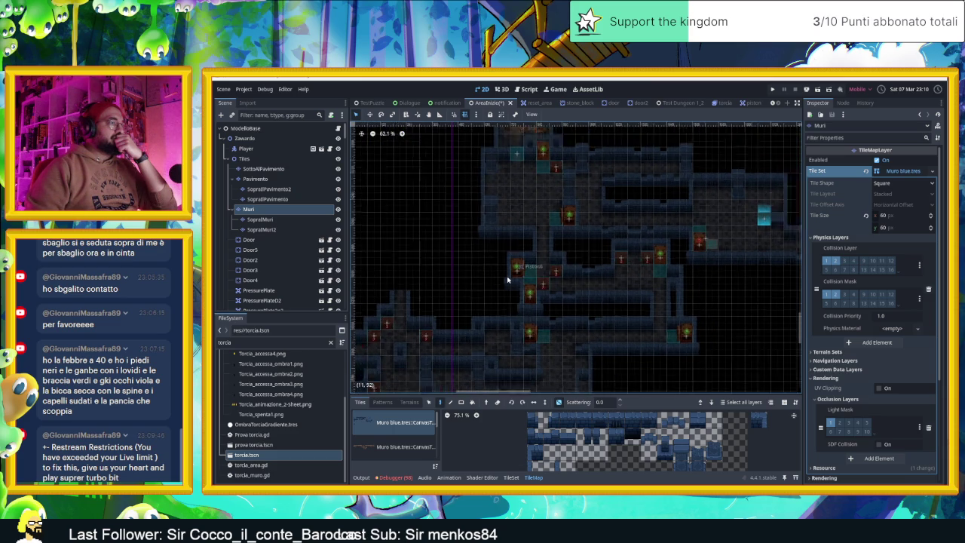
pyautogui.scroll(-3)
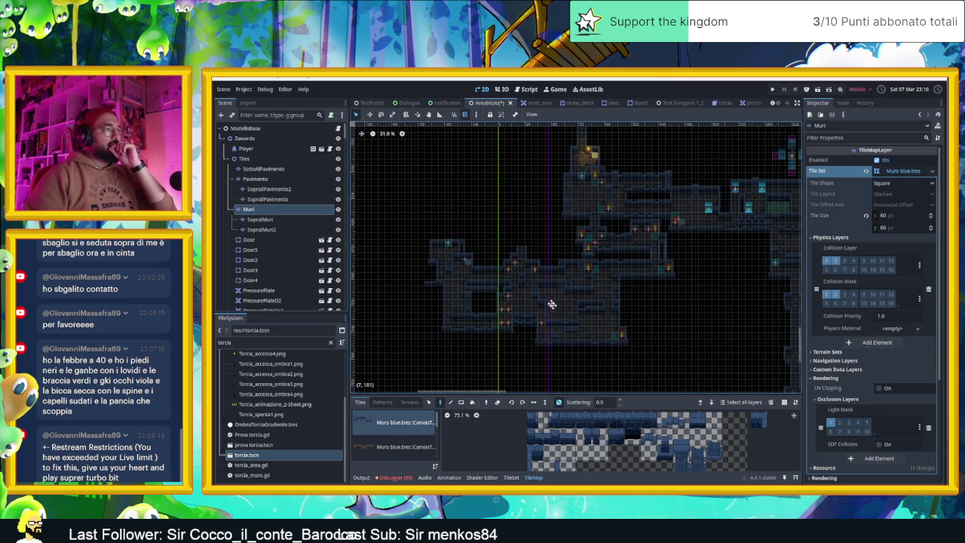
pyautogui.moveTo(552, 304); pyautogui.dragTo(563, 322)
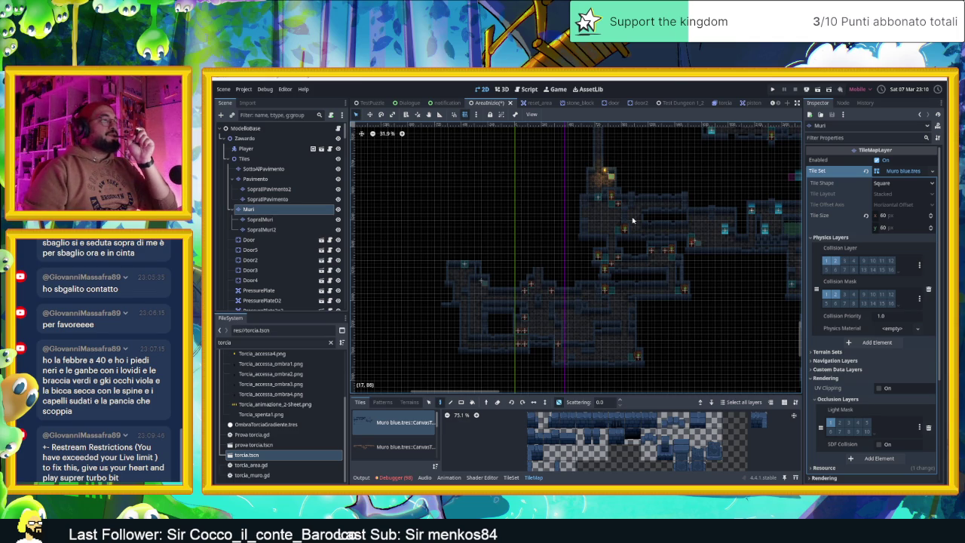
pyautogui.scroll(-3)
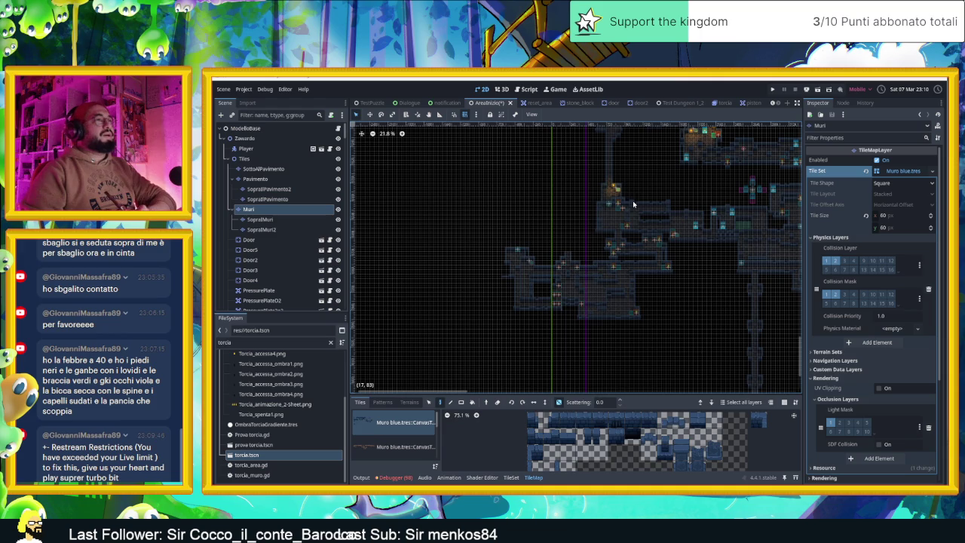
pyautogui.scroll(3)
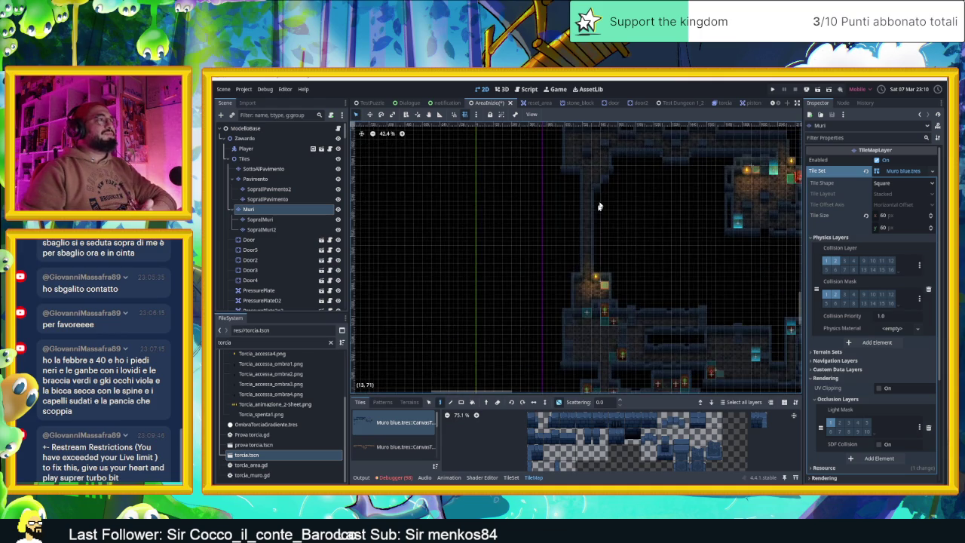
pyautogui.moveTo(605, 193); pyautogui.dragTo(605, 249)
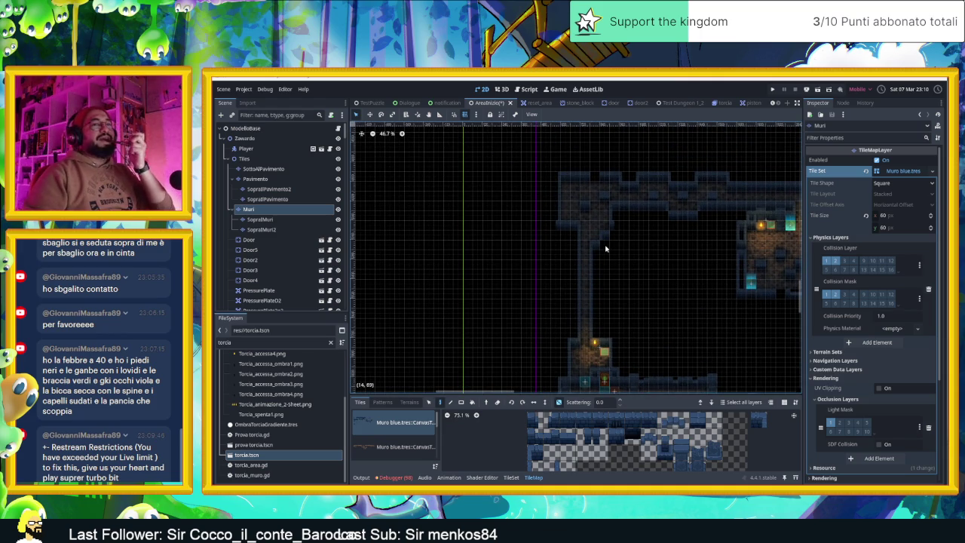
pyautogui.scroll(3)
pyautogui.hscroll(3)
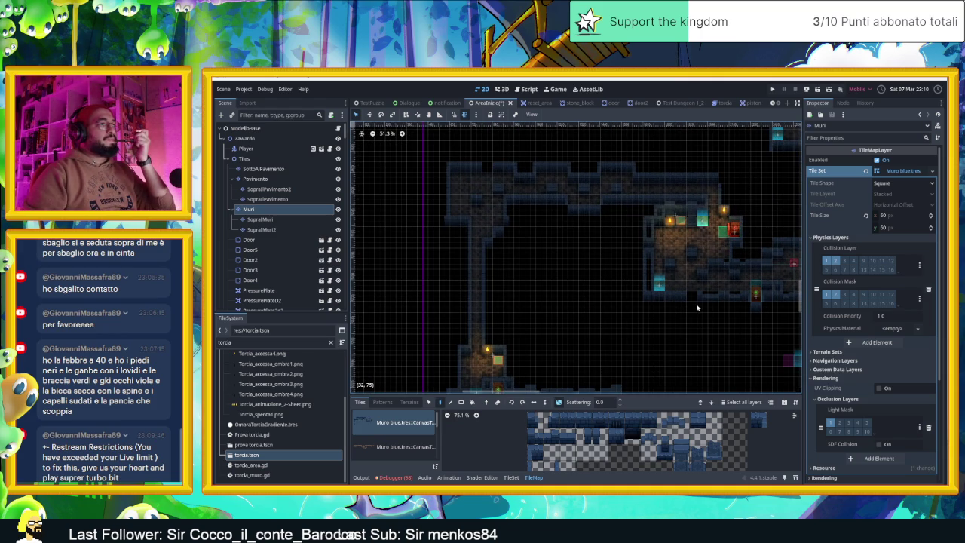
pyautogui.scroll(-3)
pyautogui.scroll(3)
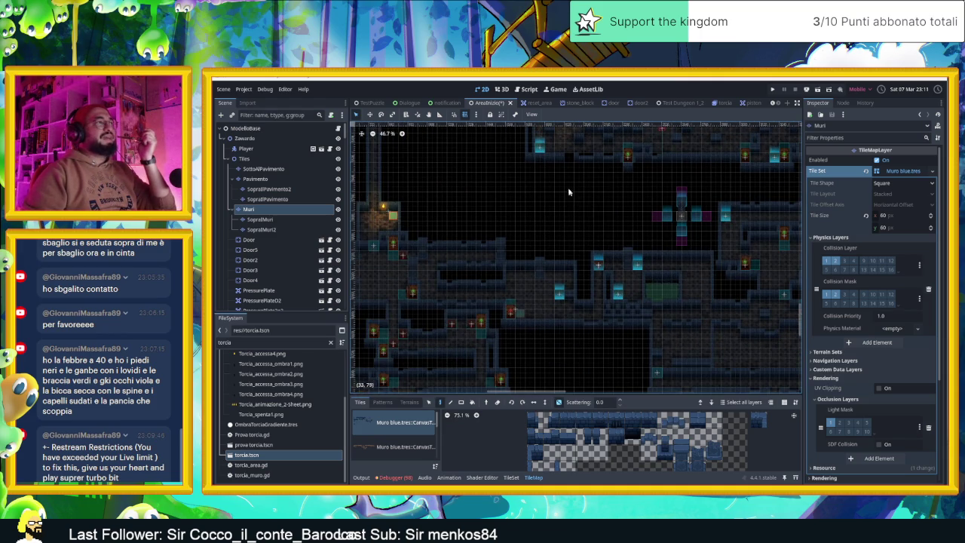
pyautogui.scroll(3)
pyautogui.hscroll(-3)
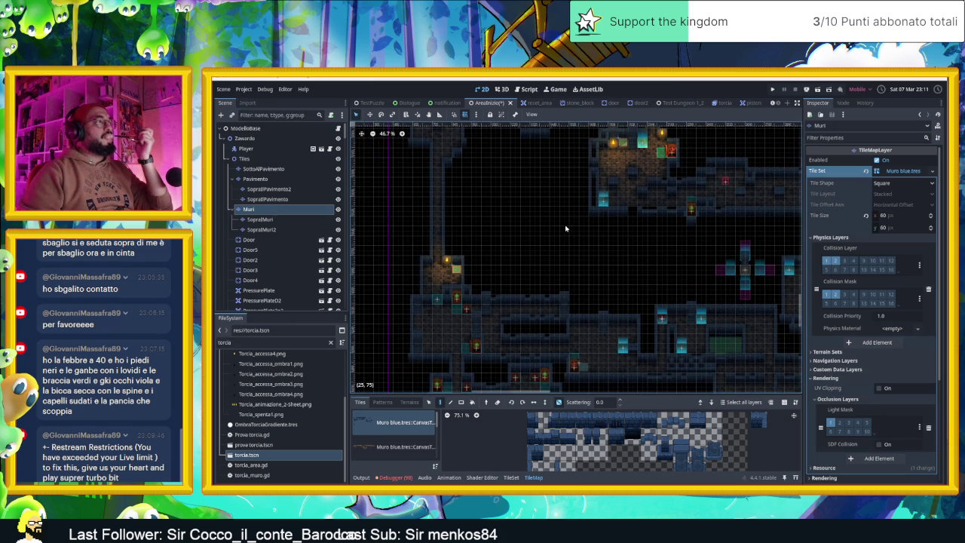
pyautogui.scroll(3)
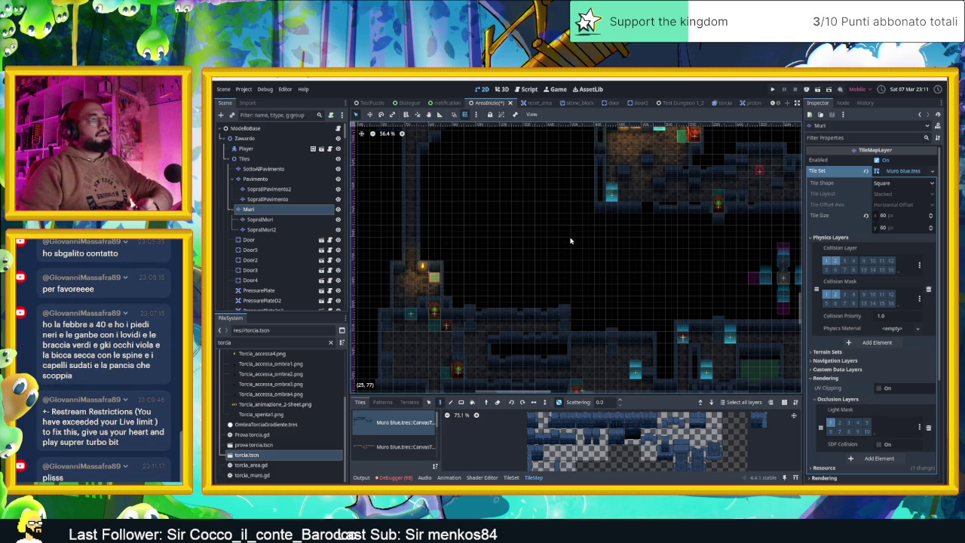
pyautogui.moveTo(519, 233); pyautogui.dragTo(592, 254)
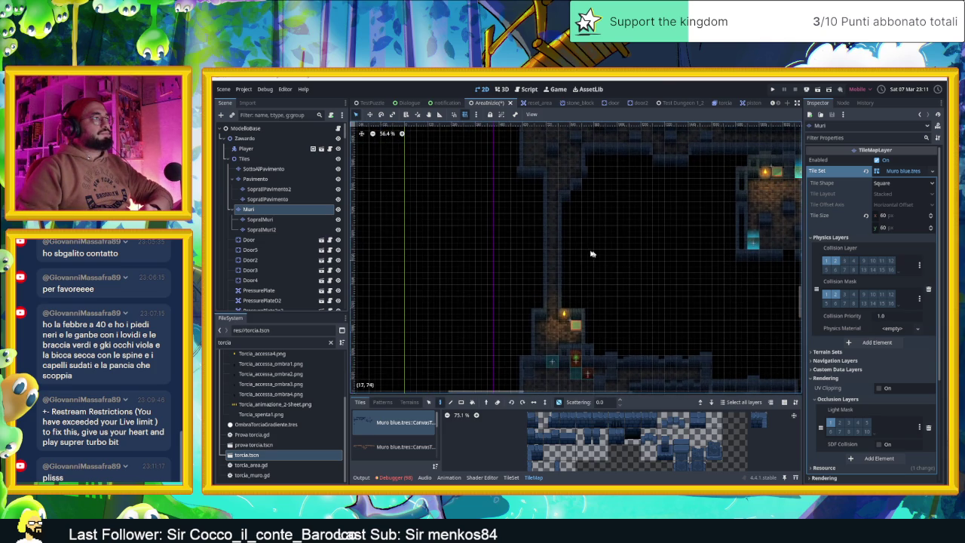
pyautogui.scroll(-3)
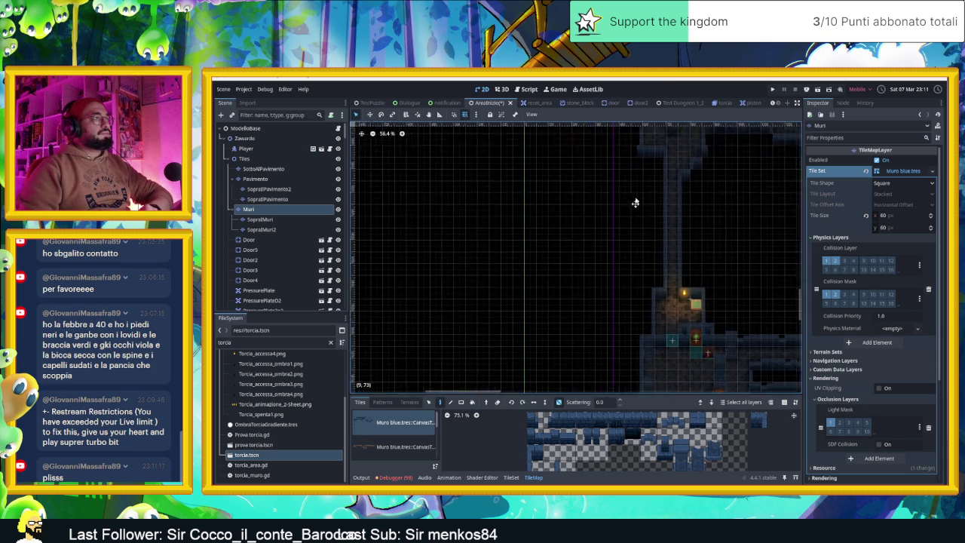
pyautogui.scroll(3)
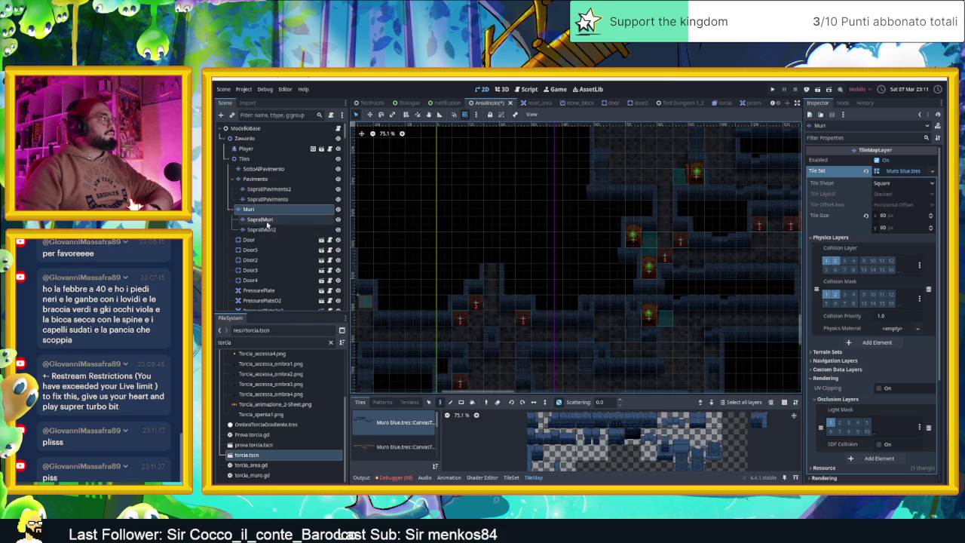
# Pick a Muri blue wall tile and bring the empty area left of the map into view
pyautogui.click(583, 419)
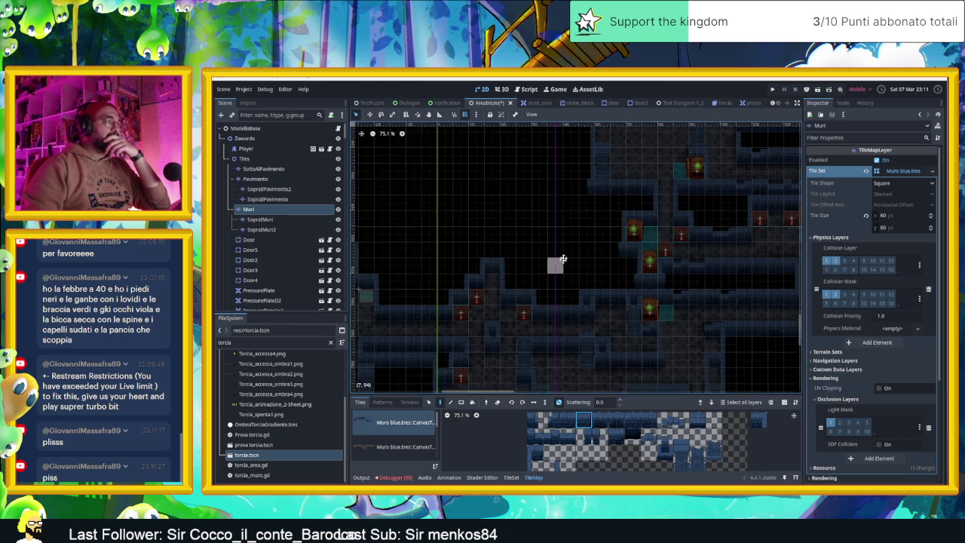
pyautogui.scroll(-3)
pyautogui.scroll(-3)
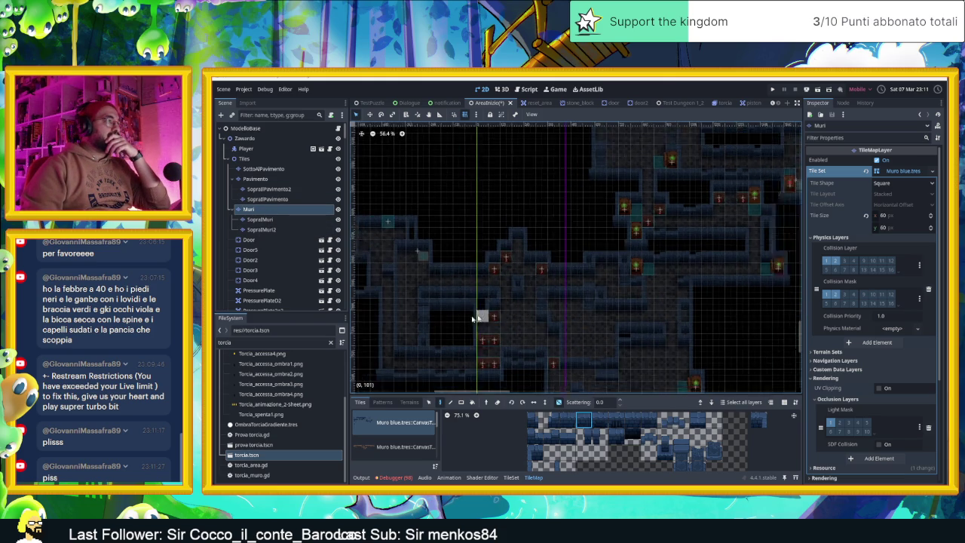
pyautogui.moveTo(508, 231); pyautogui.dragTo(555, 244)
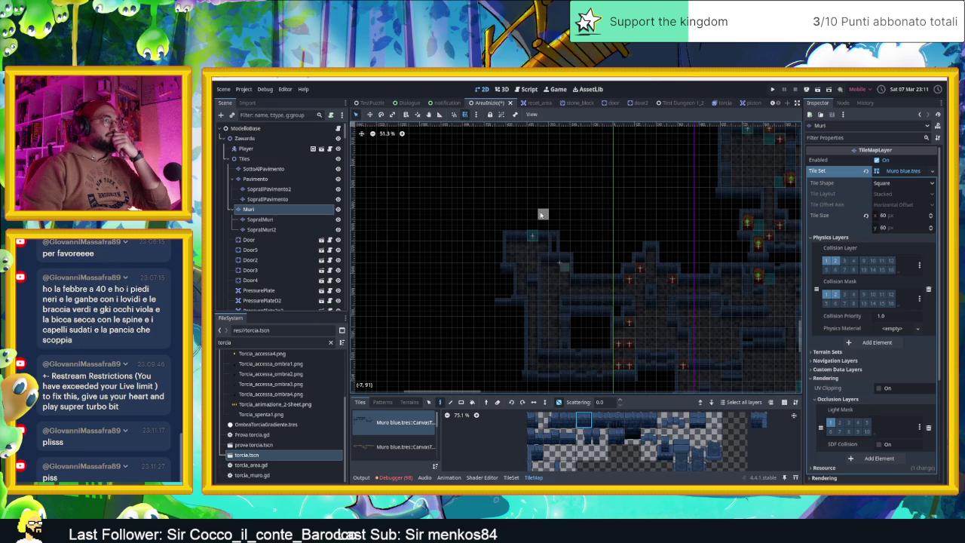
pyautogui.moveTo(538, 203); pyautogui.dragTo(494, 276)
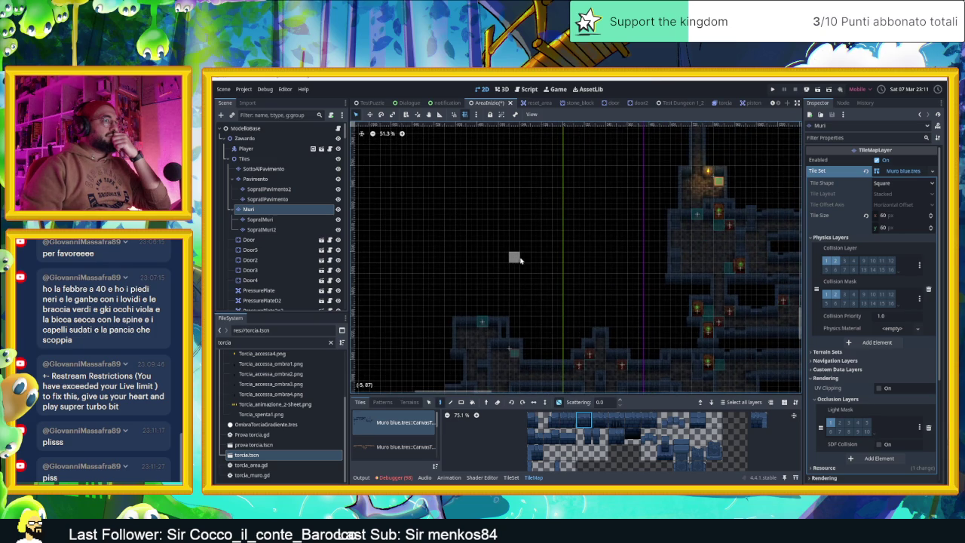
pyautogui.scroll(-3)
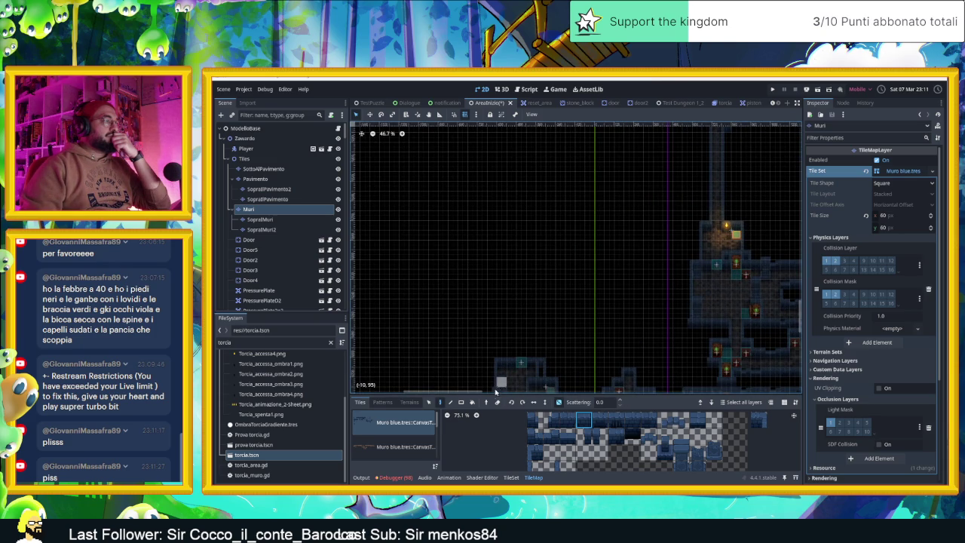
pyautogui.click(550, 466)
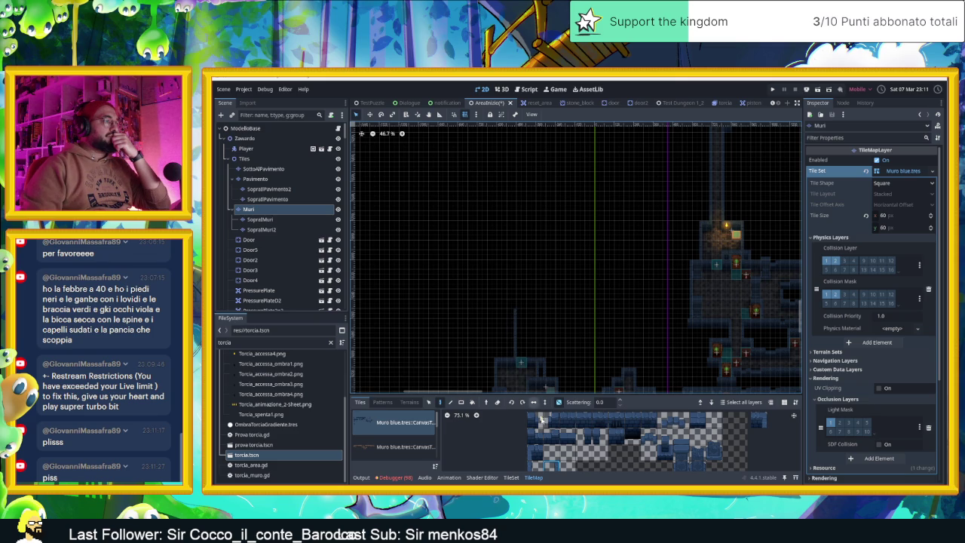
pyautogui.click(535, 465)
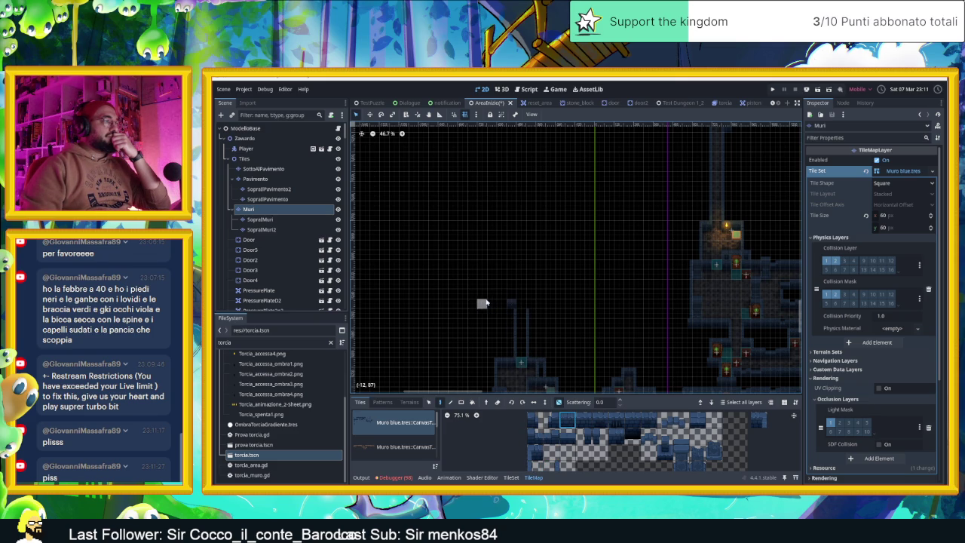
pyautogui.scroll(3)
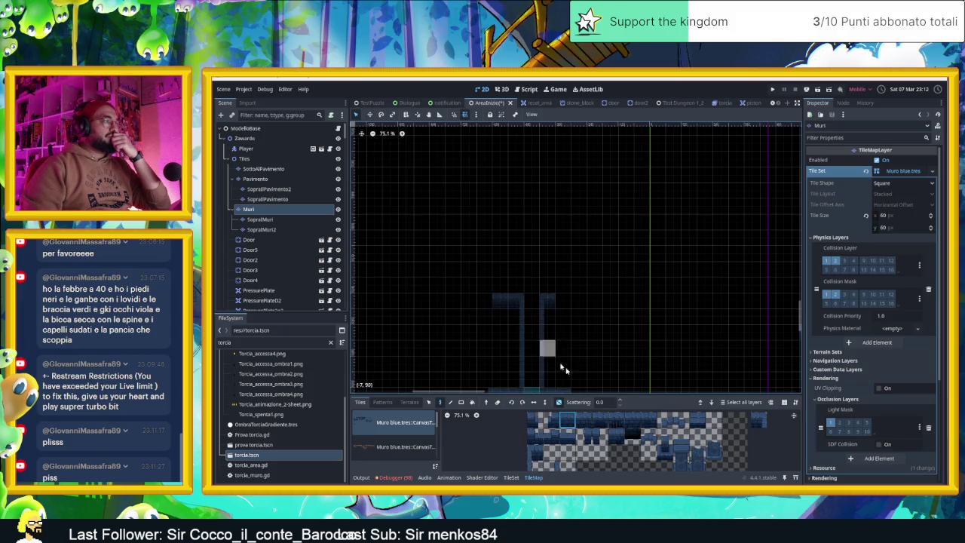
# Paint a vertical wall column and cap it with a strip of top-of-wall tiles
pyautogui.moveTo(585, 420); pyautogui.dragTo(653, 421)
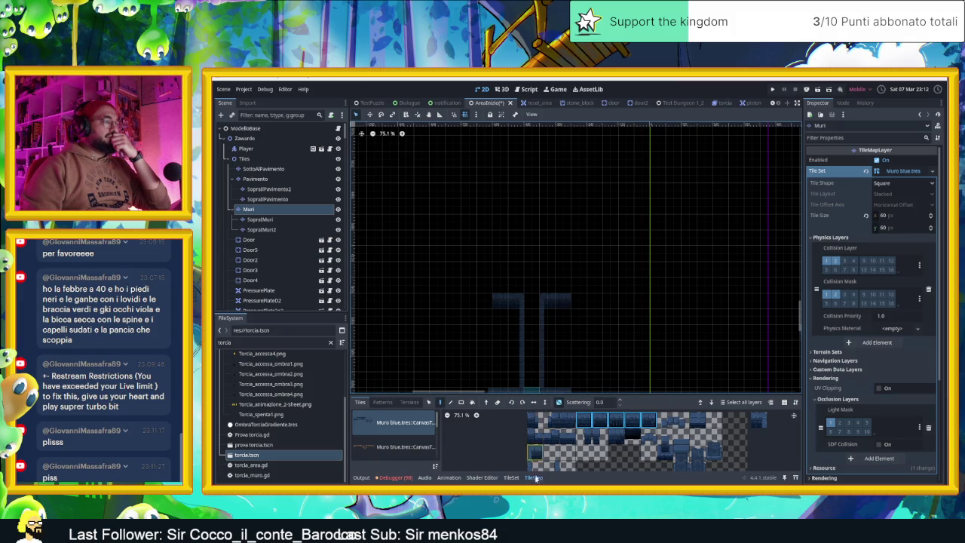
pyautogui.click(535, 462)
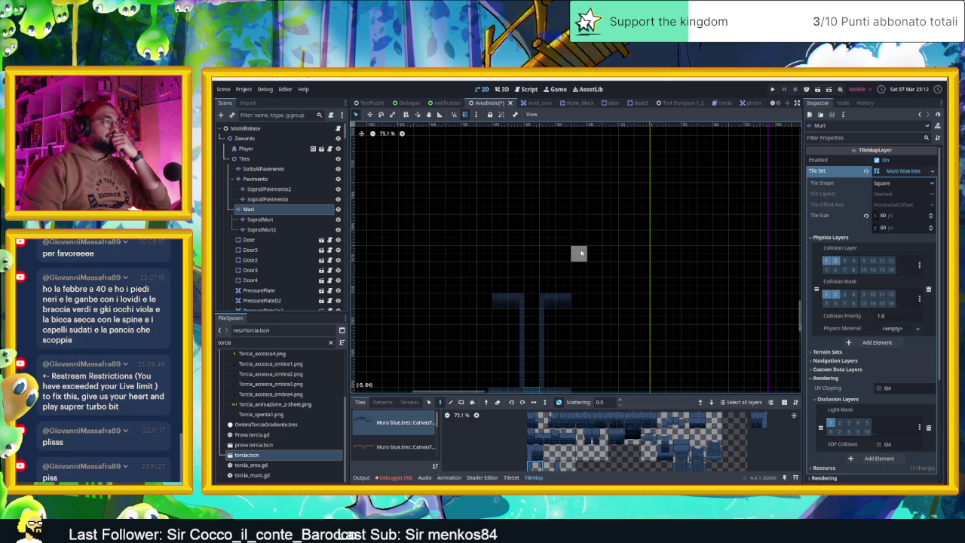
pyautogui.moveTo(578, 235); pyautogui.dragTo(579, 286)
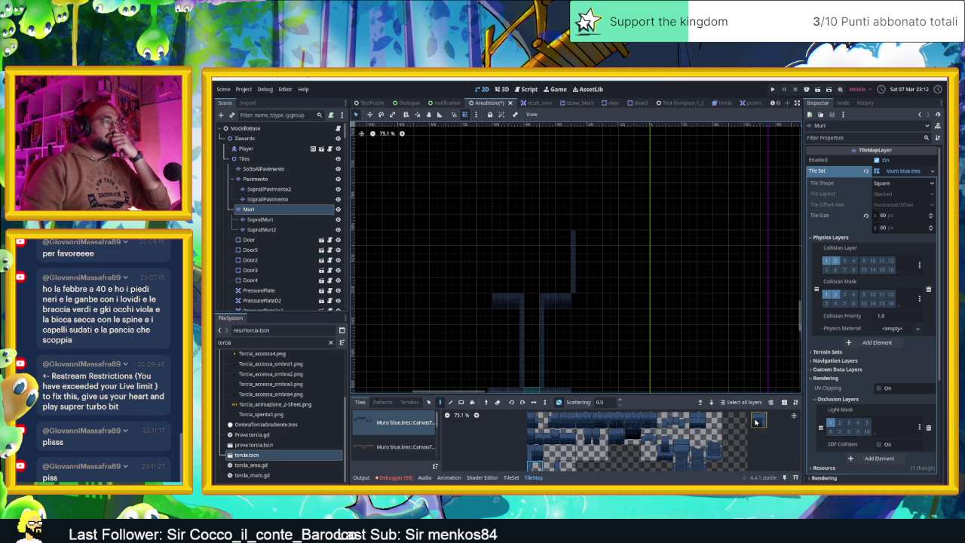
pyautogui.moveTo(567, 420); pyautogui.dragTo(634, 420)
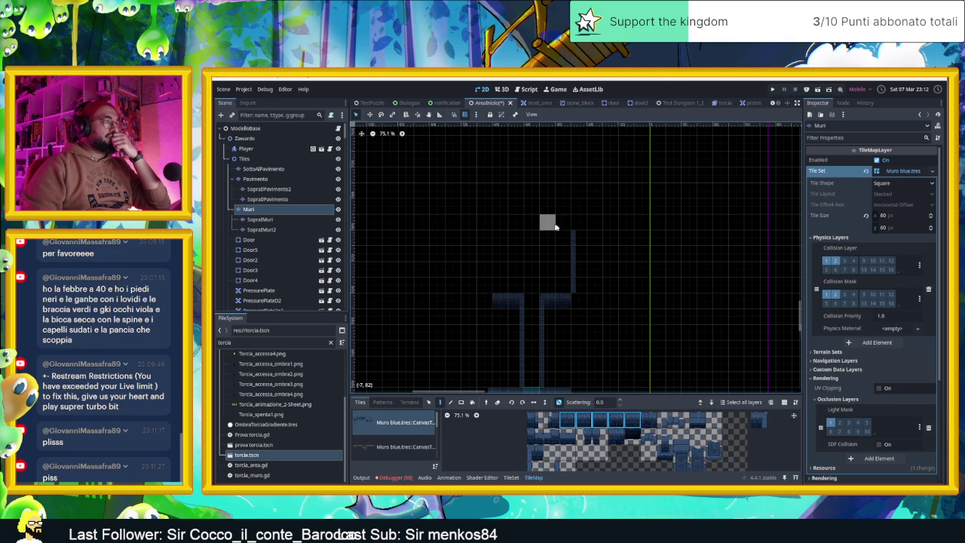
pyautogui.moveTo(563, 222); pyautogui.dragTo(499, 222)
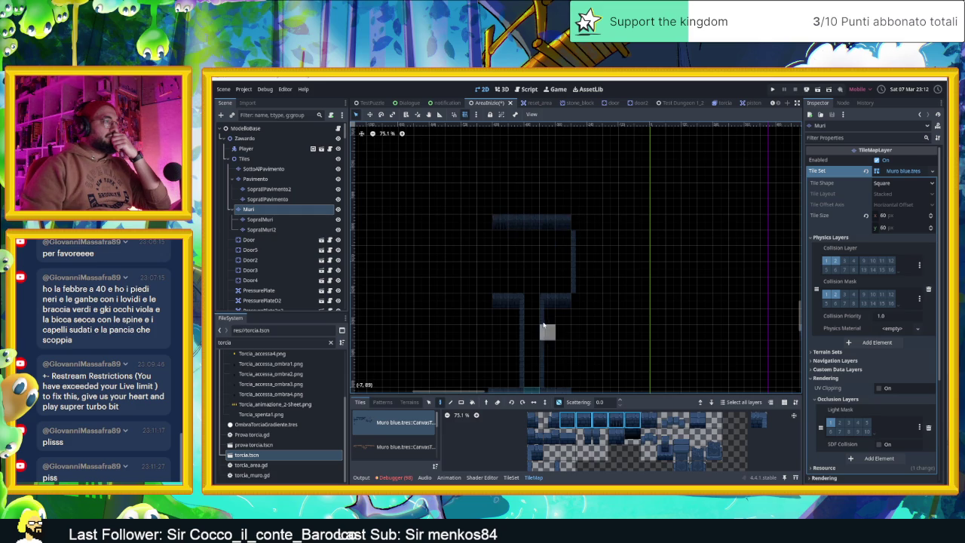
# Zoom the viewport from 35% to 62.1% onto the map's top corridors
pyautogui.scroll(-3)
pyautogui.scroll(-3)
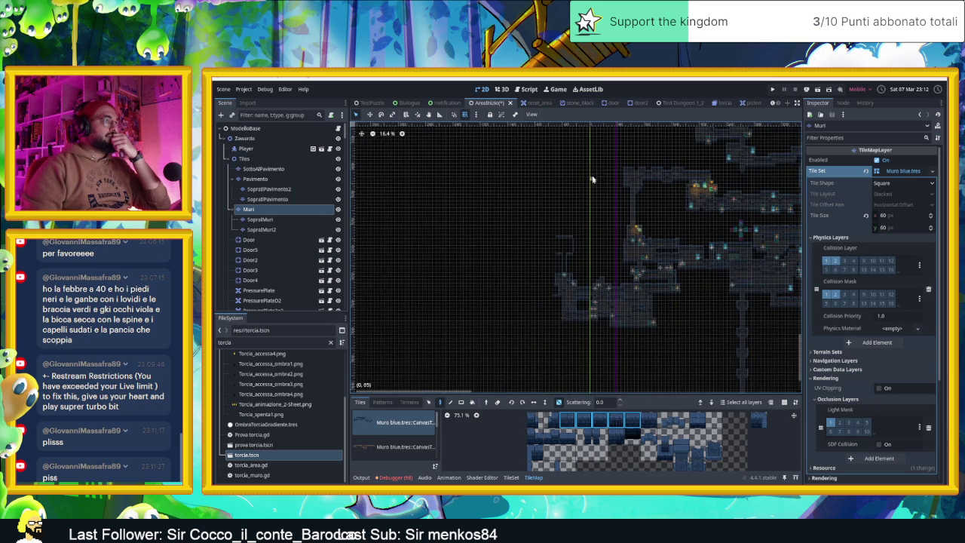
pyautogui.scroll(3)
pyautogui.scroll(3)
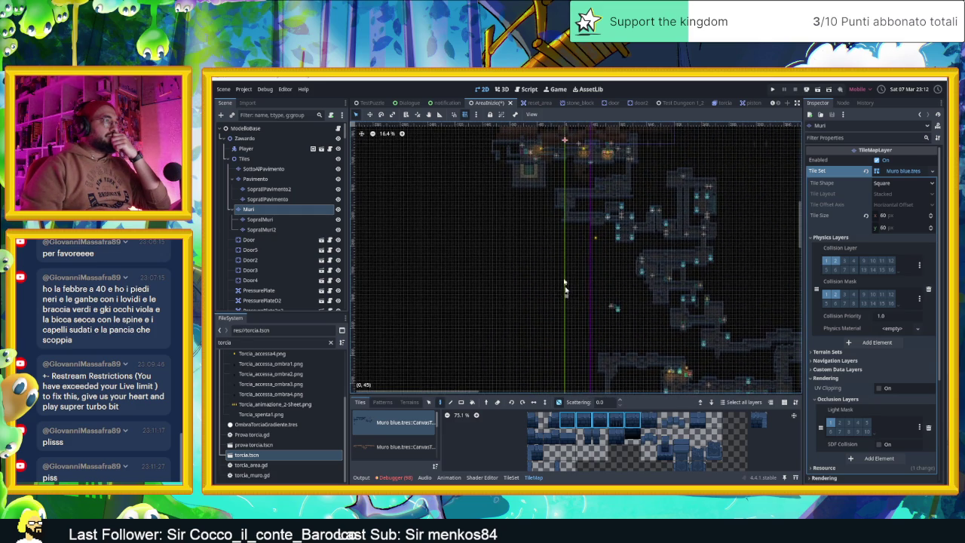
pyautogui.scroll(3)
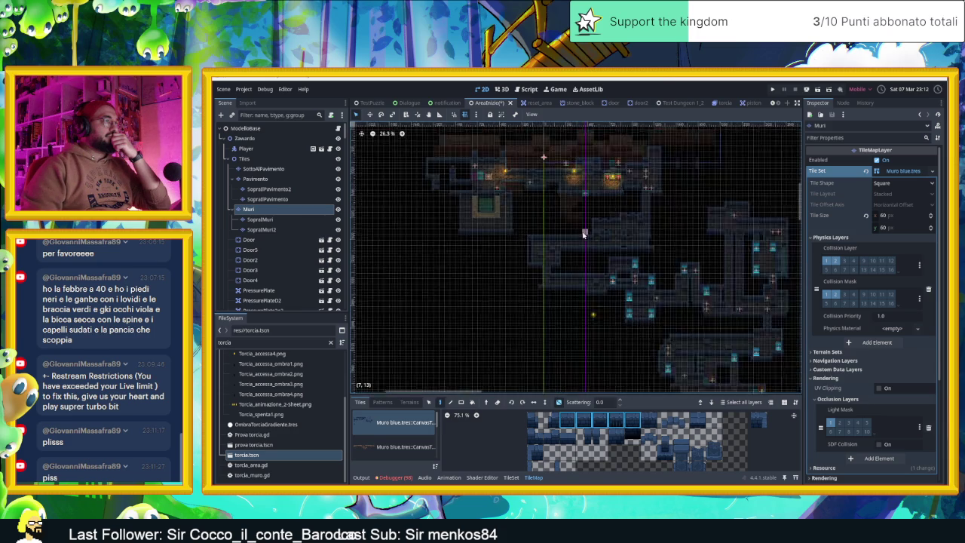
pyautogui.scroll(-3)
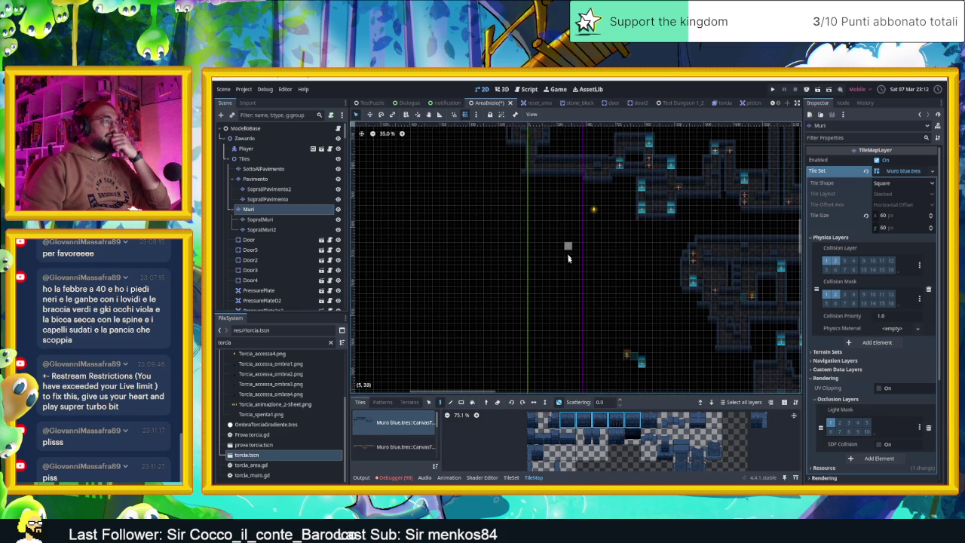
pyautogui.scroll(3)
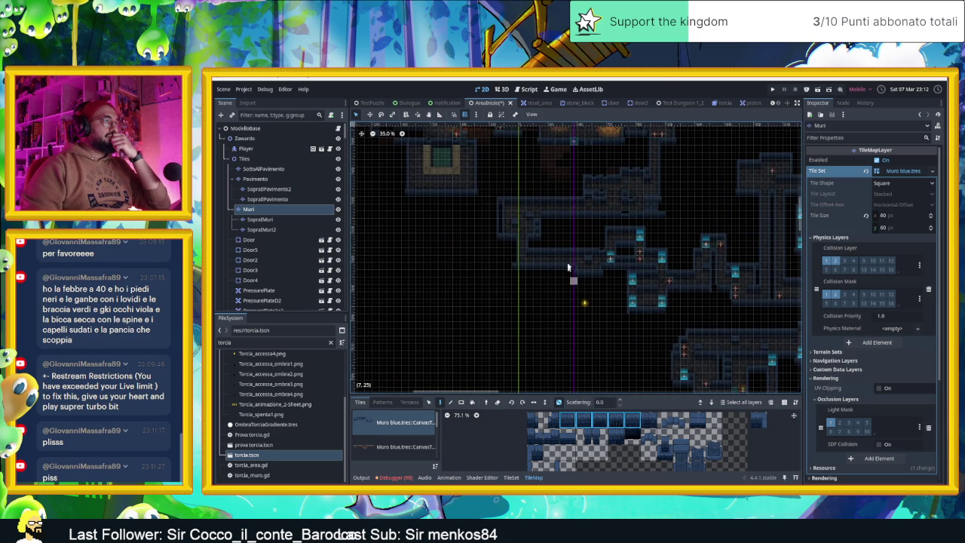
pyautogui.scroll(3)
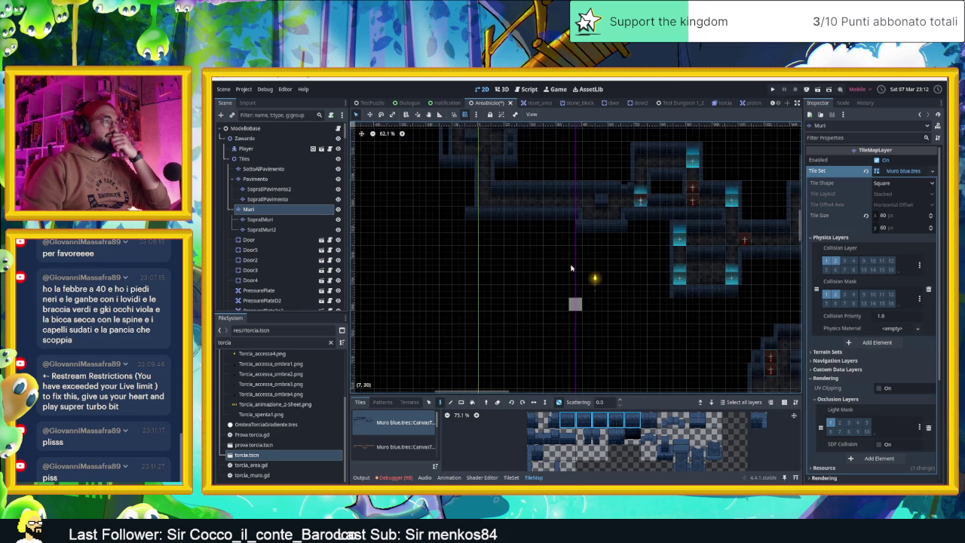
pyautogui.scroll(3)
pyautogui.scroll(3)
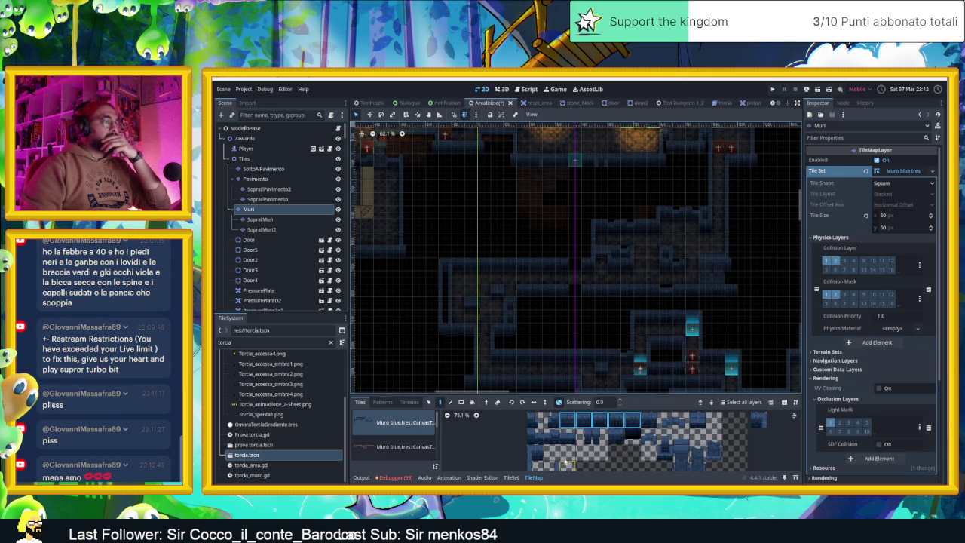
# Settle on the bottom-left Muri wall tile, then open the Windows Start menu
pyautogui.click(556, 465)
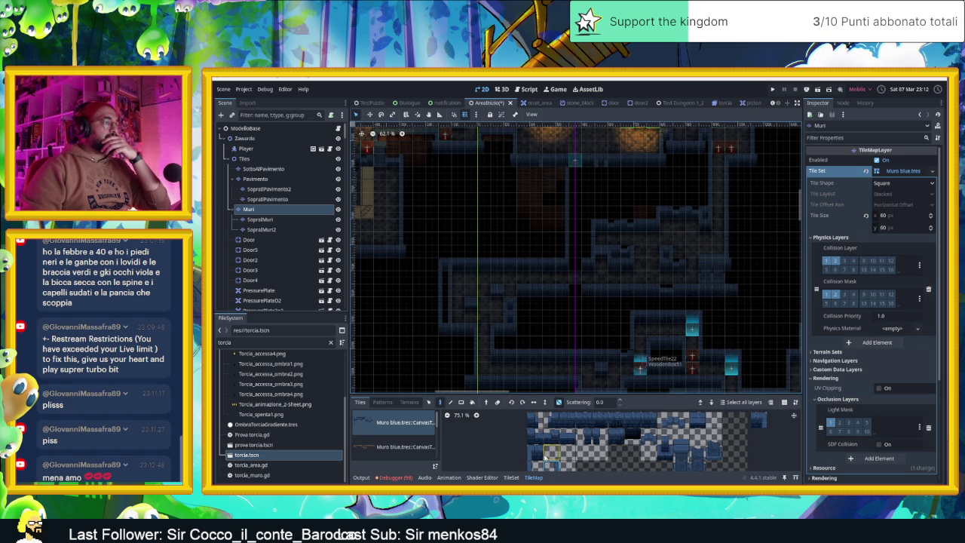
pyautogui.click(758, 419)
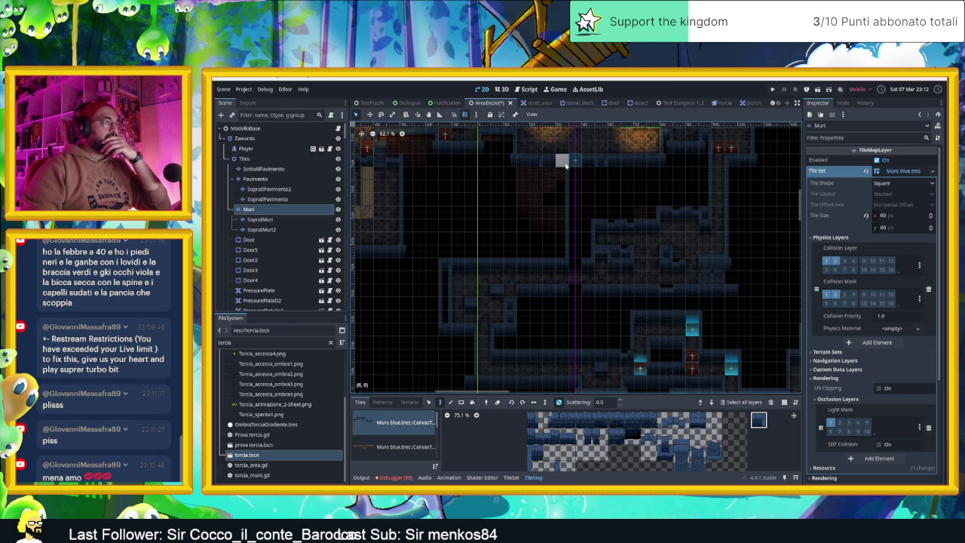
pyautogui.click(535, 453)
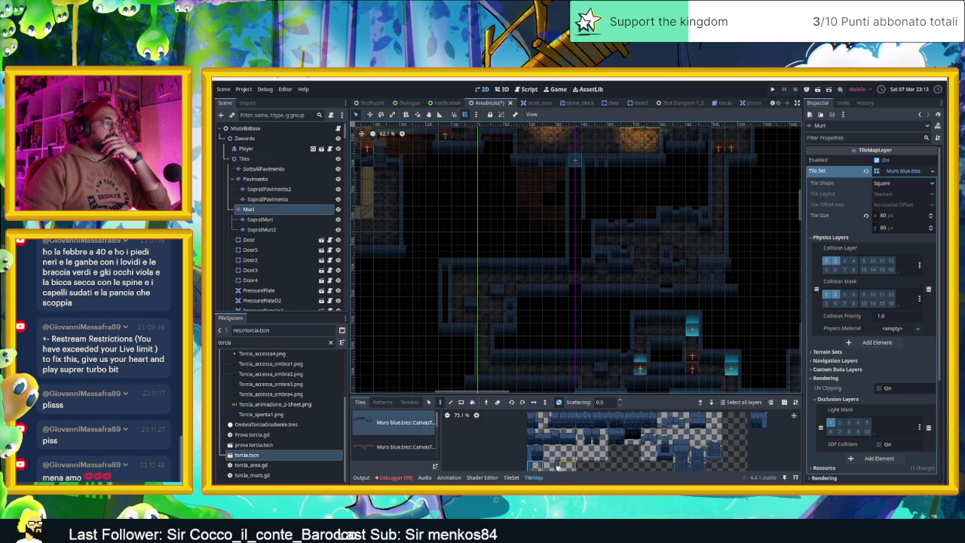
pyautogui.scroll(-3)
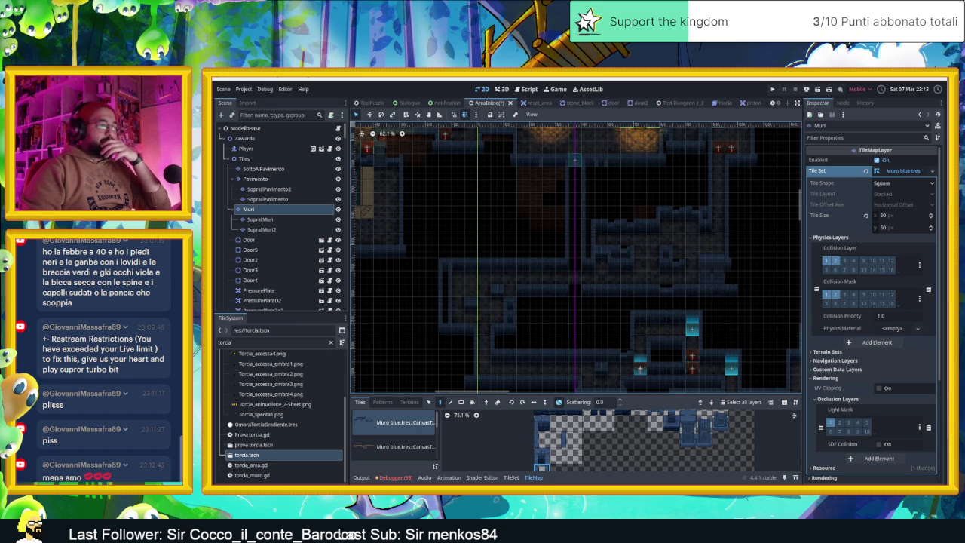
pyautogui.press('super')
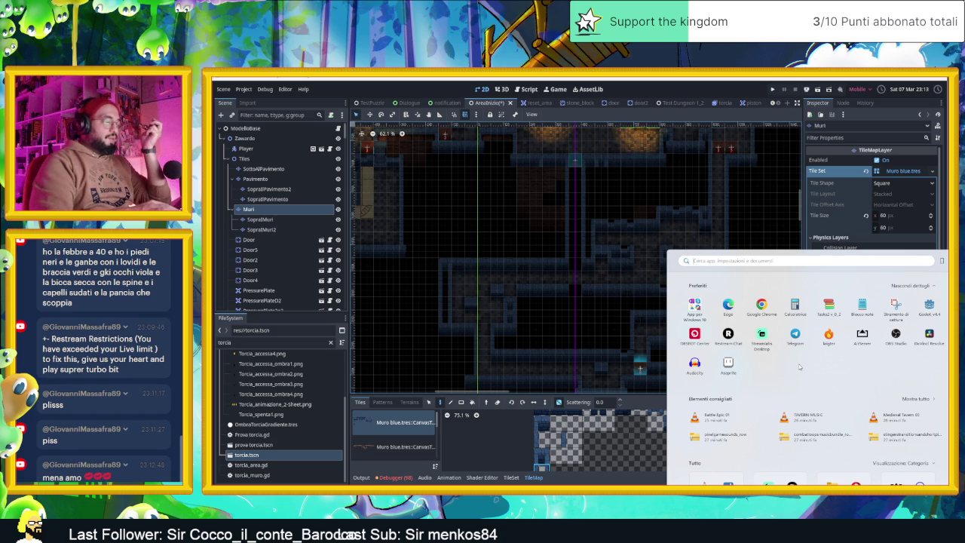
# Launch VLC media player by searching 'Vl' in the Start menu, then open its Media menu
pyautogui.write('Vl')
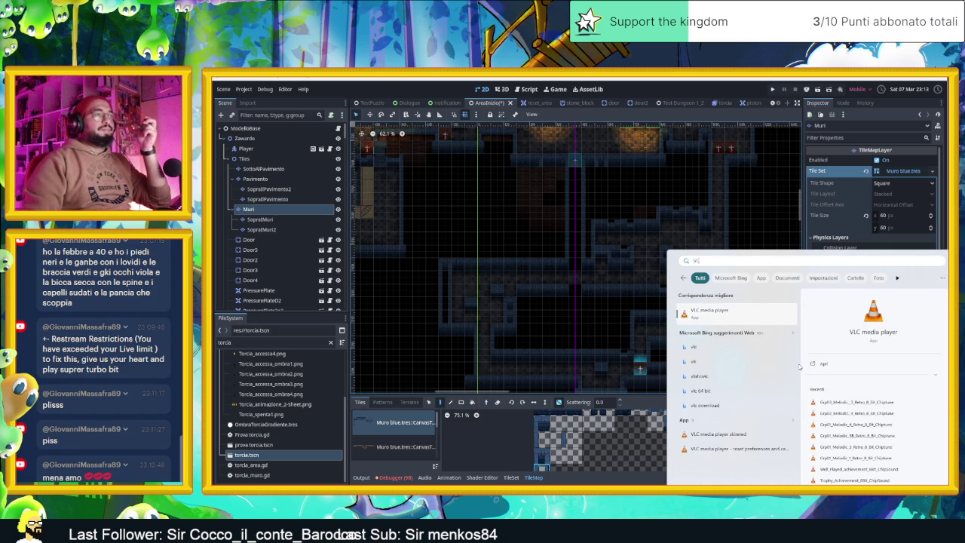
pyautogui.press('Return')
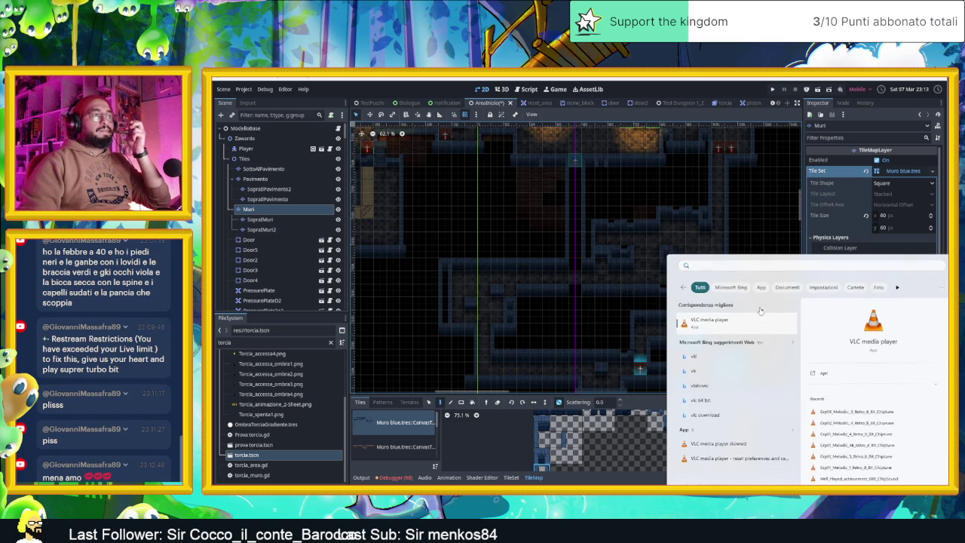
pyautogui.click(427, 254)
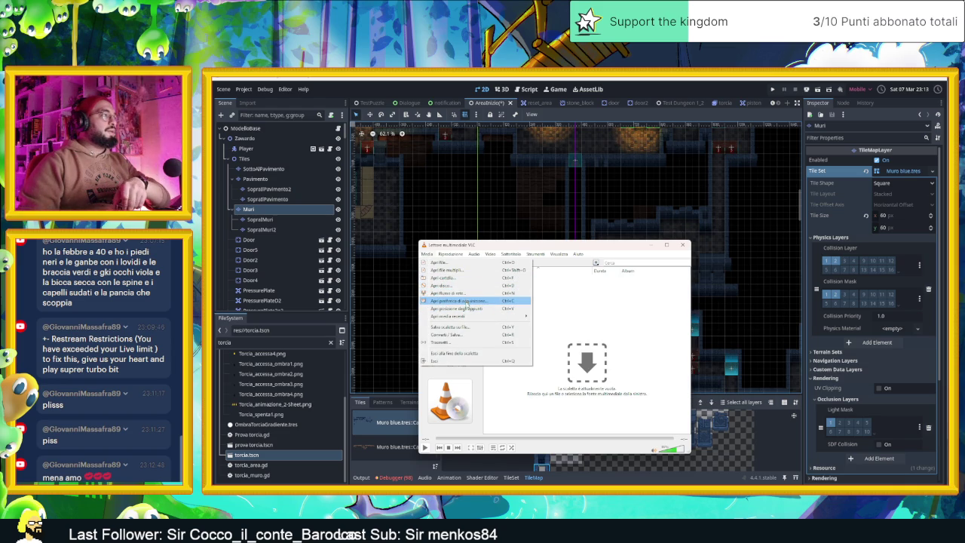
# Load the TAVERN MUSIC folder into VLC through Apri file...
pyautogui.moveTo(465, 317)
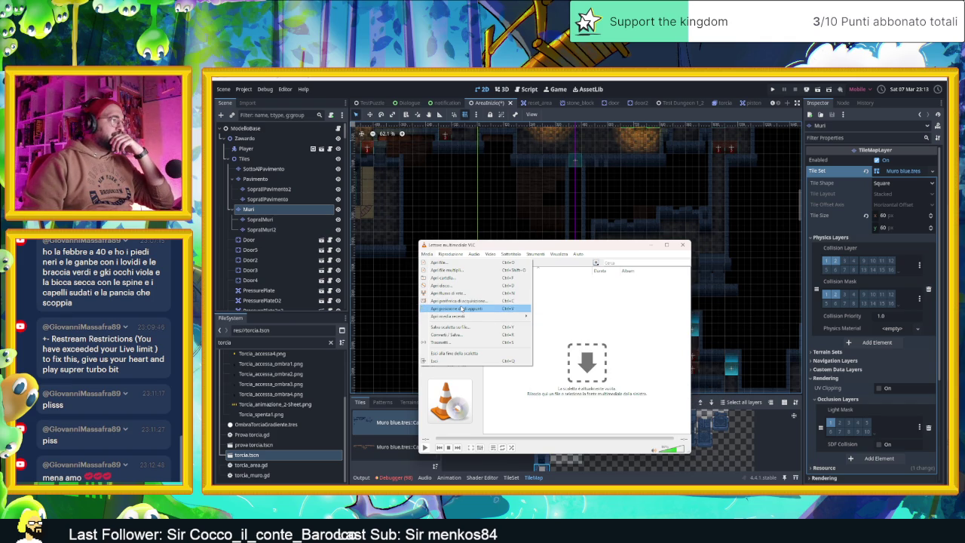
pyautogui.click(441, 262)
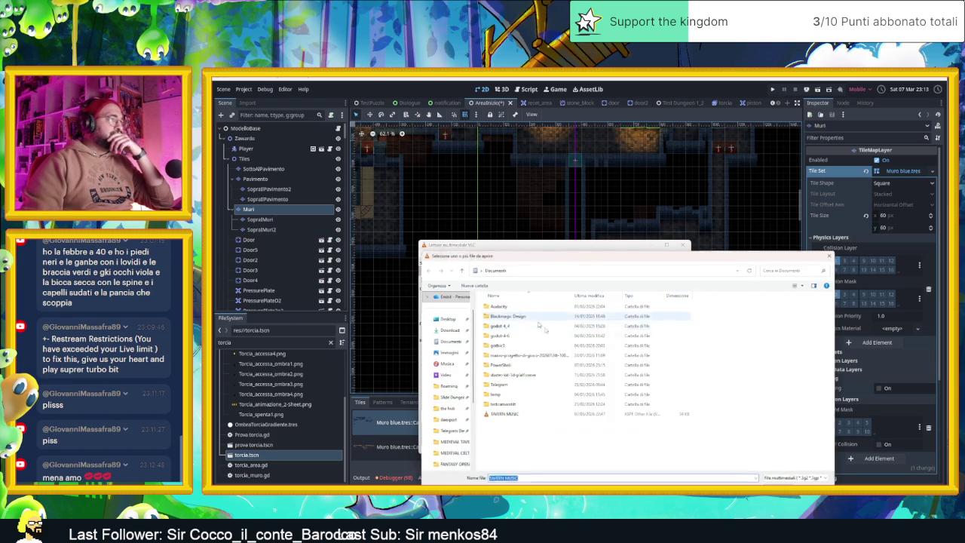
pyautogui.doubleClick(548, 414)
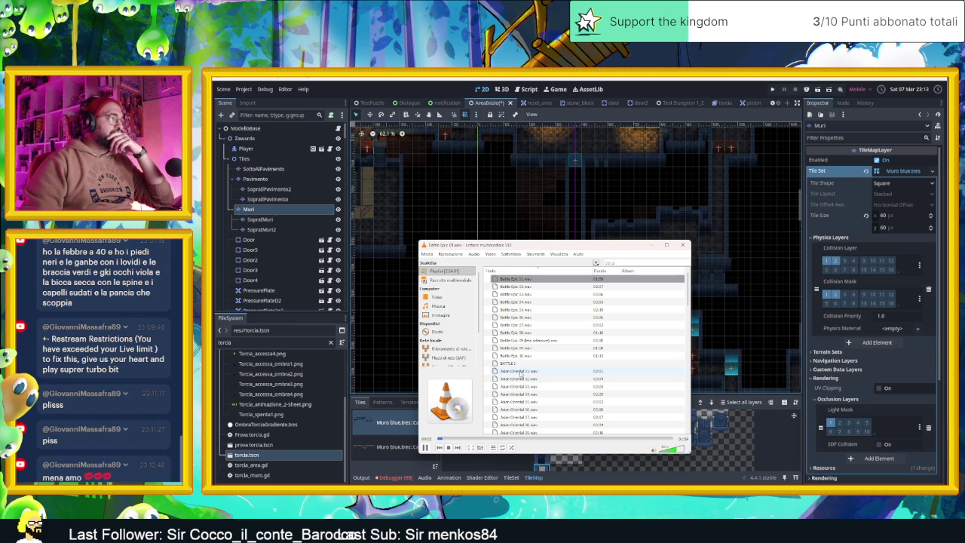
# Play Adventure Heroic 01 from the playlist and minimize VLC back to Godot
pyautogui.scroll(-3)
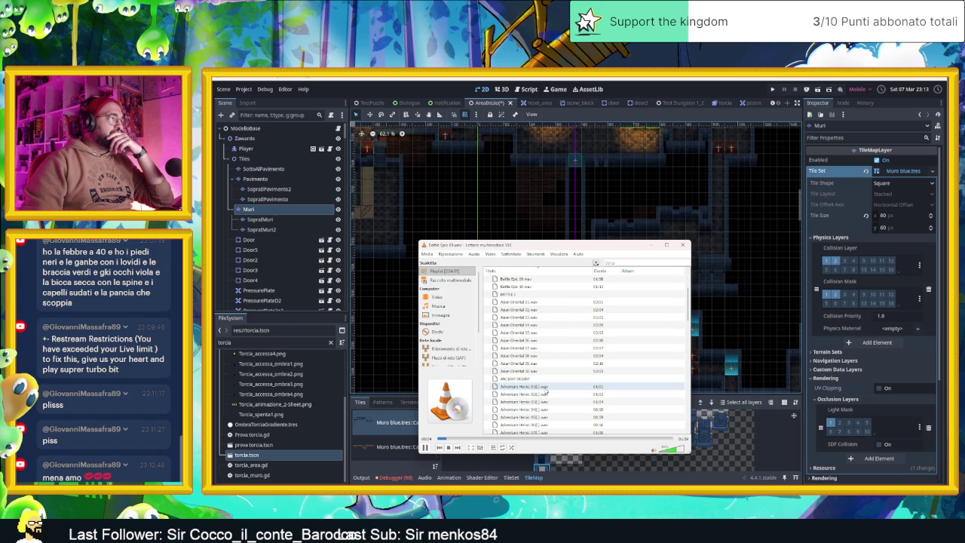
pyautogui.click(546, 389)
pyautogui.doubleClick(546, 390)
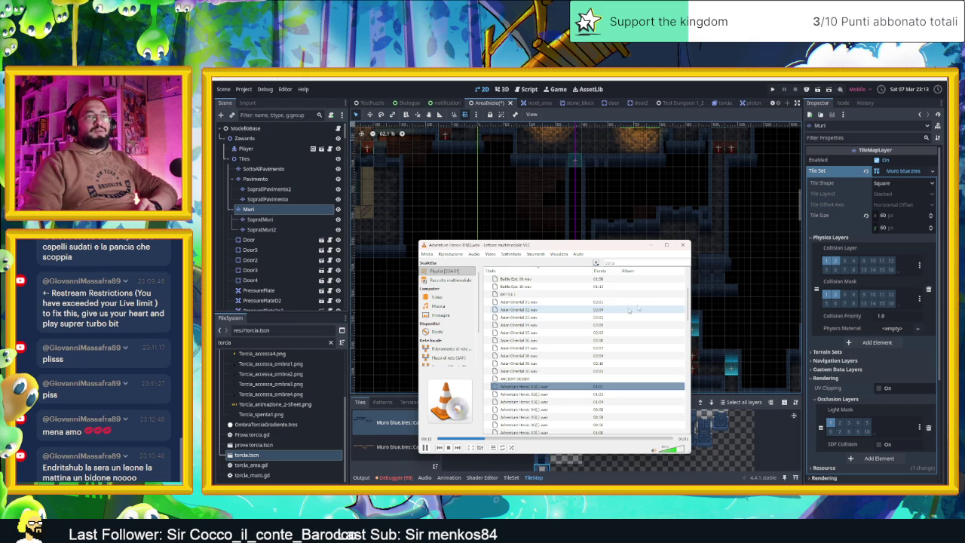
pyautogui.click(651, 245)
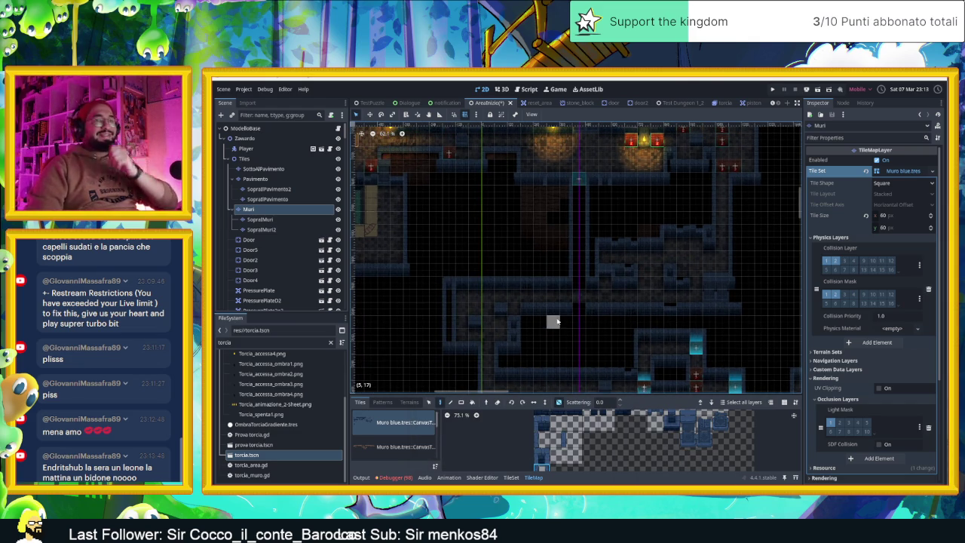
pyautogui.scroll(3)
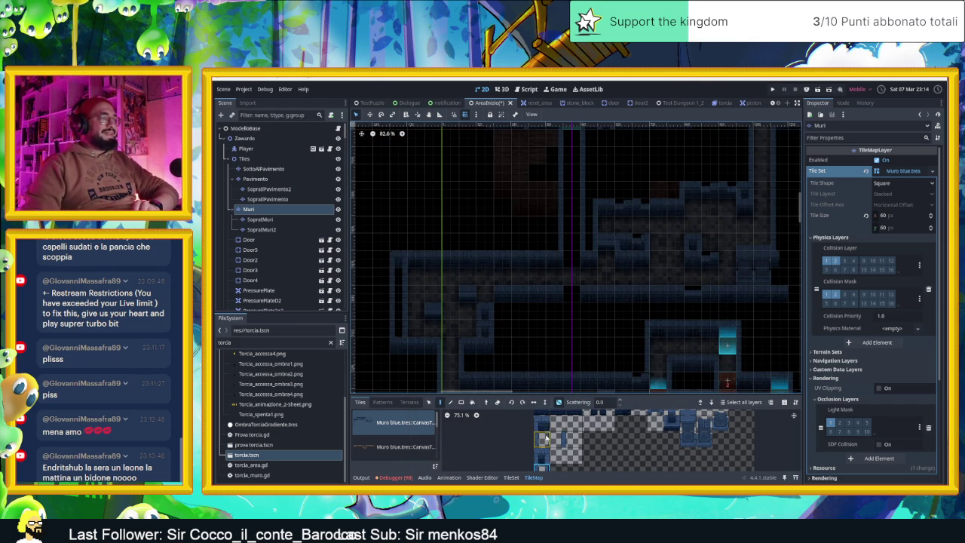
# Select a top-right wall tile from the Muri atlas, with the lower corridors in view
pyautogui.click(547, 425)
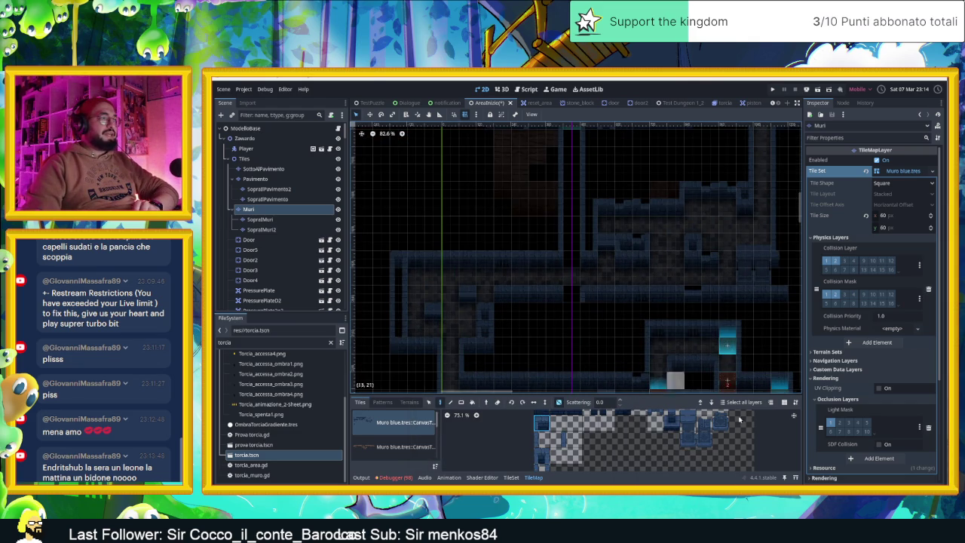
pyautogui.scroll(3)
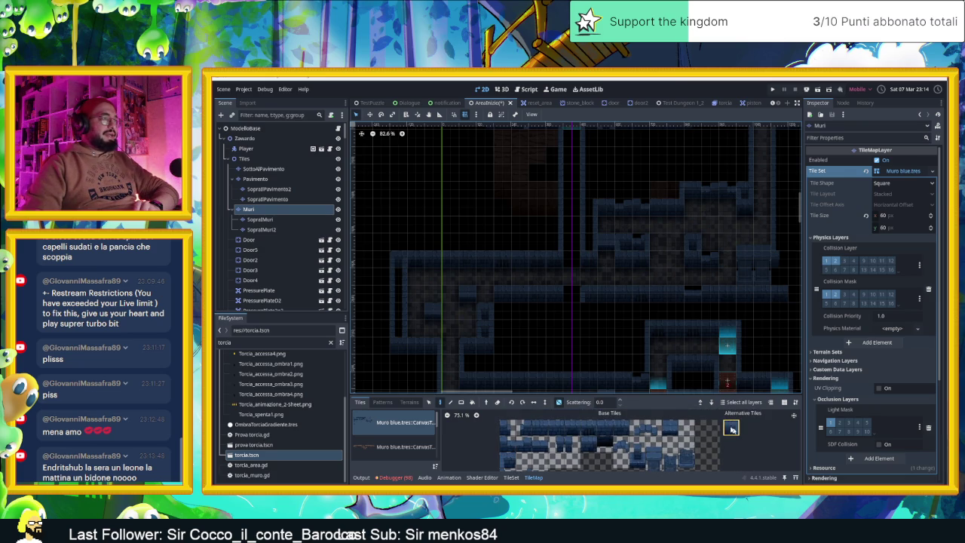
pyautogui.moveTo(581, 362); pyautogui.dragTo(573, 288)
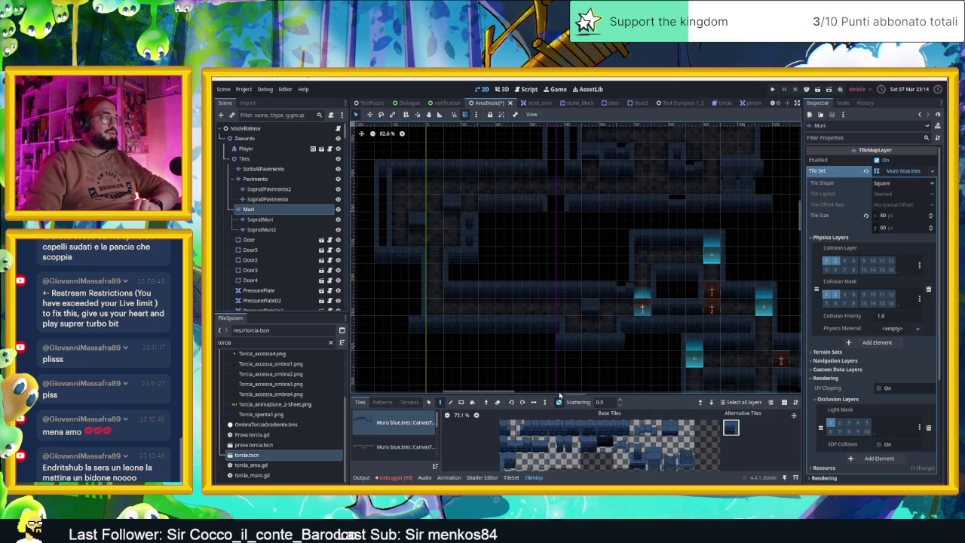
pyautogui.scroll(-3)
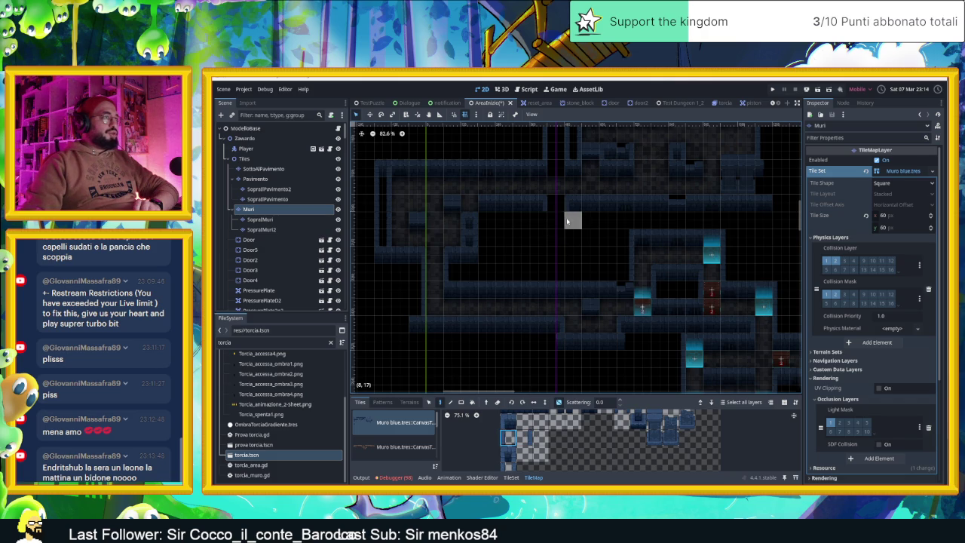
pyautogui.click(524, 438)
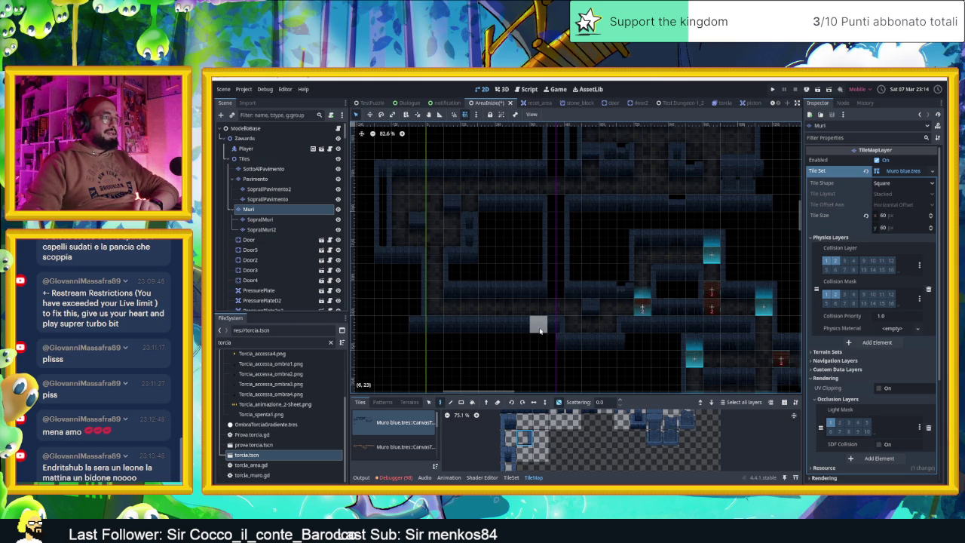
pyautogui.scroll(3)
pyautogui.click(742, 414)
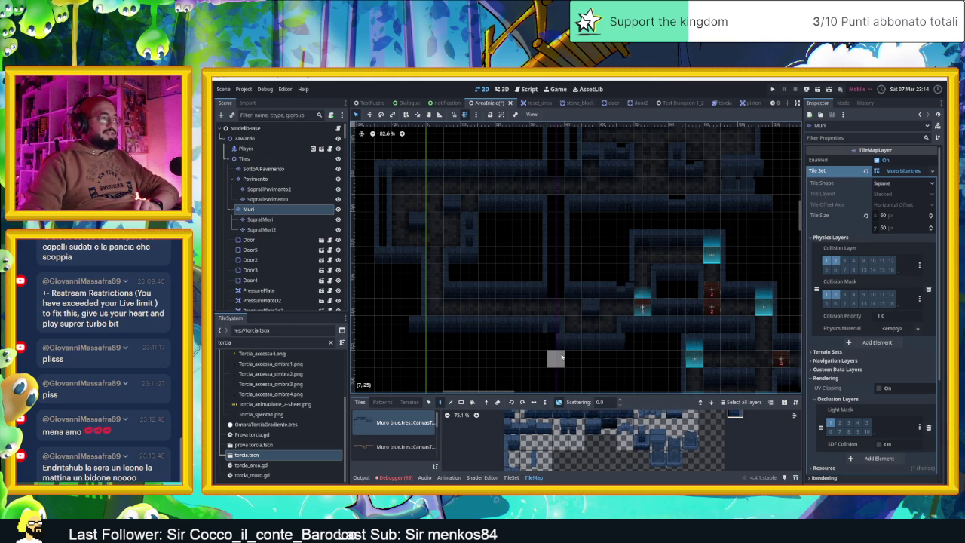
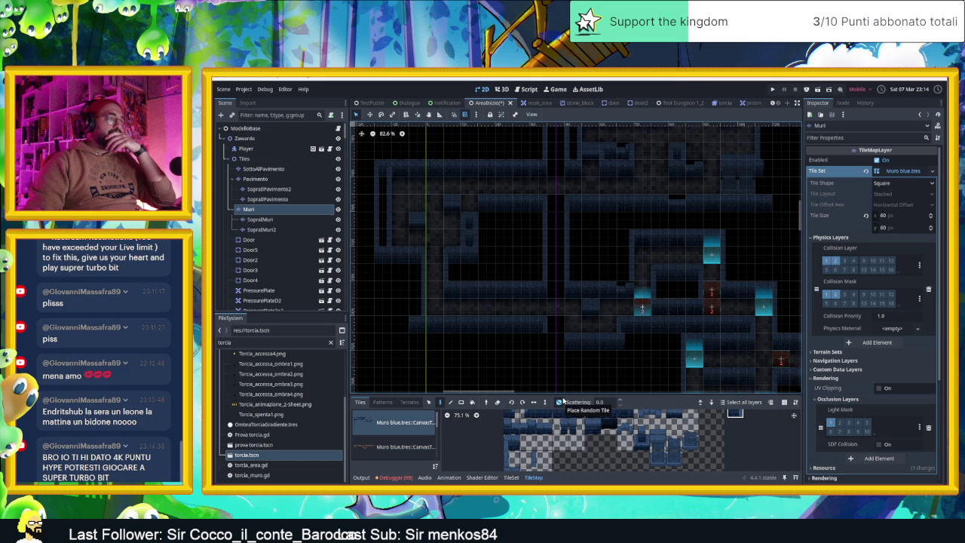
# Pick a wall tile and paint a vertical column of wall tiles on the Muri layer
pyautogui.scroll(3)
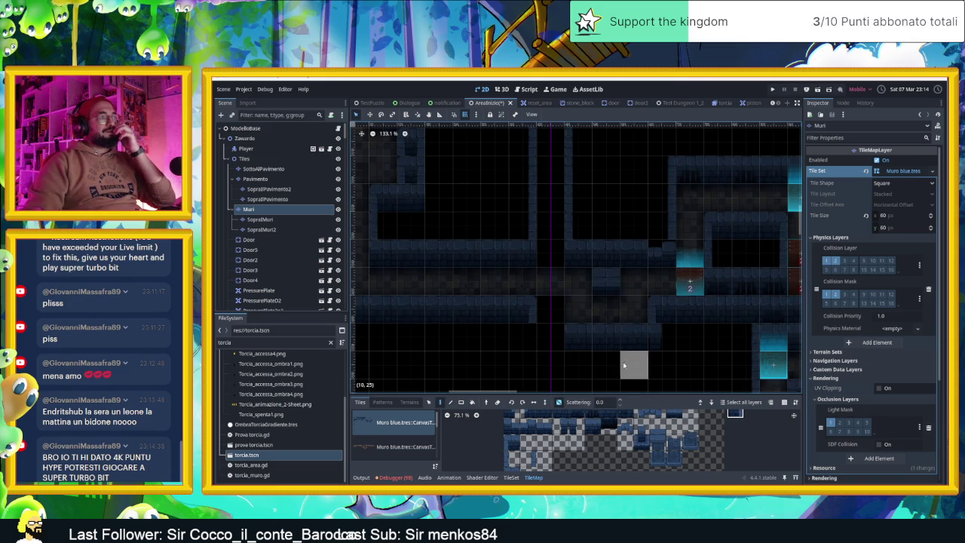
pyautogui.scroll(-3)
pyautogui.scroll(-3)
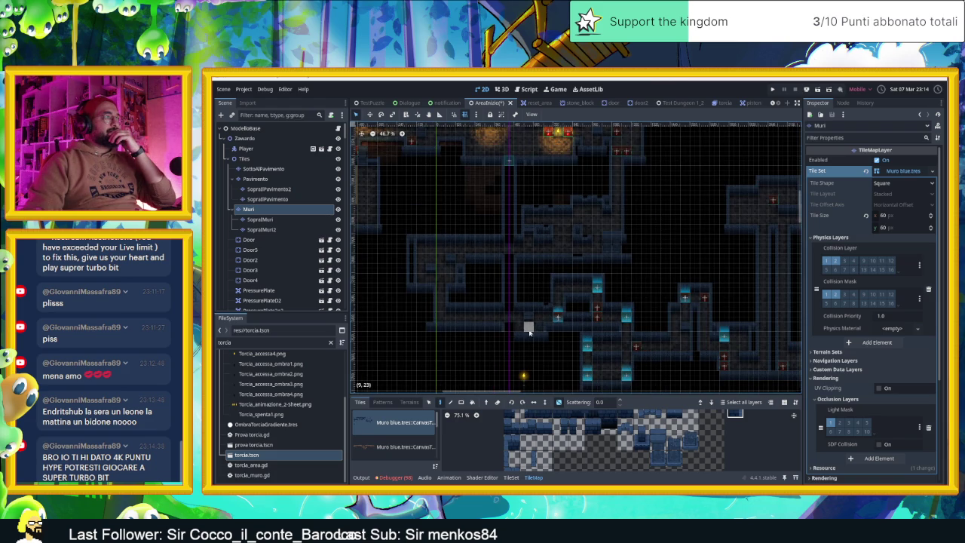
pyautogui.scroll(3)
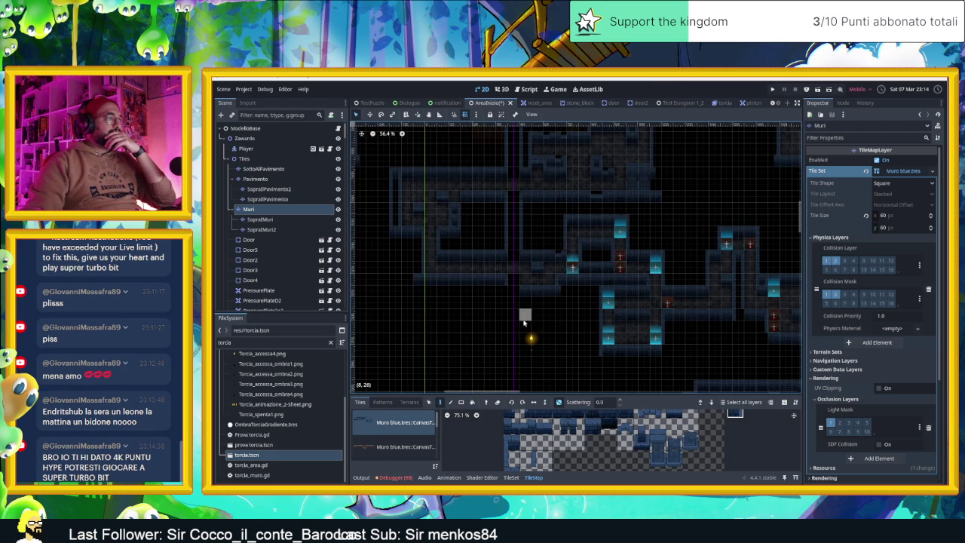
pyautogui.scroll(3)
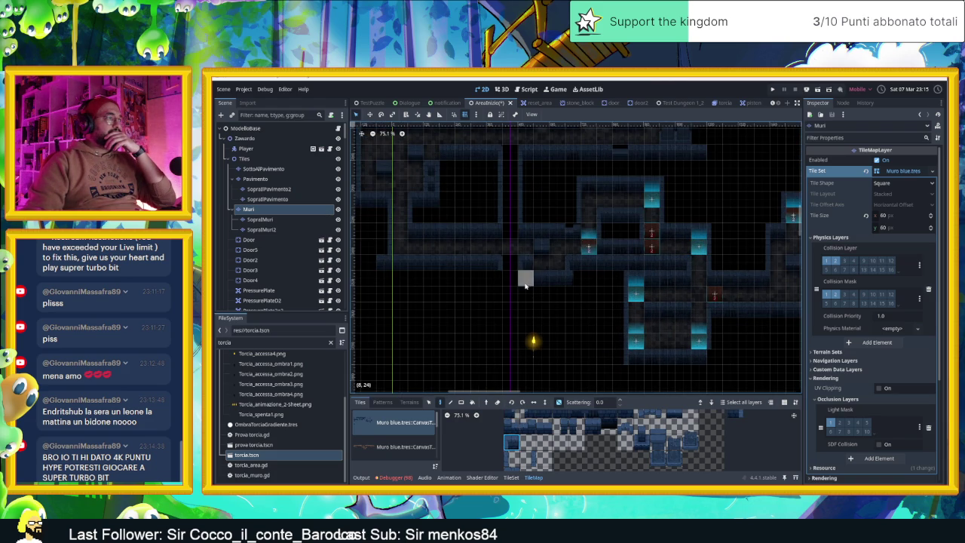
pyautogui.click(512, 464)
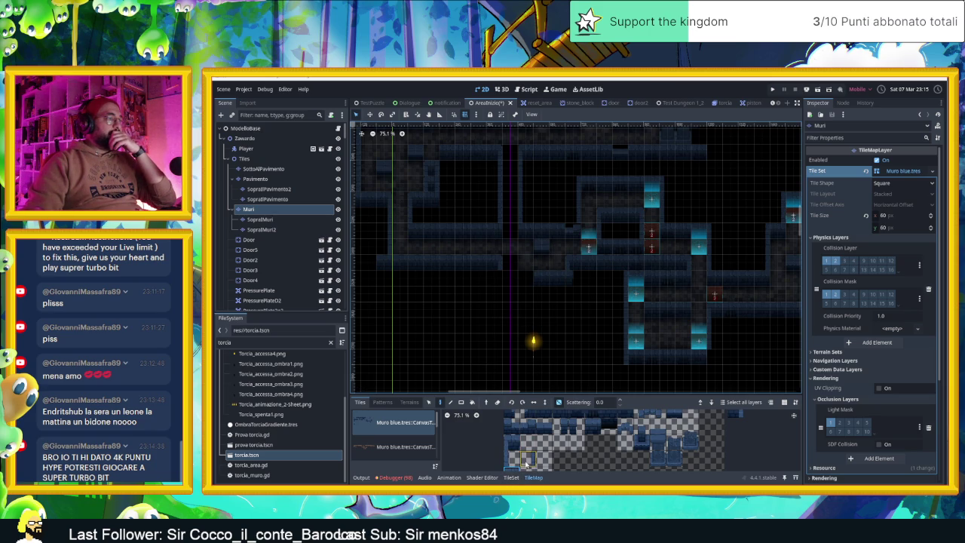
pyautogui.click(528, 459)
pyautogui.moveTo(495, 278); pyautogui.dragTo(495, 351)
# Pick another wall tile, recenter the view on the edited area, and switch to the Selection tool
pyautogui.click(512, 457)
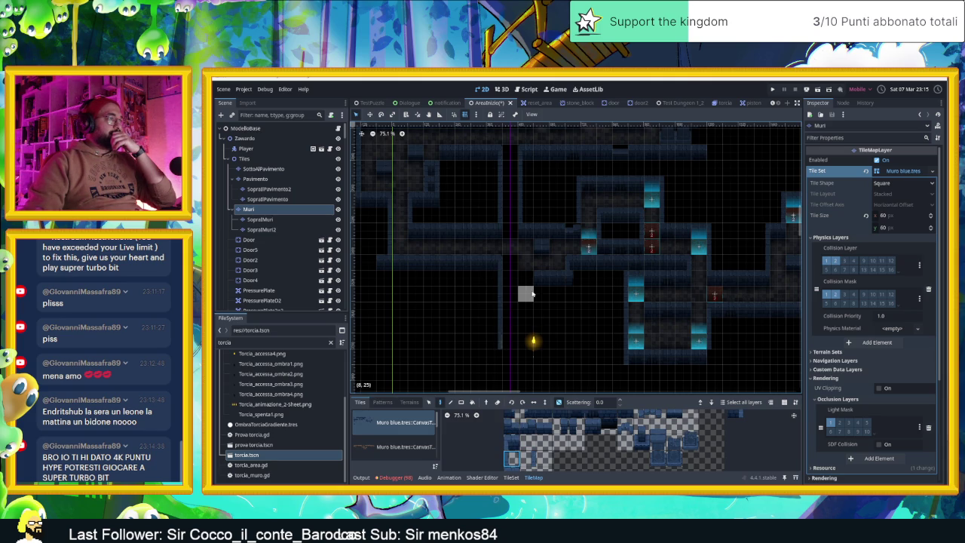
pyautogui.scroll(-3)
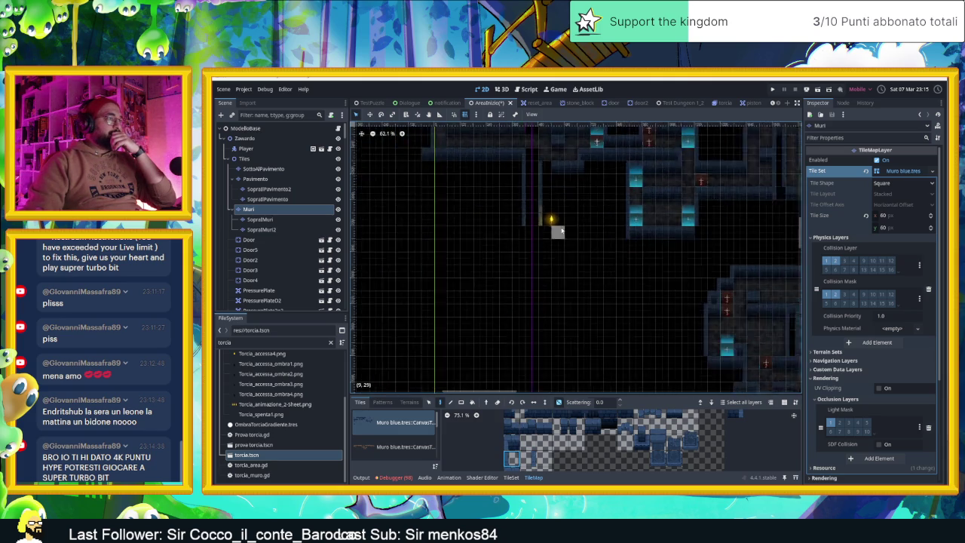
pyautogui.scroll(-3)
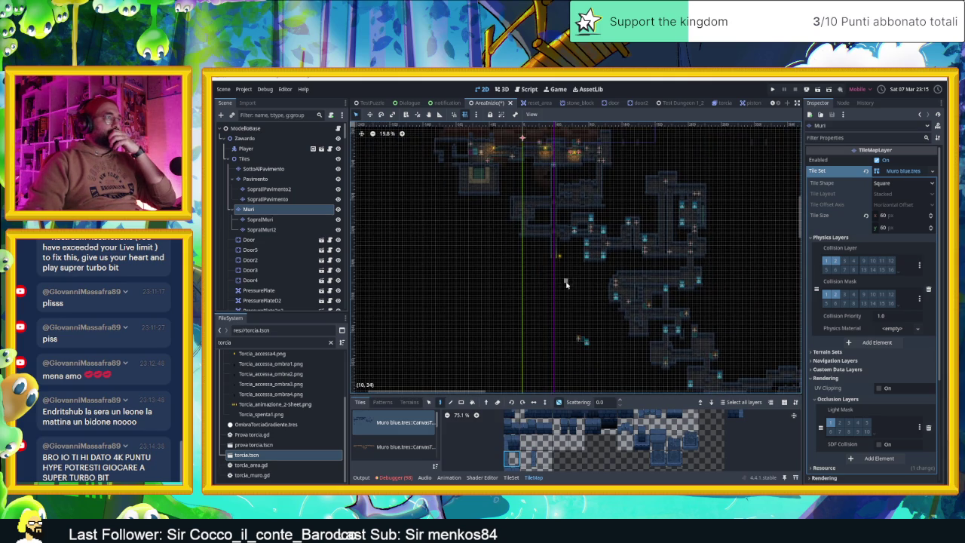
pyautogui.scroll(3)
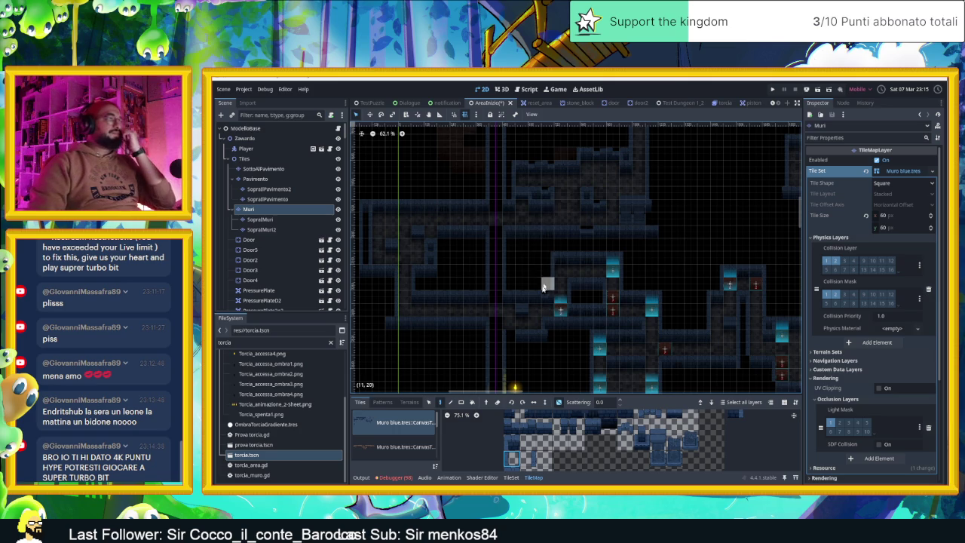
pyautogui.moveTo(560, 304); pyautogui.dragTo(528, 281)
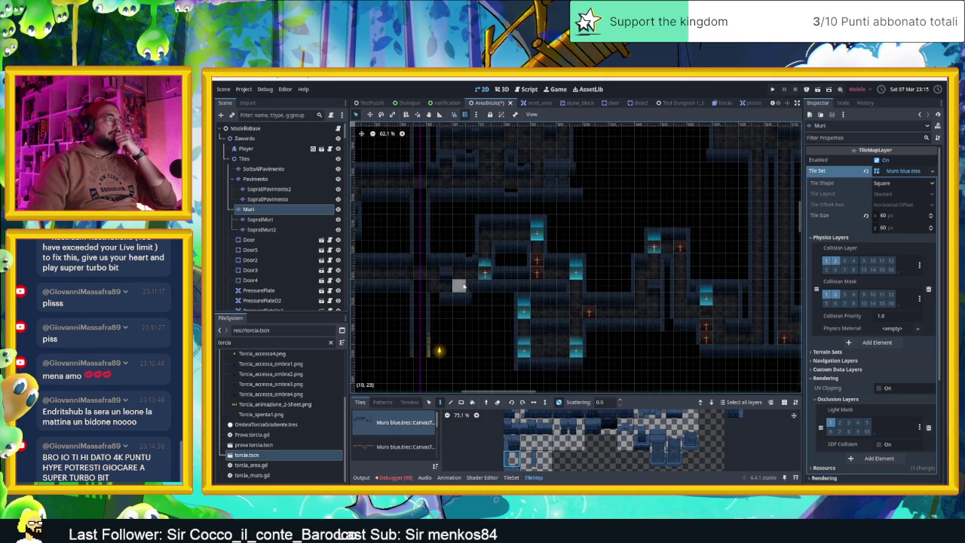
pyautogui.moveTo(463, 285); pyautogui.dragTo(532, 315)
pyautogui.scroll(3)
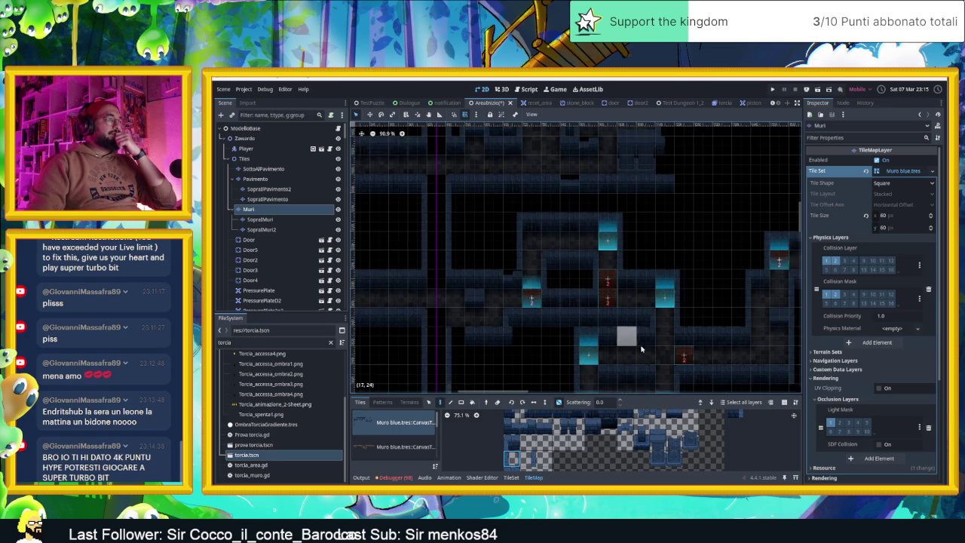
pyautogui.scroll(3)
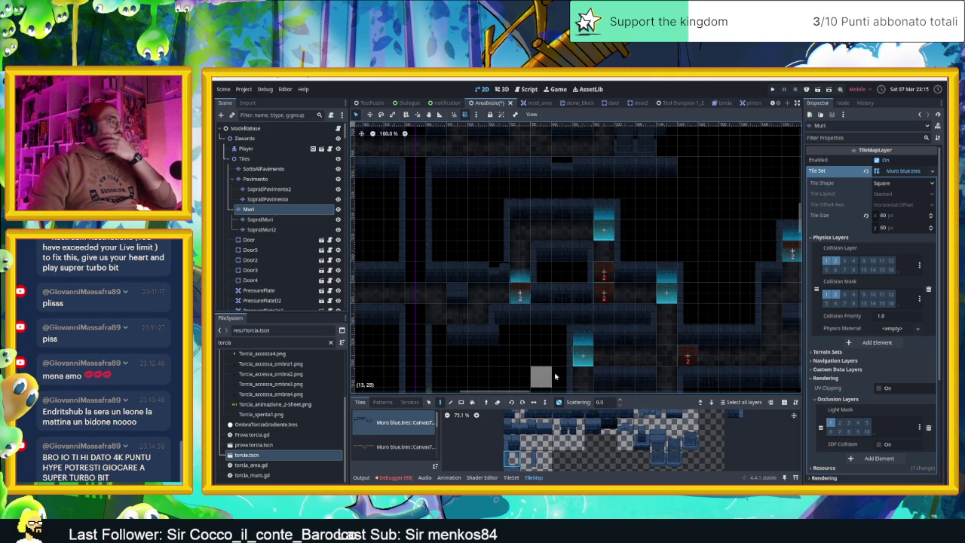
pyautogui.click(429, 403)
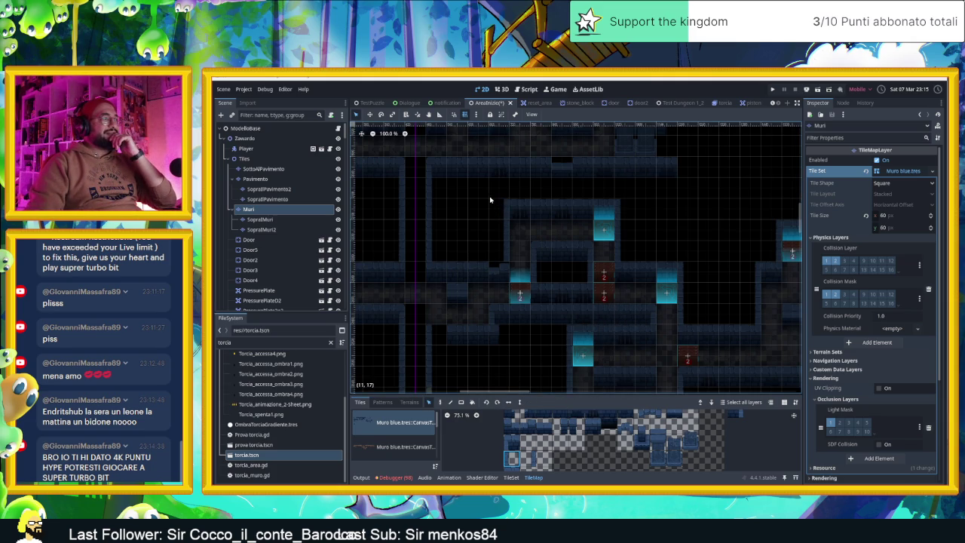
# Delete a rectangular block of wall tiles, then resume painting with the bottom-left atlas tile
pyautogui.moveTo(493, 197); pyautogui.dragTo(617, 322)
pyautogui.press('Delete')
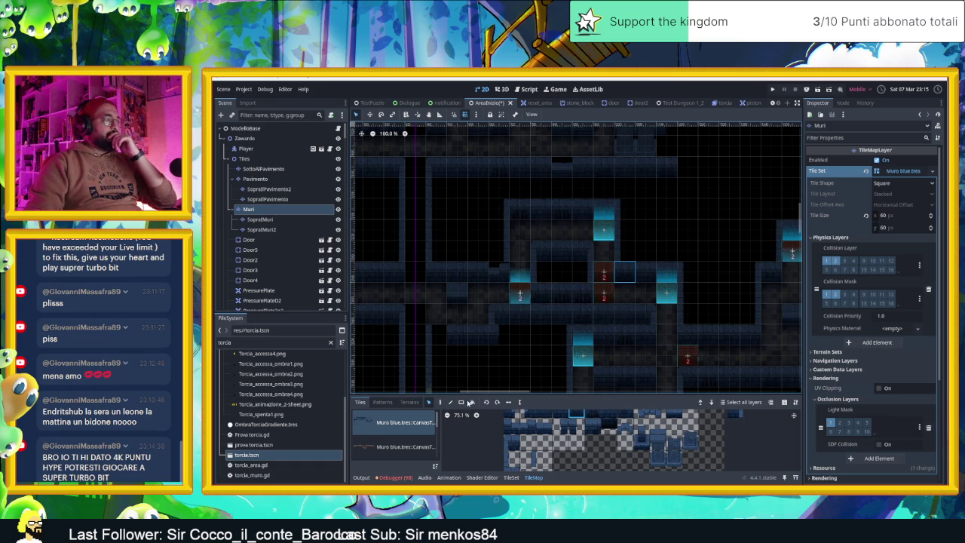
pyautogui.click(442, 402)
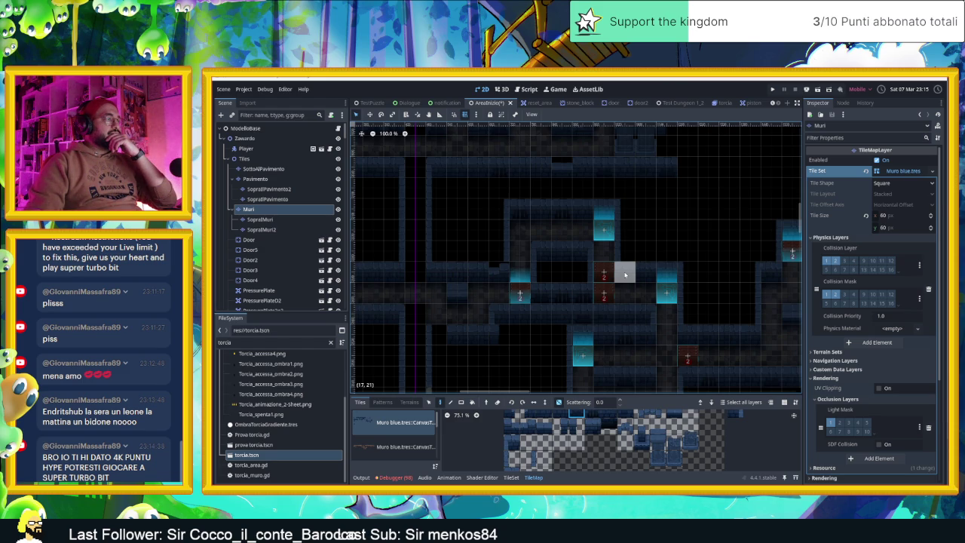
pyautogui.scroll(3)
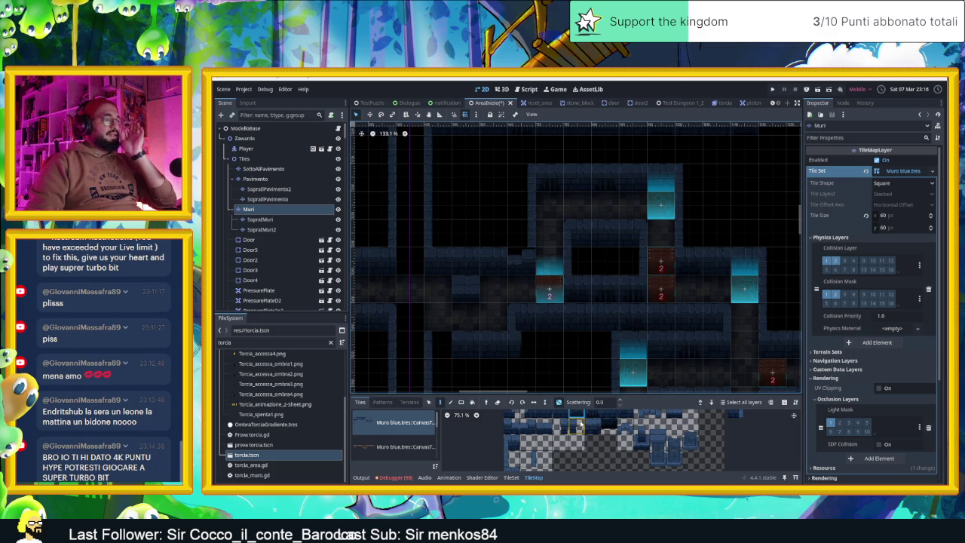
pyautogui.scroll(3)
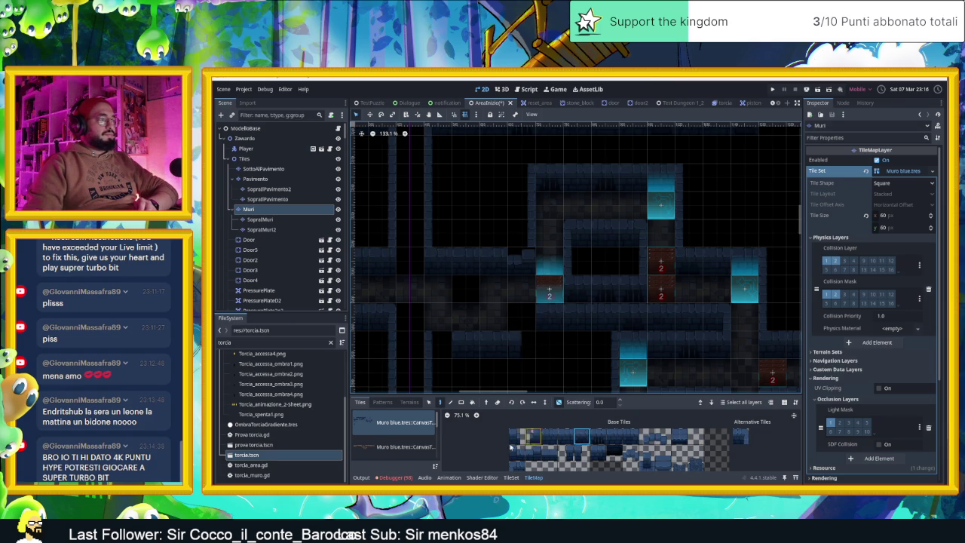
pyautogui.click(518, 467)
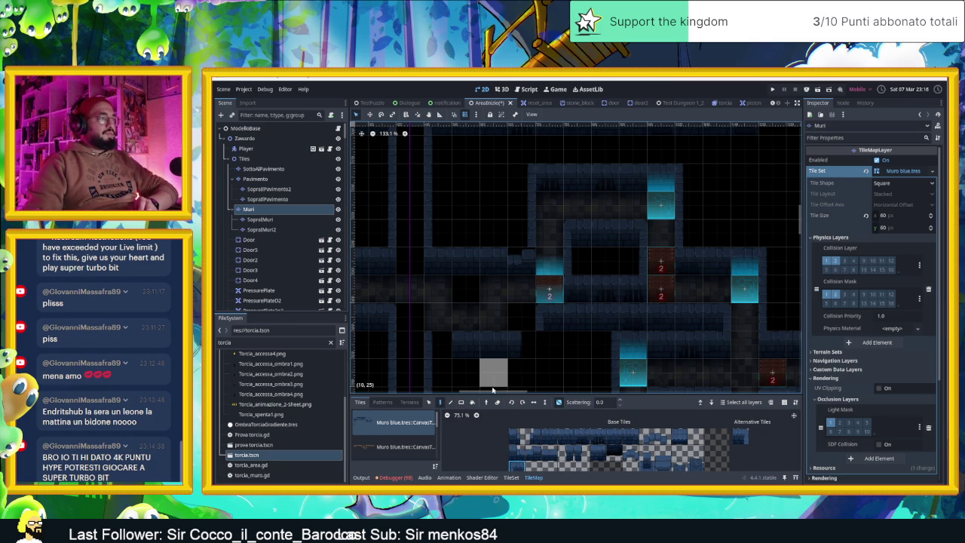
# Try several wall tiles from the Muri atlas, then select the Pavimento floor layer
pyautogui.click(551, 433)
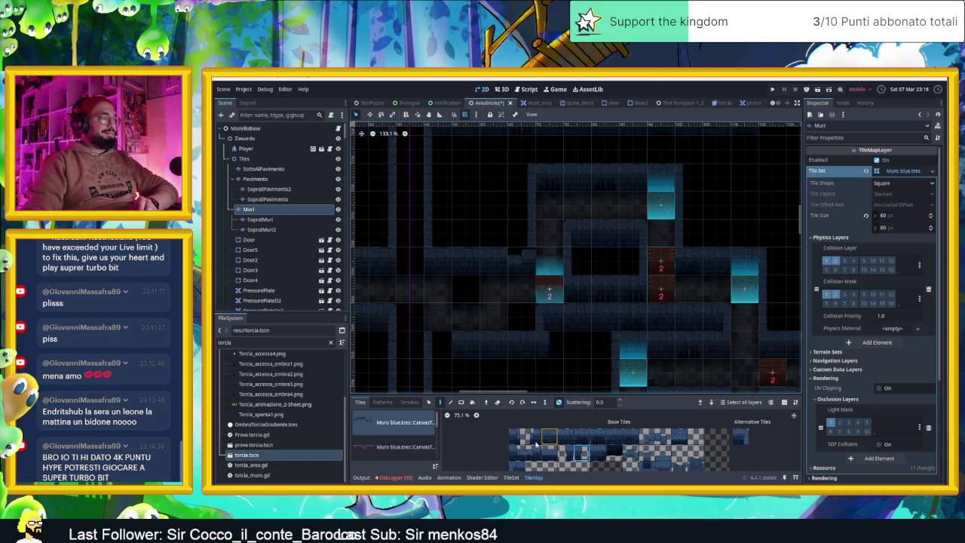
pyautogui.click(519, 465)
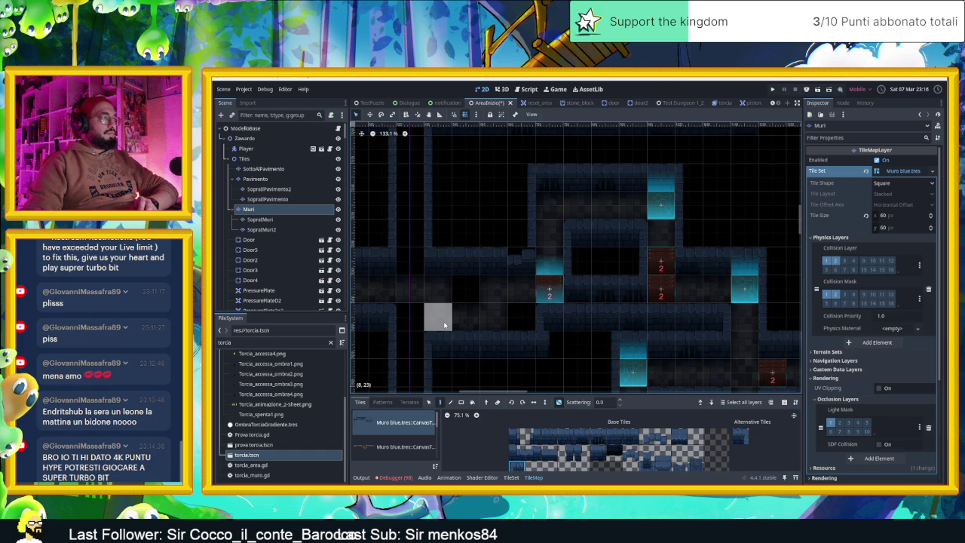
pyautogui.scroll(-3)
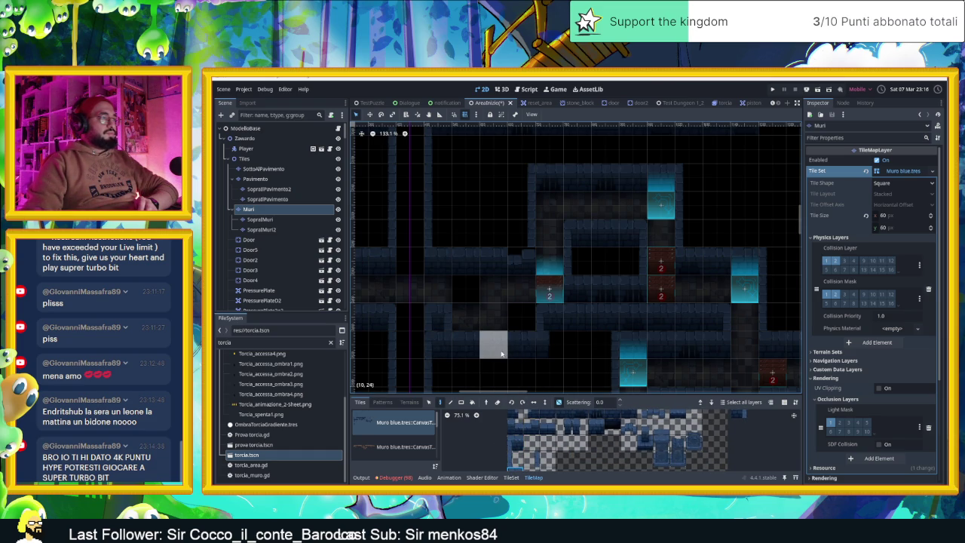
pyautogui.click(564, 427)
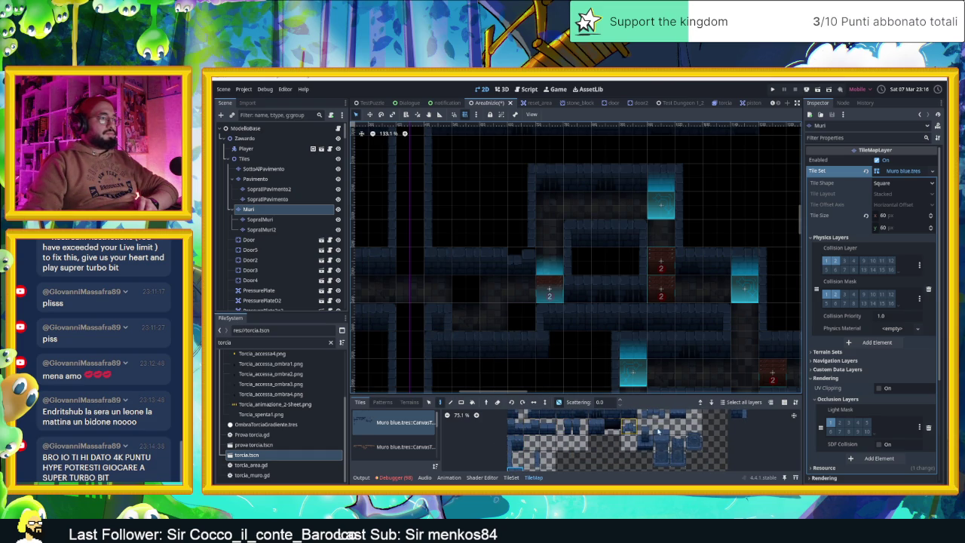
pyautogui.click(677, 415)
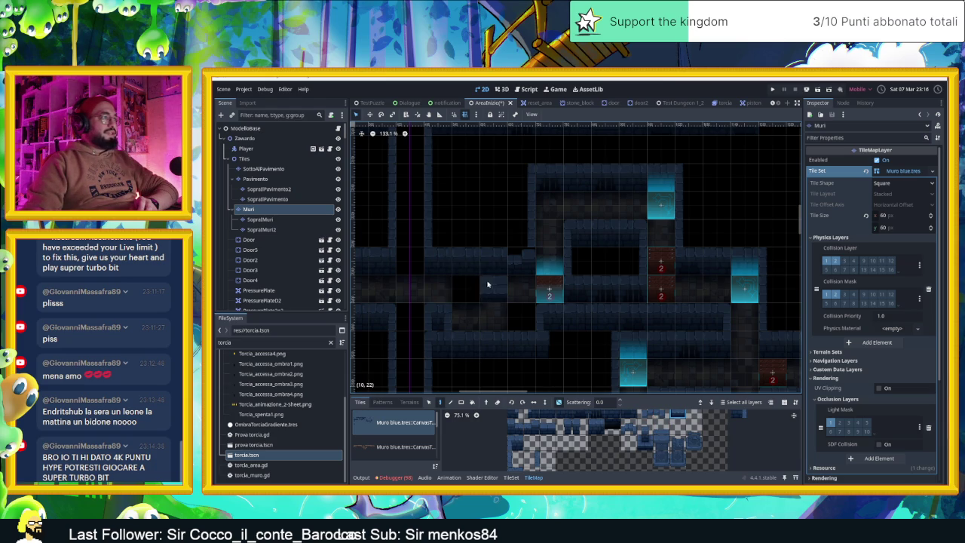
pyautogui.hscroll(-3)
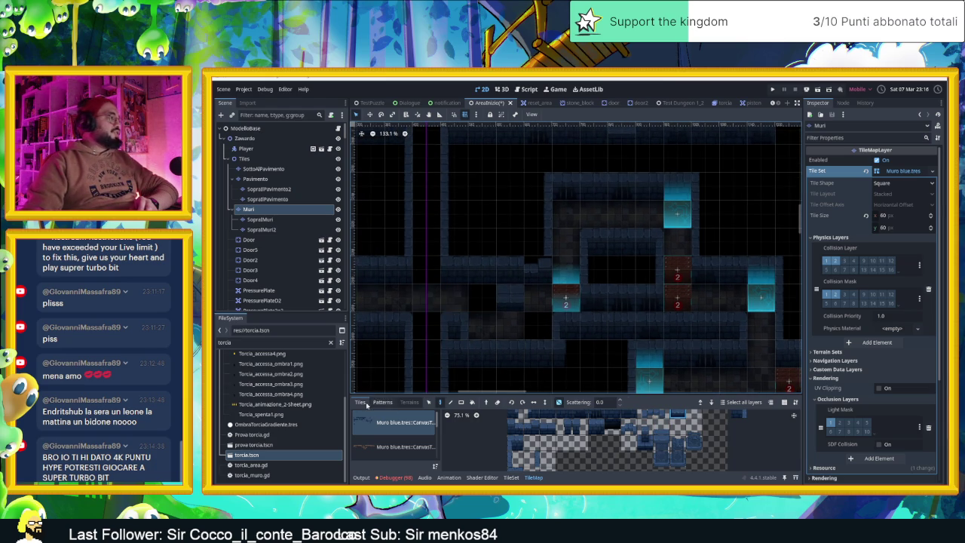
pyautogui.click(278, 180)
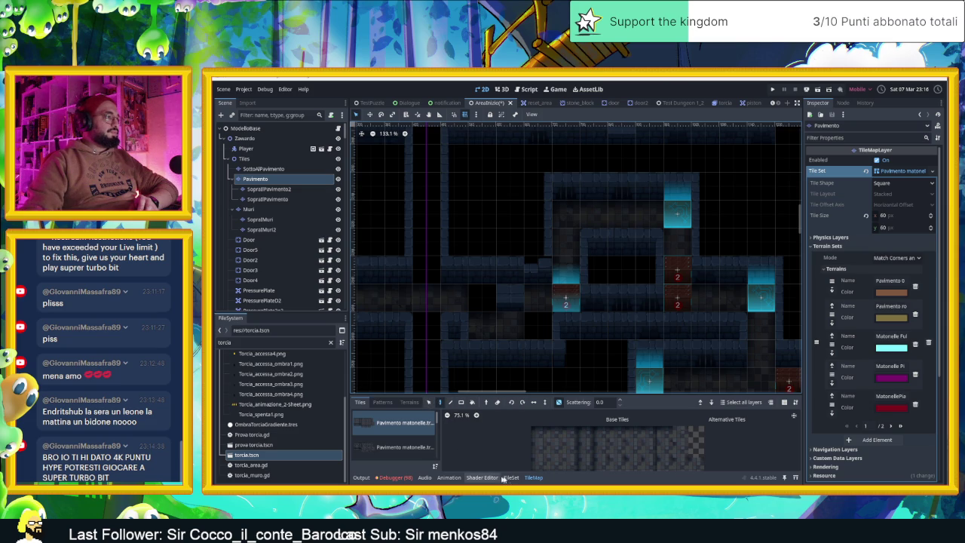
# Show the floor terrains and choose the Matonelle Full Random terrain
pyautogui.click(408, 402)
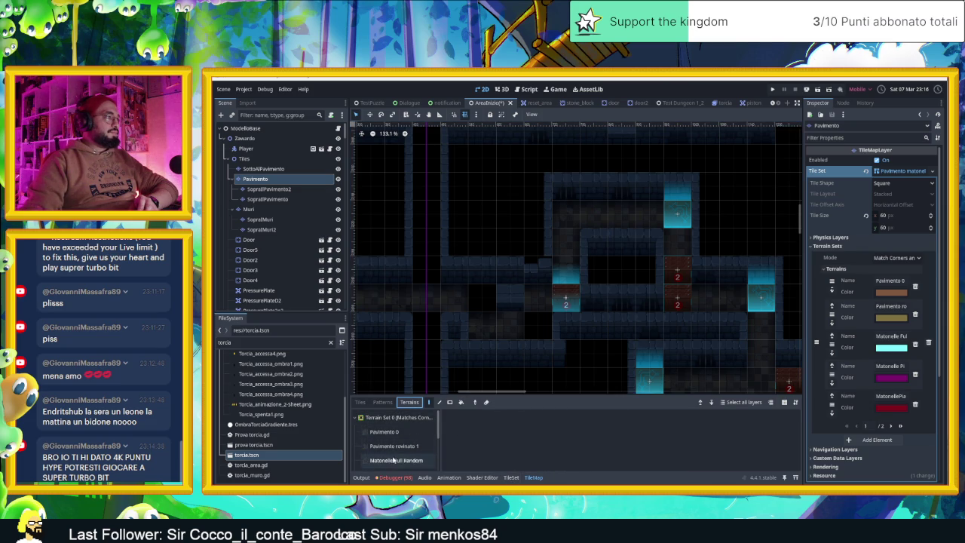
pyautogui.click(393, 460)
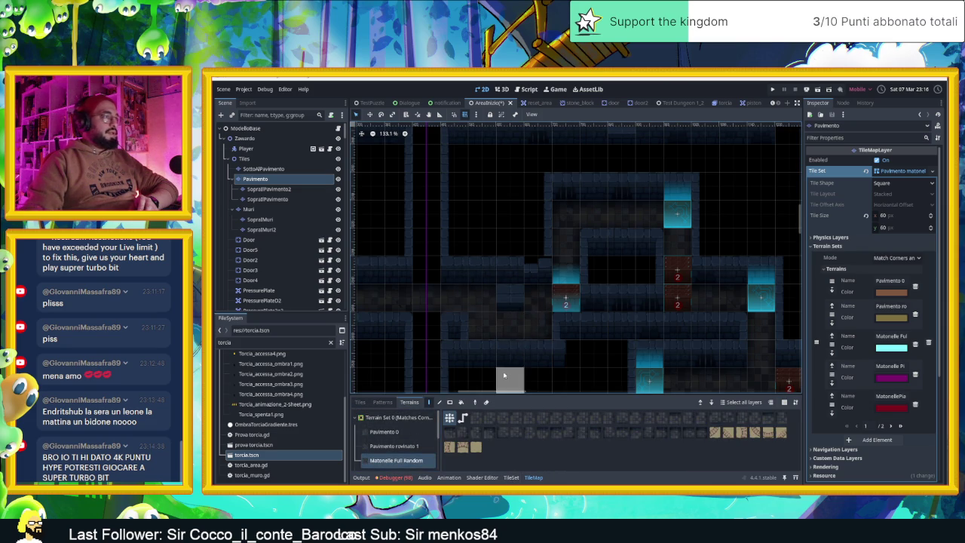
pyautogui.scroll(-3)
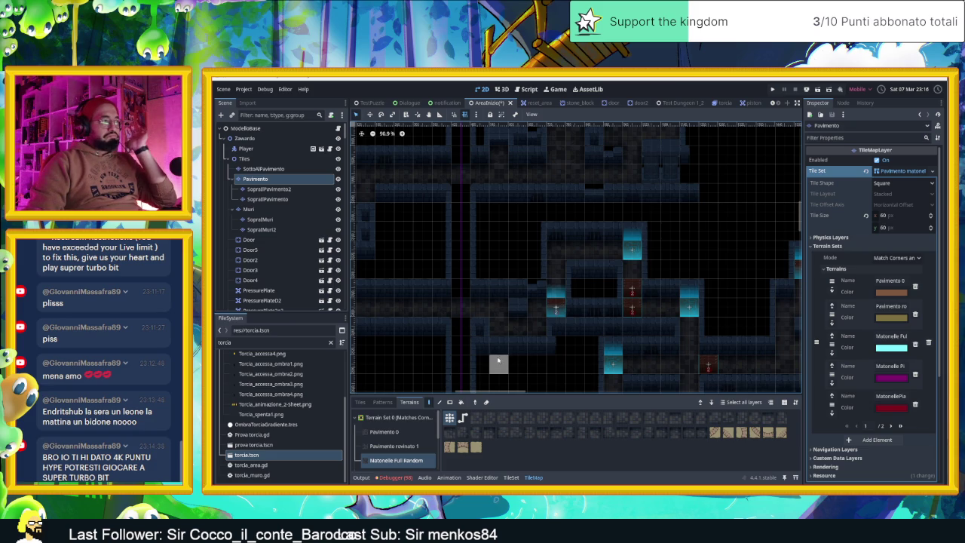
pyautogui.hscroll(-3)
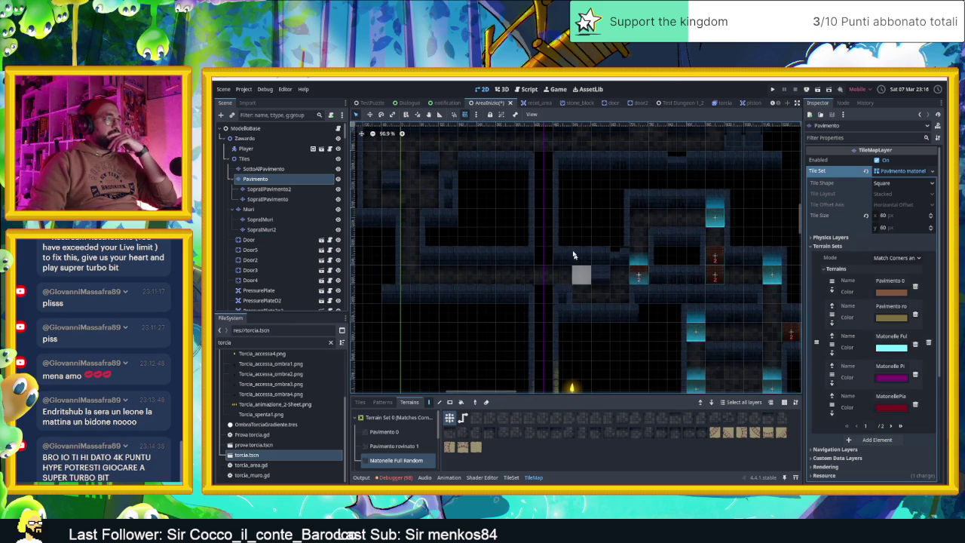
pyautogui.scroll(-3)
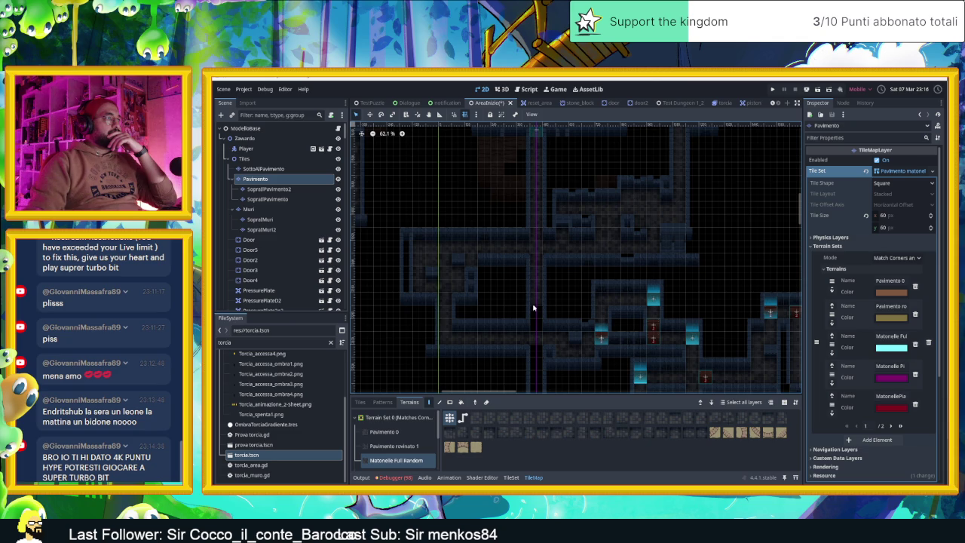
# Survey the lower rooms and torch-lit room for the new room's spot, then select the Muri layer
pyautogui.moveTo(537, 374); pyautogui.dragTo(525, 249)
pyautogui.moveTo(612, 264); pyautogui.dragTo(579, 340)
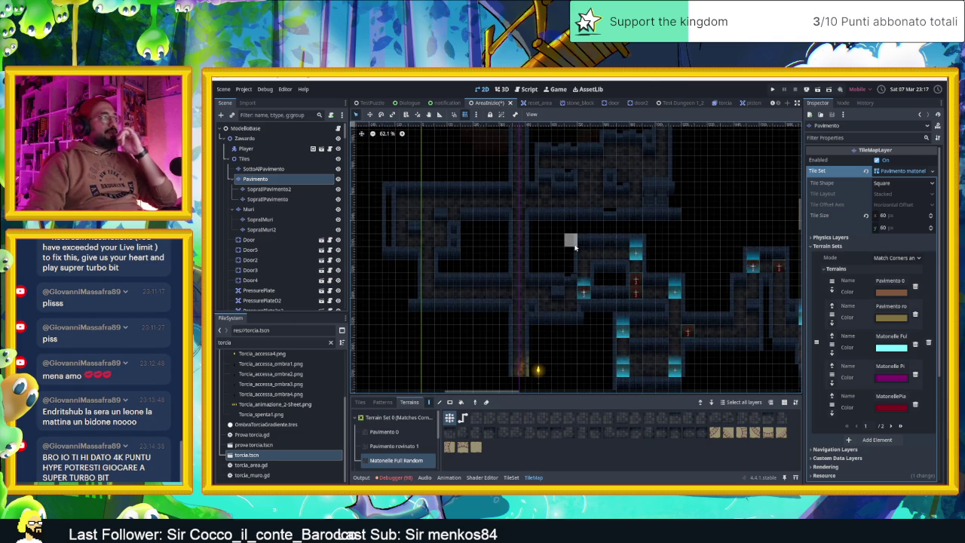
pyautogui.moveTo(582, 227); pyautogui.dragTo(561, 251)
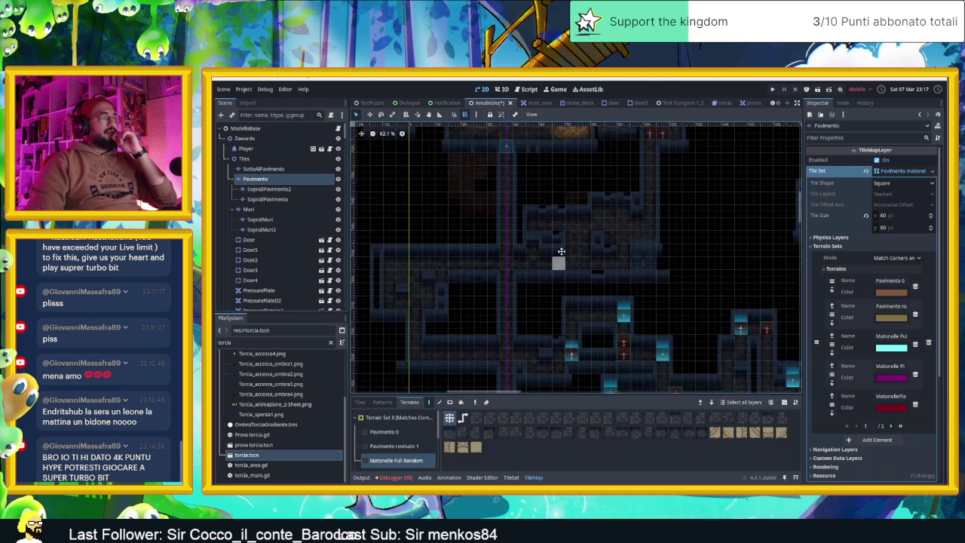
pyautogui.moveTo(518, 222); pyautogui.dragTo(535, 306)
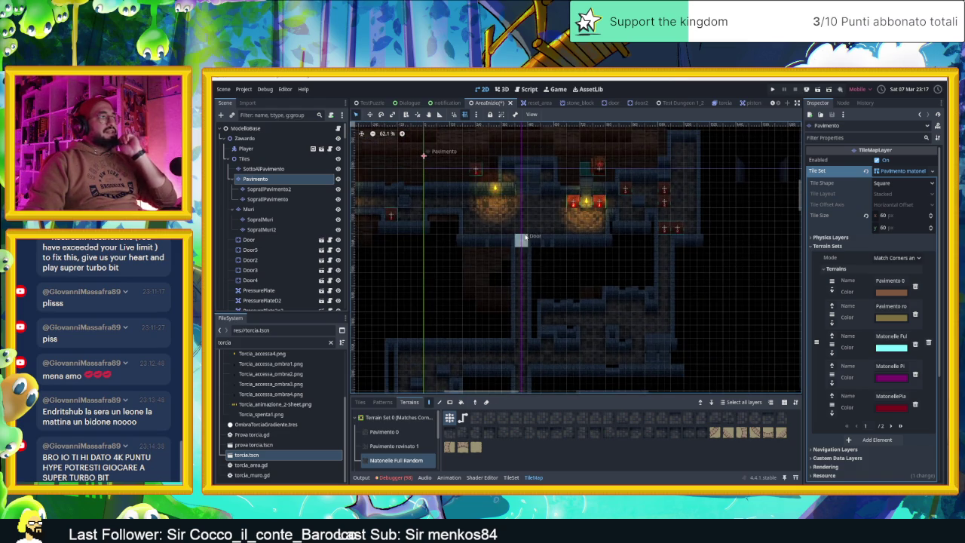
pyautogui.scroll(3)
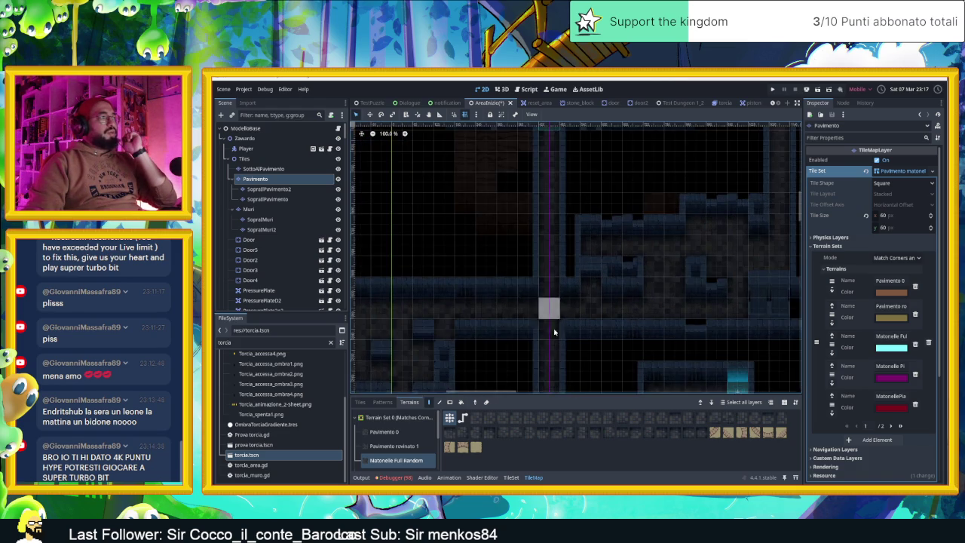
pyautogui.scroll(-3)
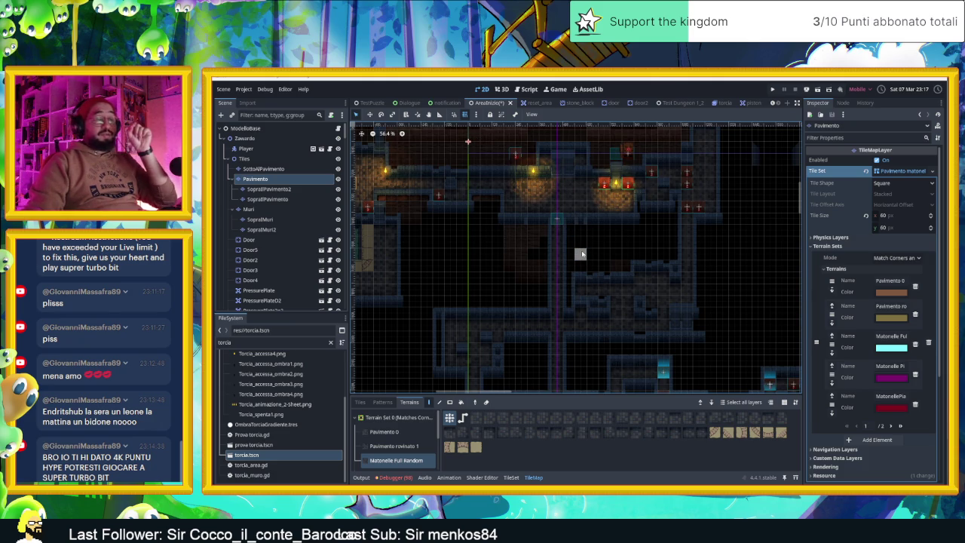
pyautogui.moveTo(556, 312); pyautogui.dragTo(543, 216)
pyautogui.scroll(-3)
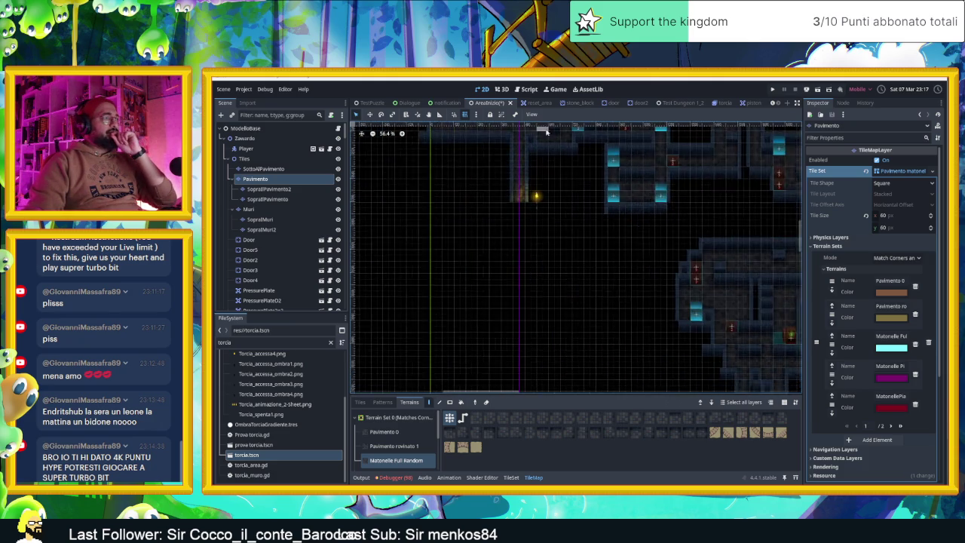
pyautogui.scroll(3)
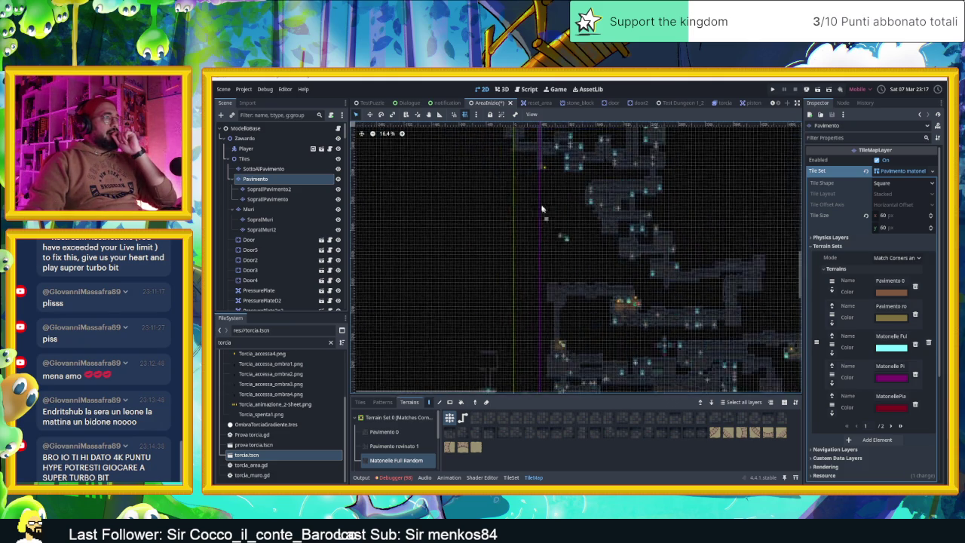
pyautogui.scroll(-3)
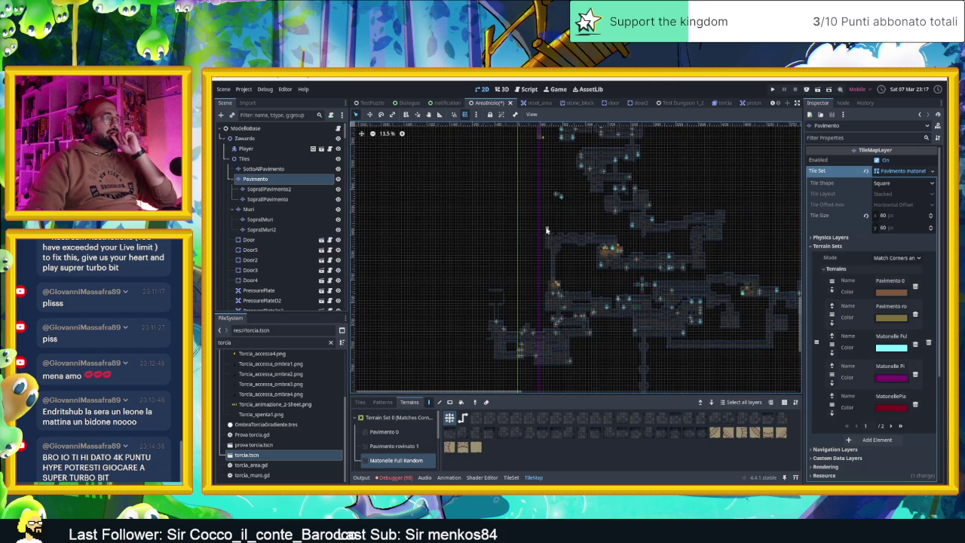
pyautogui.scroll(3)
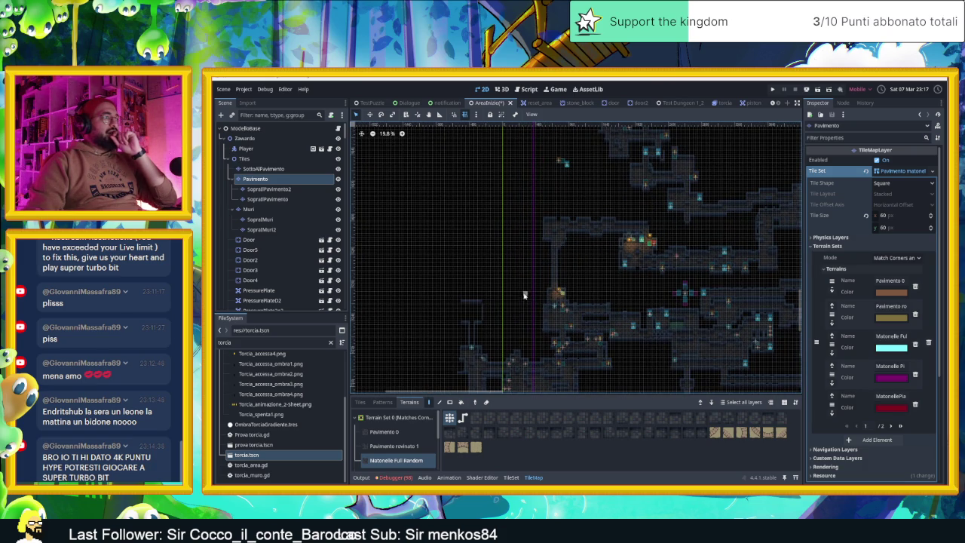
pyautogui.scroll(-3)
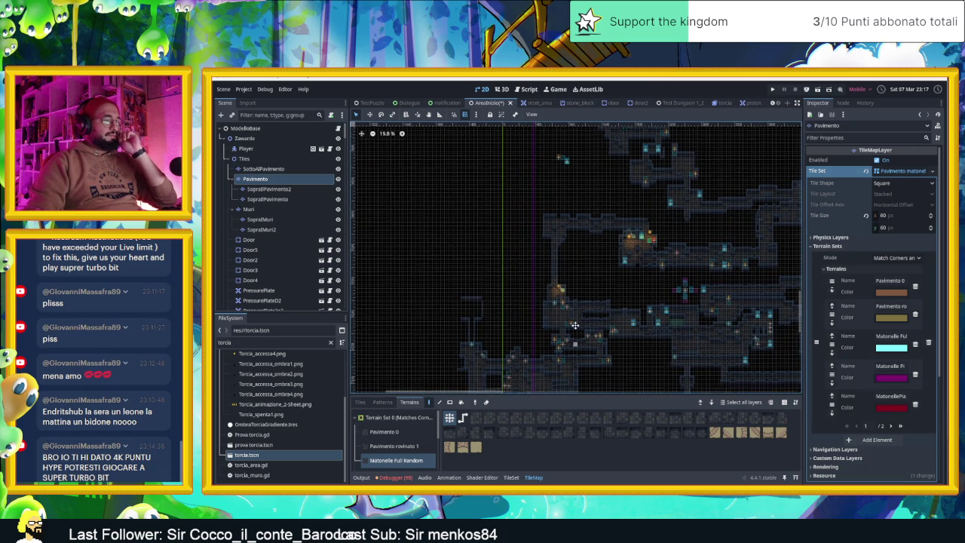
pyautogui.scroll(3)
pyautogui.scroll(3)
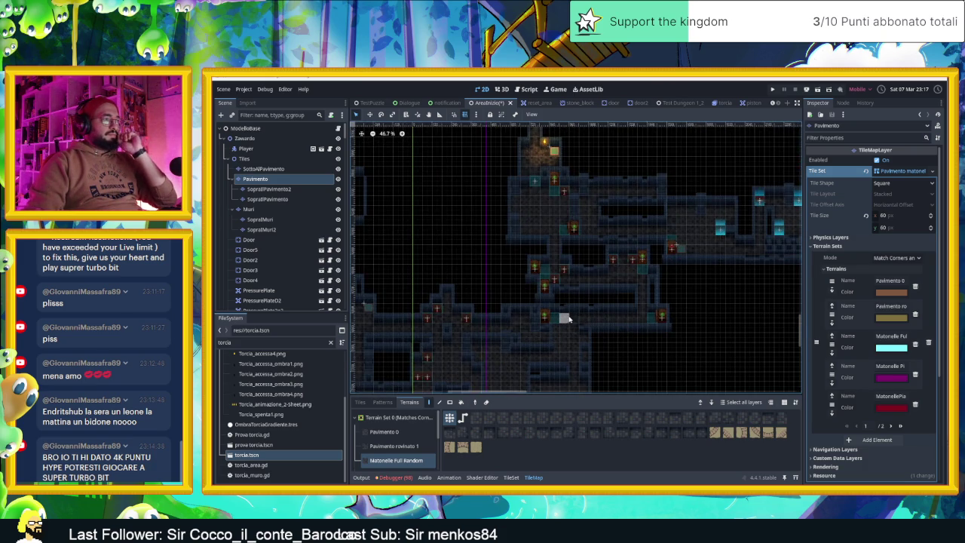
pyautogui.hscroll(-3)
pyautogui.scroll(3)
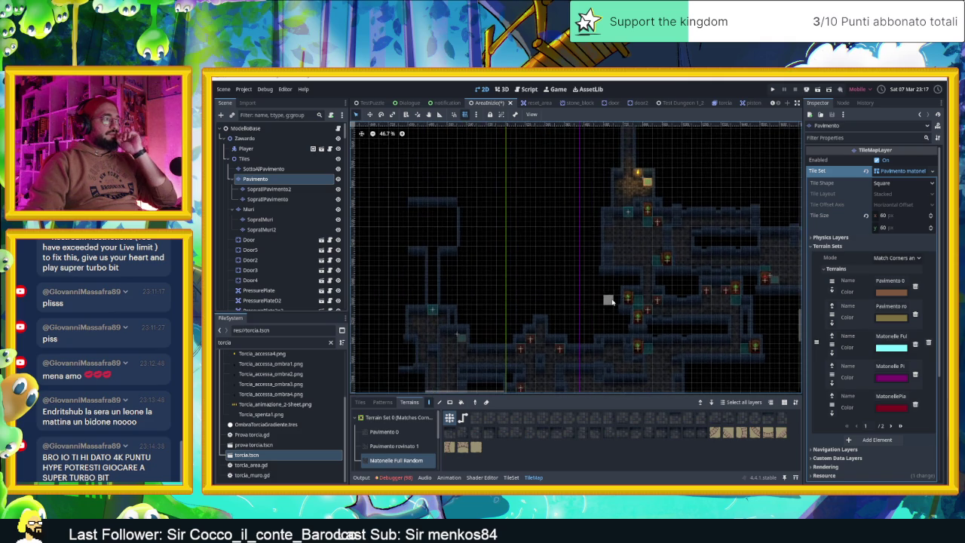
pyautogui.hscroll(3)
pyautogui.scroll(3)
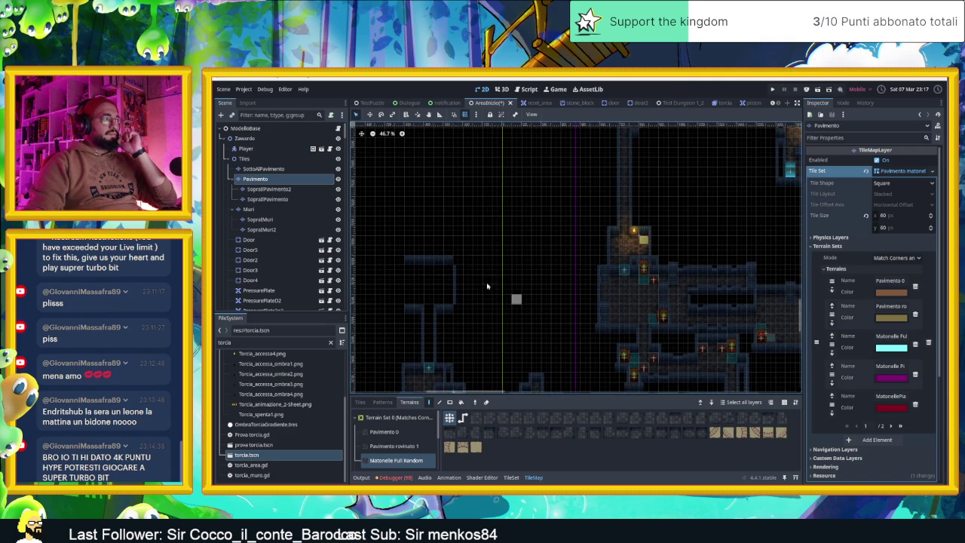
pyautogui.hscroll(3)
pyautogui.scroll(-3)
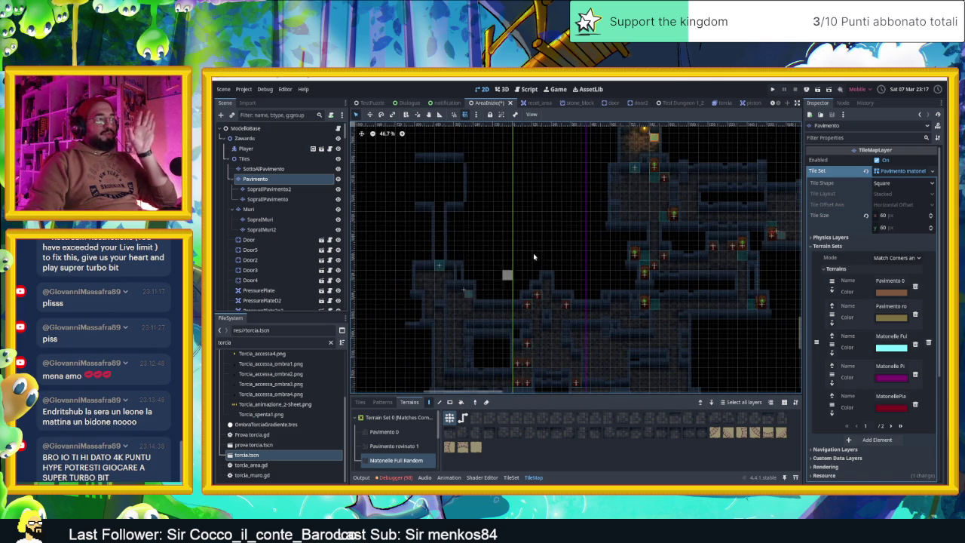
pyautogui.scroll(3)
pyautogui.hscroll(3)
pyautogui.scroll(3)
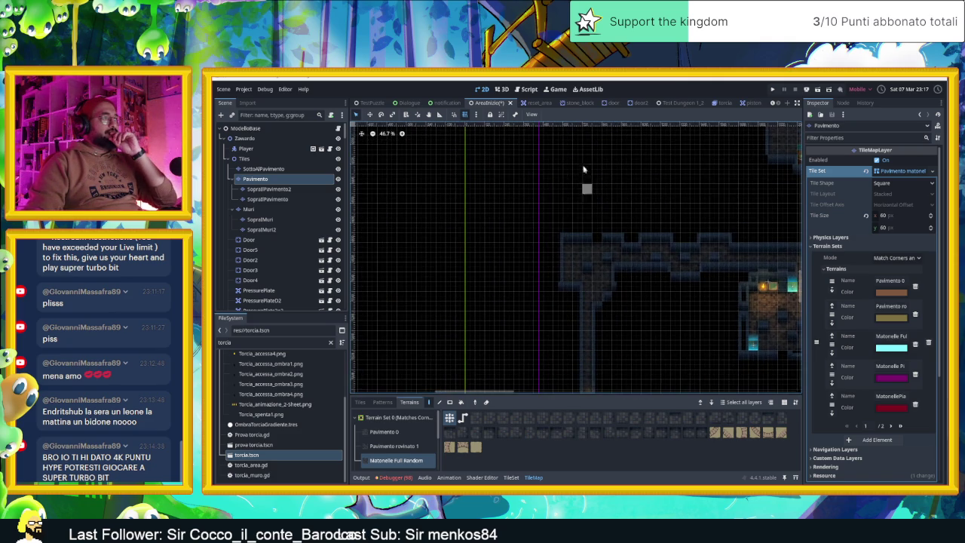
pyautogui.scroll(3)
pyautogui.scroll(3)
pyautogui.scroll(3)
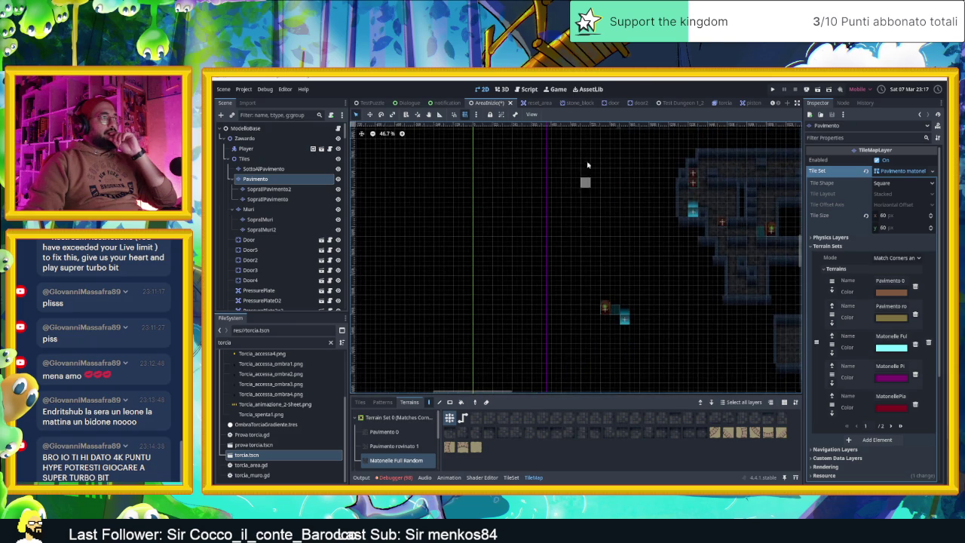
pyautogui.scroll(3)
pyautogui.scroll(3)
pyautogui.hscroll(3)
pyautogui.scroll(3)
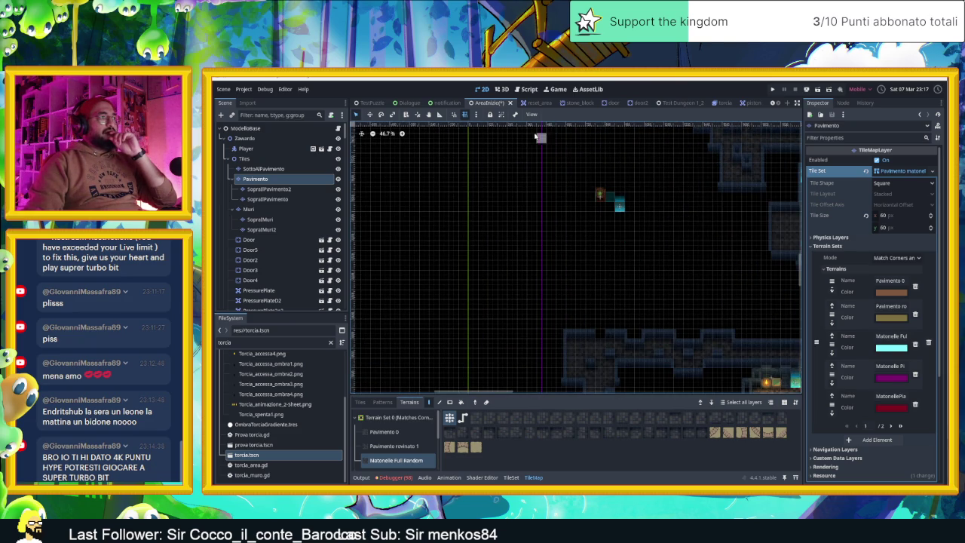
pyautogui.scroll(3)
pyautogui.scroll(3)
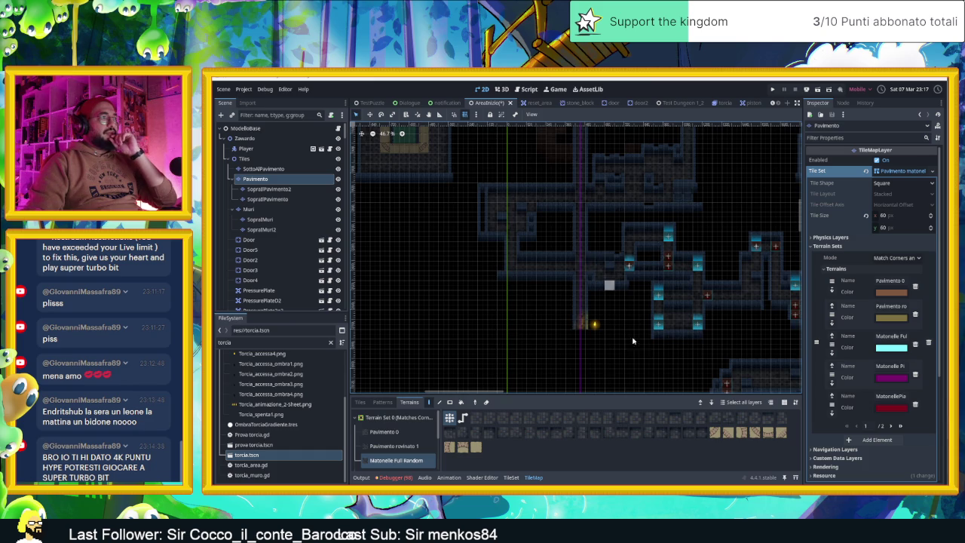
pyautogui.scroll(-3)
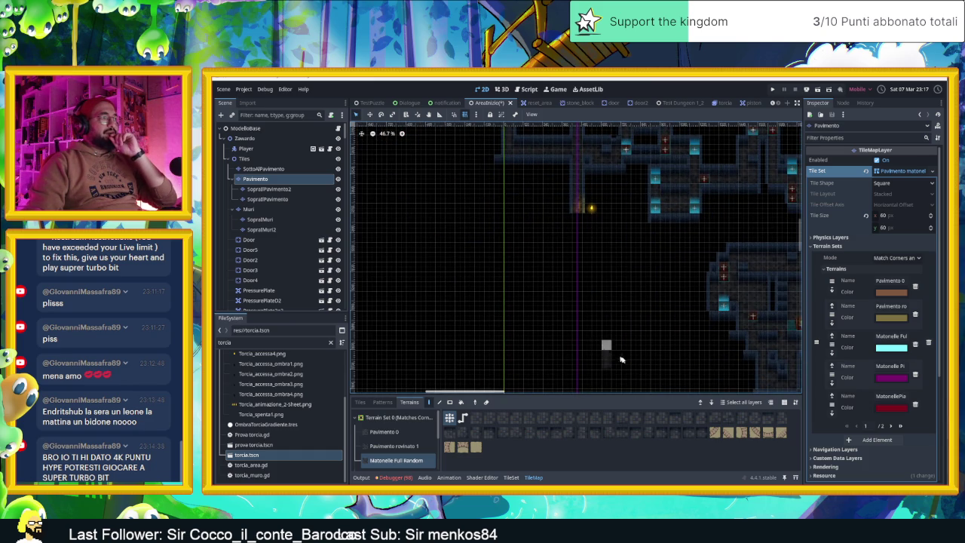
pyautogui.press('Down')
pyautogui.press('Down')
pyautogui.press('Down')
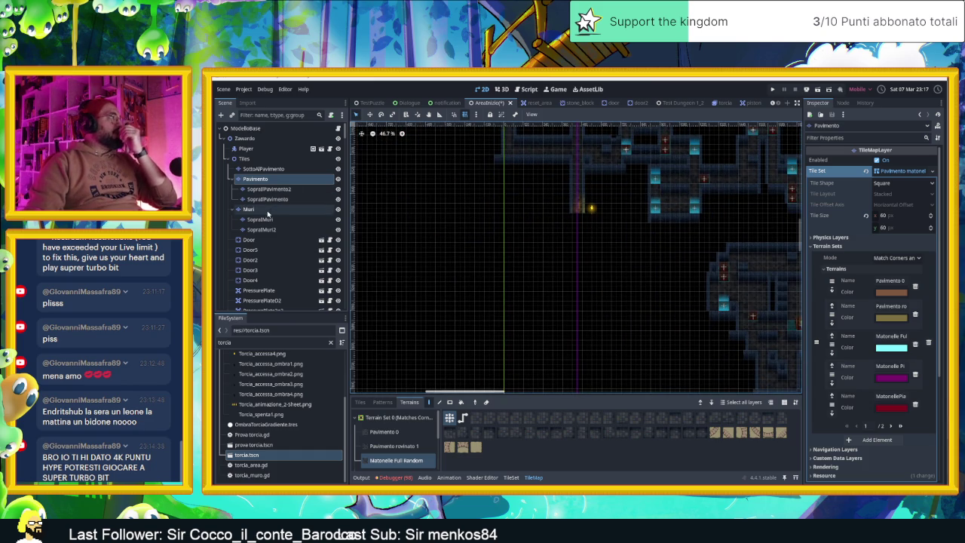
pyautogui.scroll(-3)
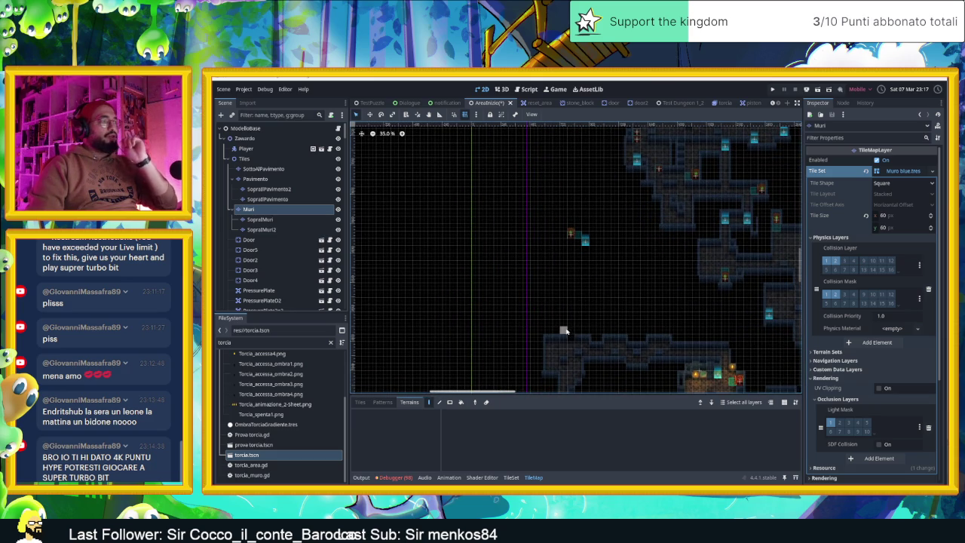
# Choose the Muro blue tile source and paint two thin wall columns upward from the existing wall
pyautogui.scroll(3)
pyautogui.scroll(3)
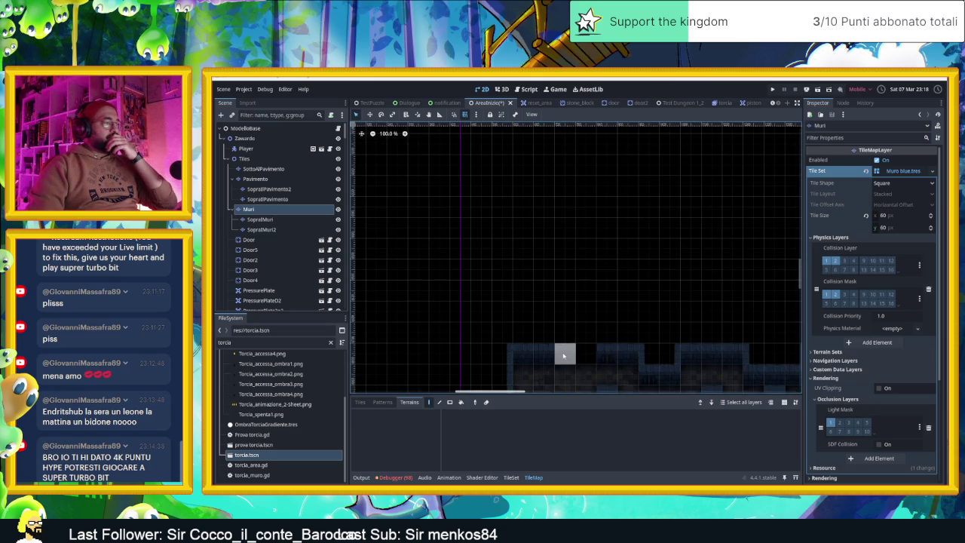
pyautogui.click(366, 404)
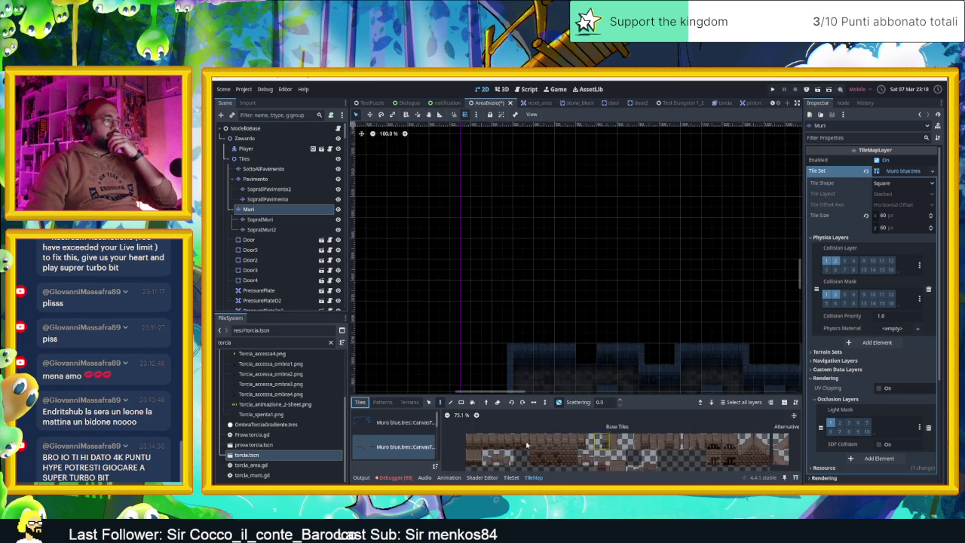
pyautogui.click(400, 424)
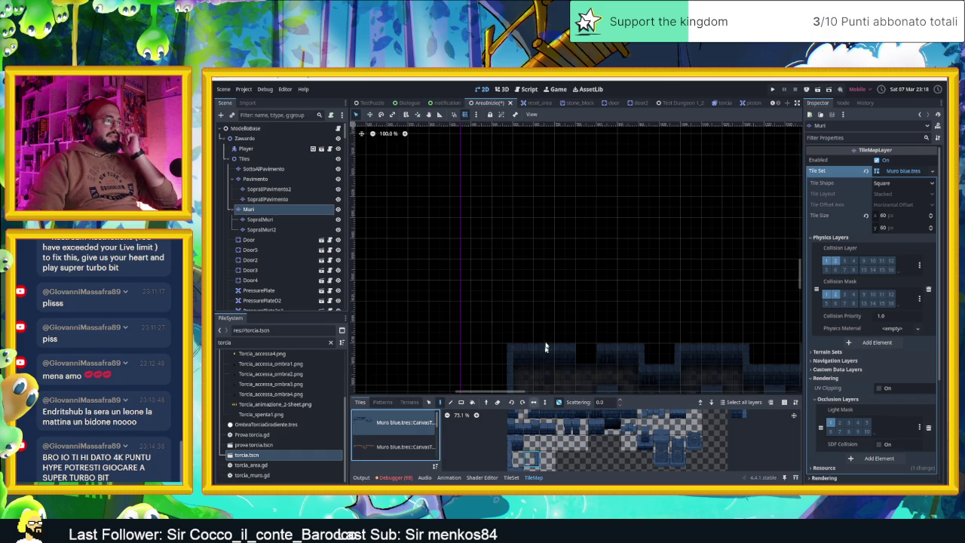
pyautogui.click(564, 329)
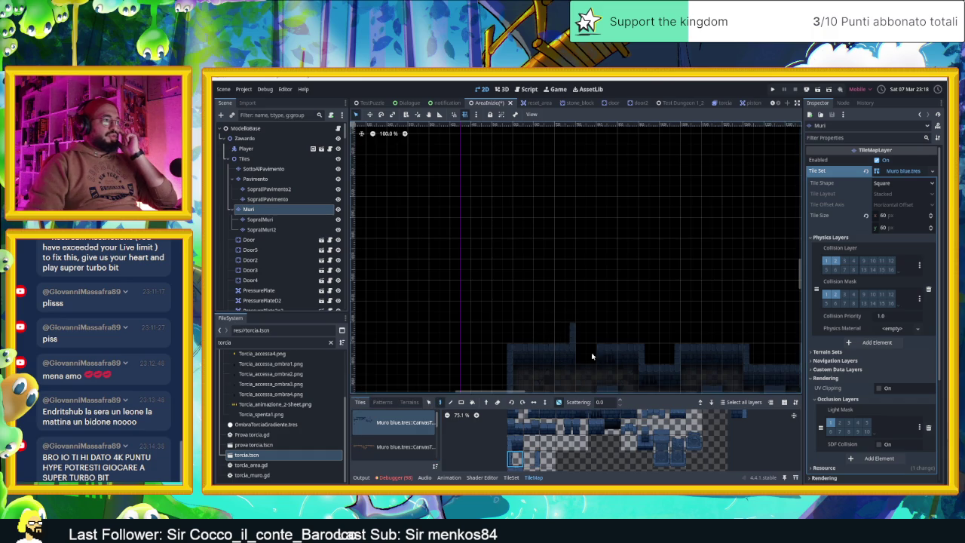
pyautogui.moveTo(603, 332); pyautogui.dragTo(600, 271)
pyautogui.click(536, 460)
pyautogui.moveTo(566, 317); pyautogui.dragTo(567, 248)
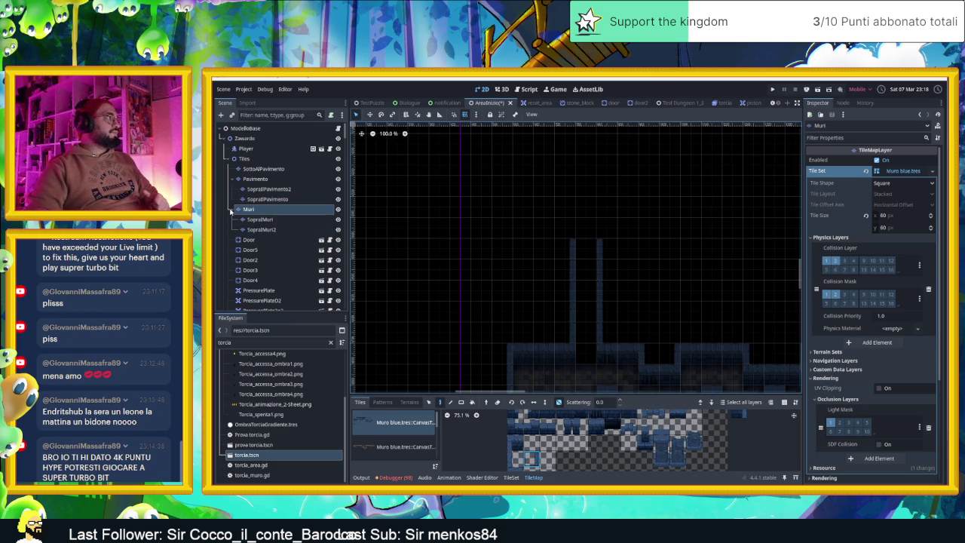
# Collapse the Tiles group and add a Node2D child under the Oggetti node
pyautogui.click(234, 208)
pyautogui.click(234, 159)
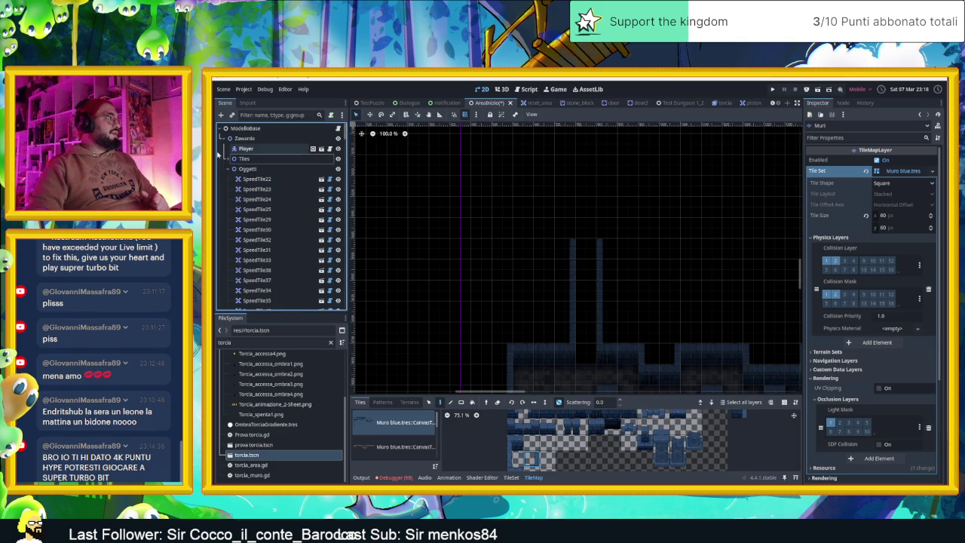
pyautogui.click(227, 169)
pyautogui.click(229, 171)
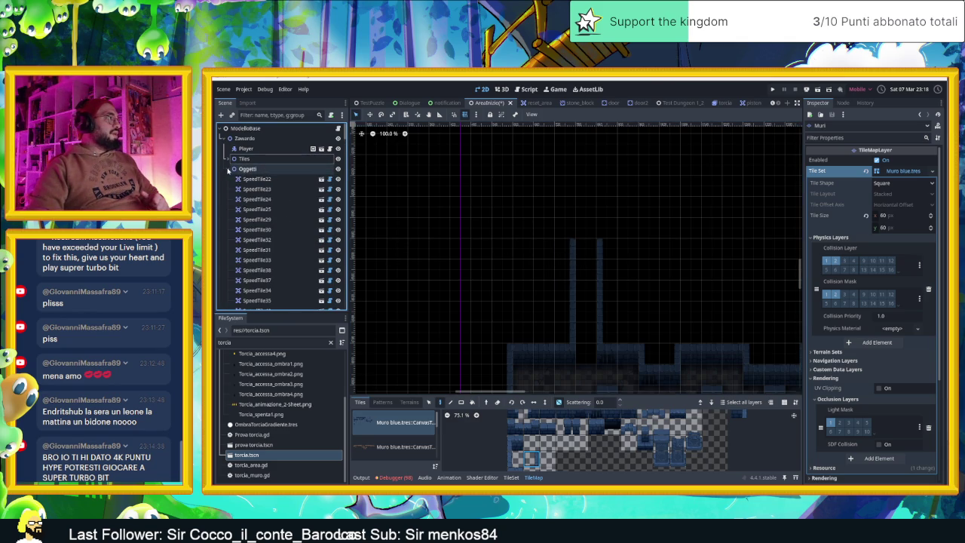
pyautogui.click(237, 169)
pyautogui.rightClick(240, 170)
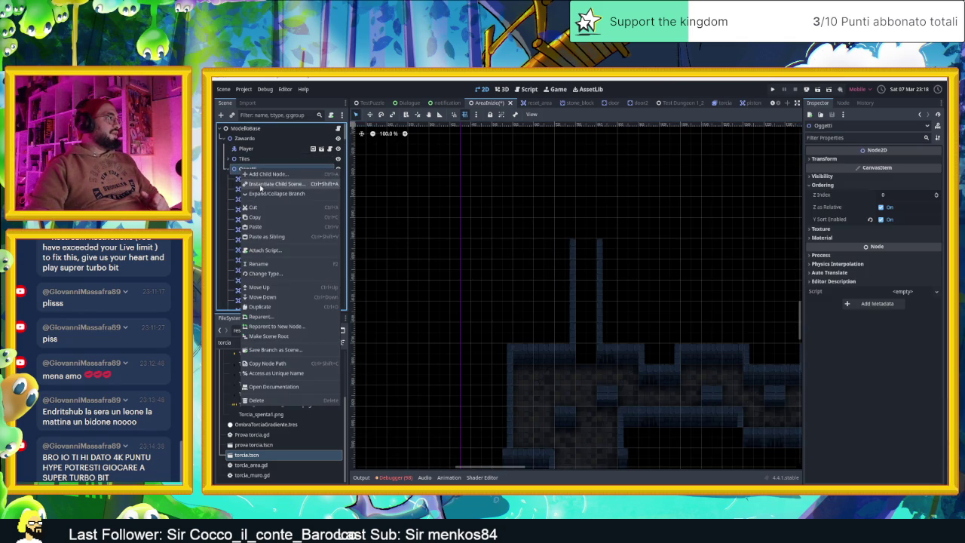
pyautogui.click(268, 175)
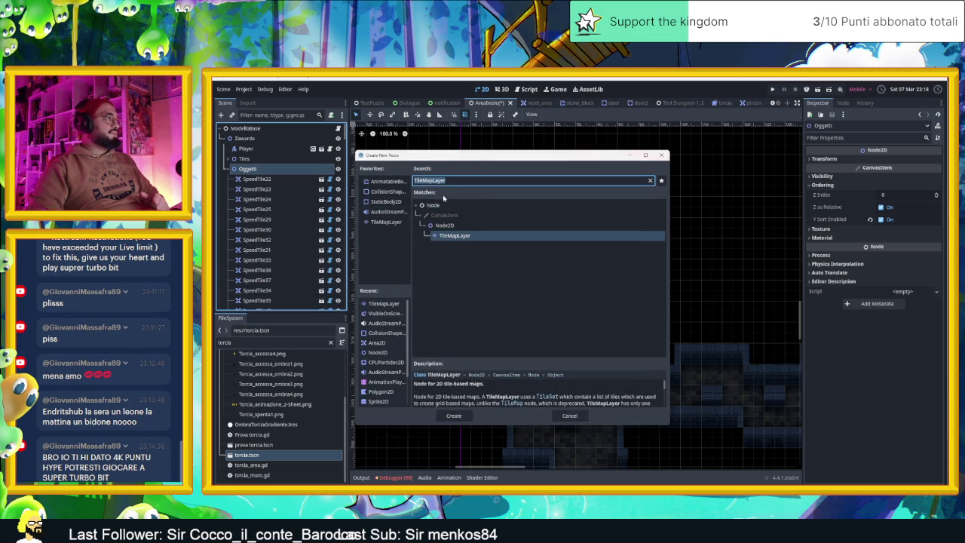
pyautogui.doubleClick(442, 227)
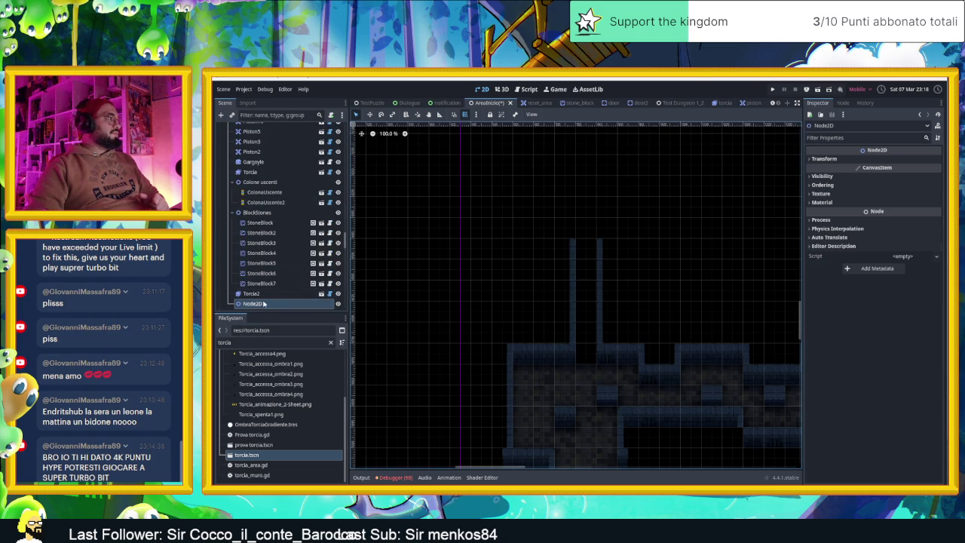
# Rename the new Node2D to Trapole
pyautogui.doubleClick(263, 303)
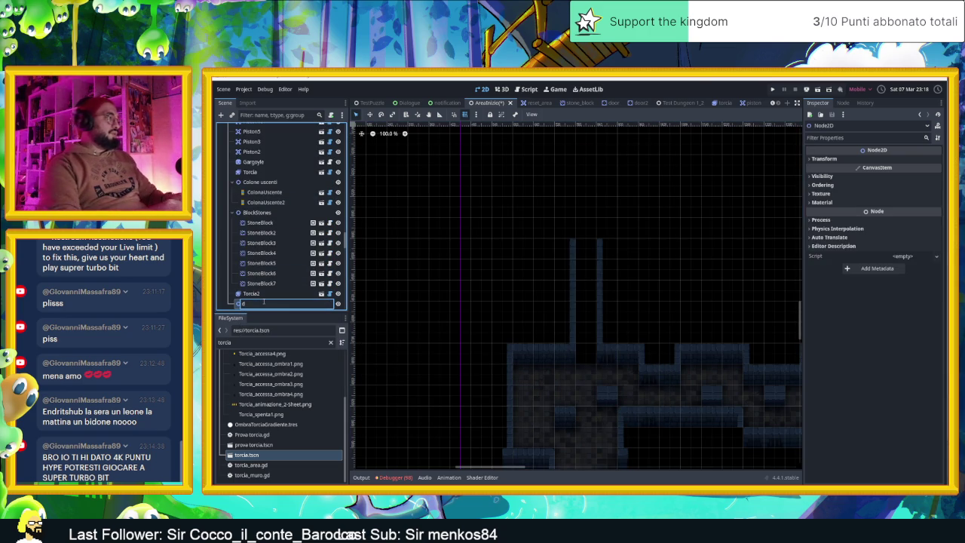
pyautogui.write('TRAPO')
pyautogui.write('L')
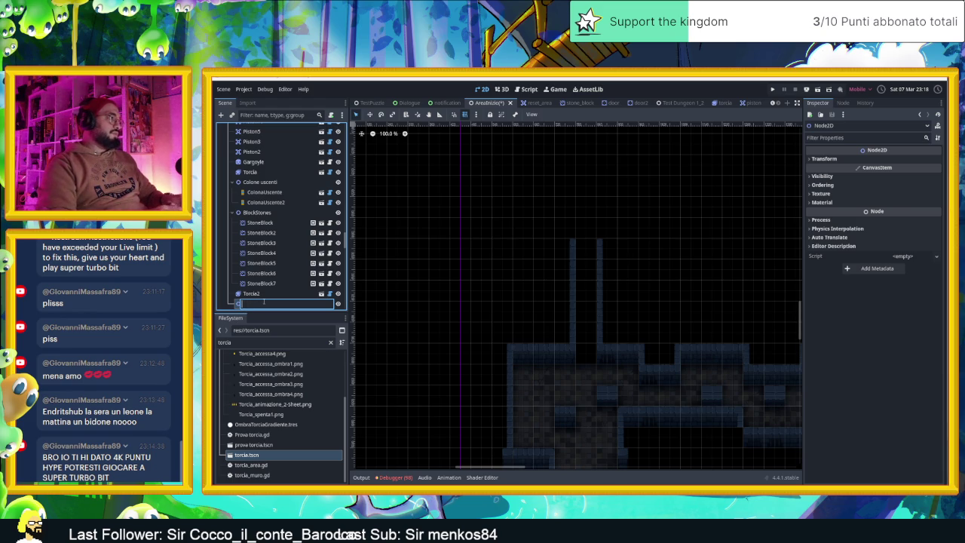
pyautogui.press('Return')
pyautogui.rightClick(263, 303)
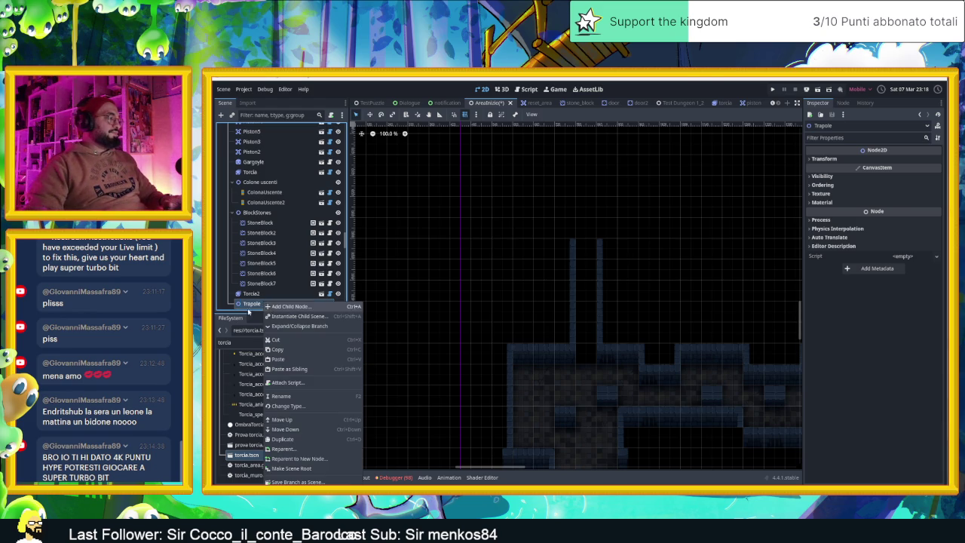
pyautogui.click(247, 305)
pyautogui.scroll(3)
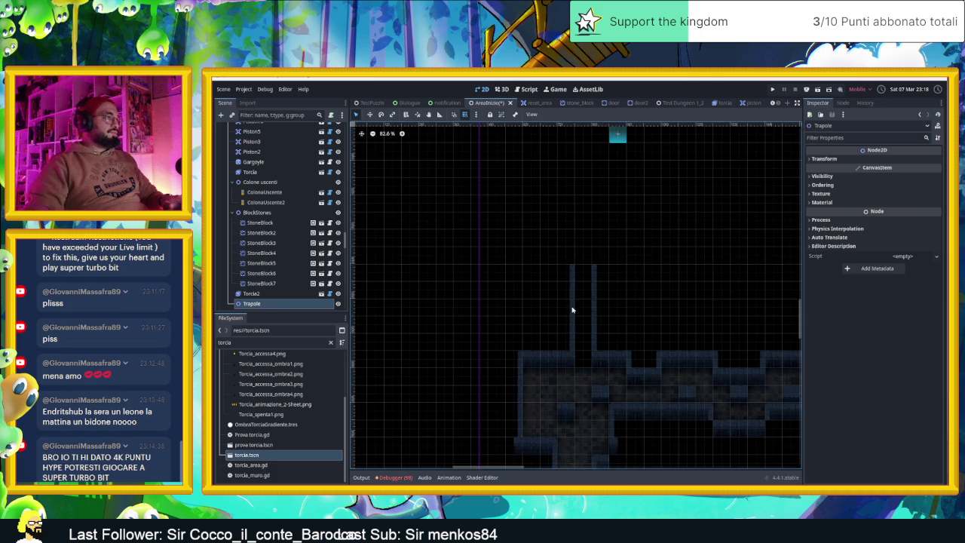
pyautogui.scroll(-3)
pyautogui.scroll(-3)
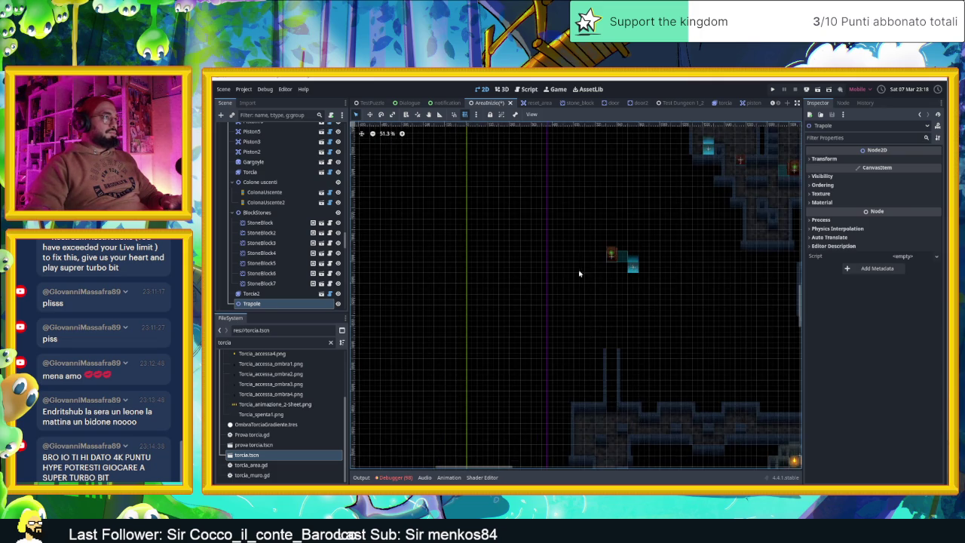
pyautogui.scroll(3)
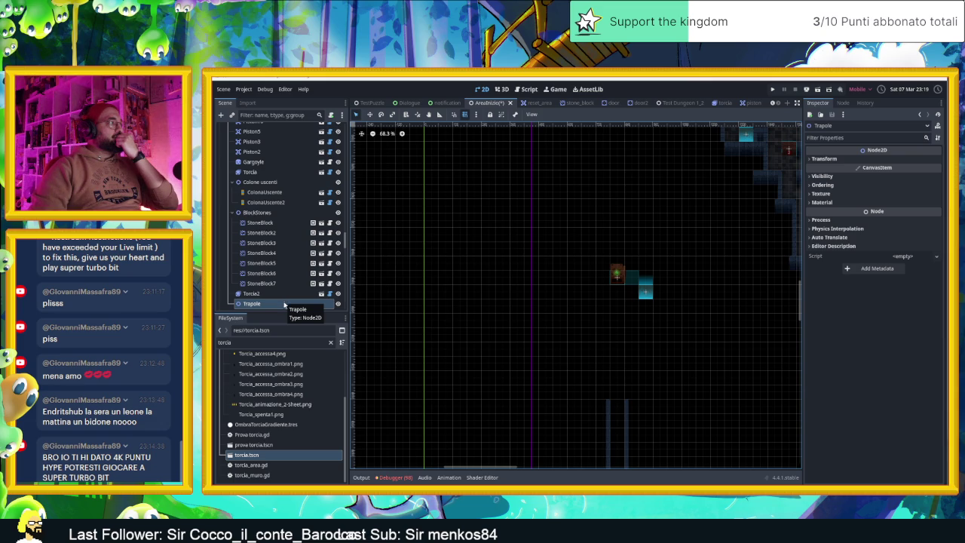
# Expand the Tiles group and select the Muri wall layer
pyautogui.click(267, 343)
pyautogui.scroll(3)
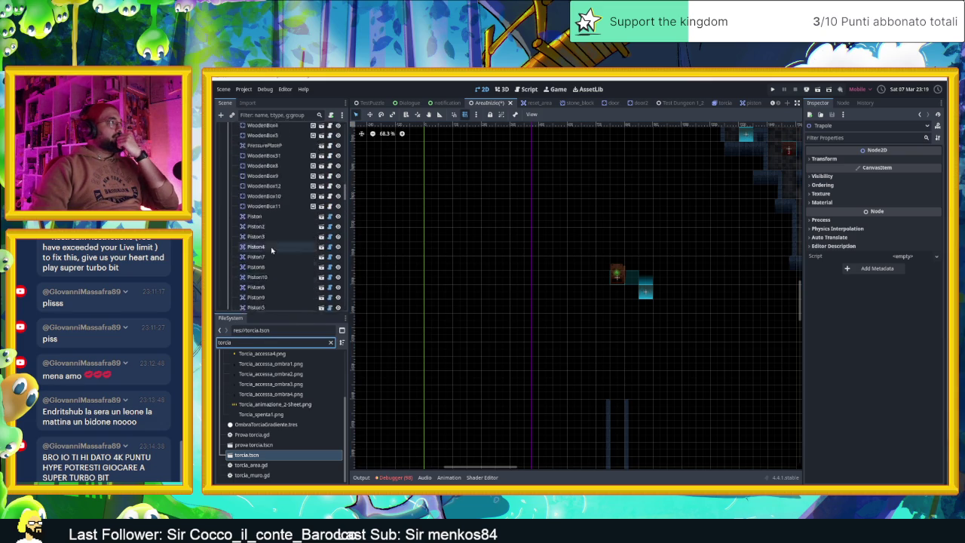
pyautogui.click(245, 159)
pyautogui.click(231, 159)
pyautogui.click(255, 210)
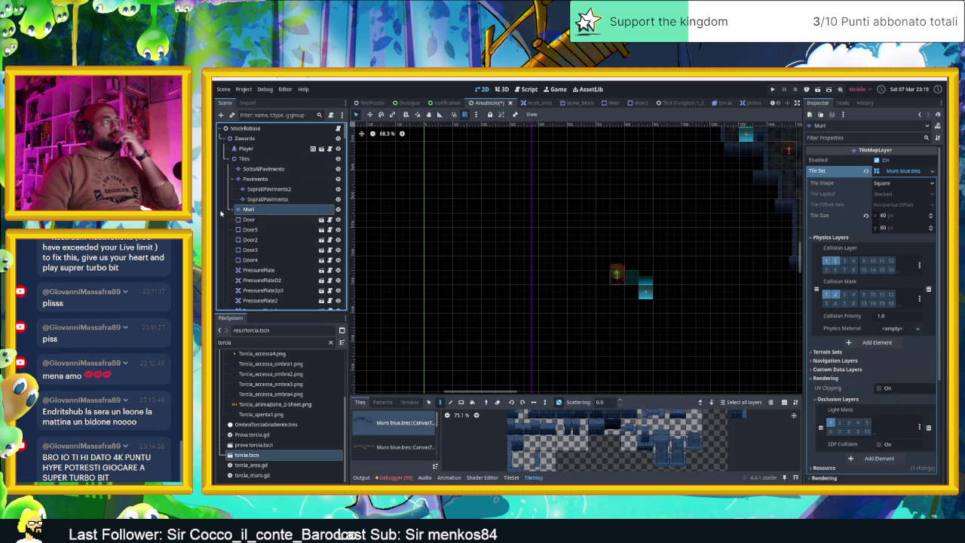
pyautogui.click(231, 210)
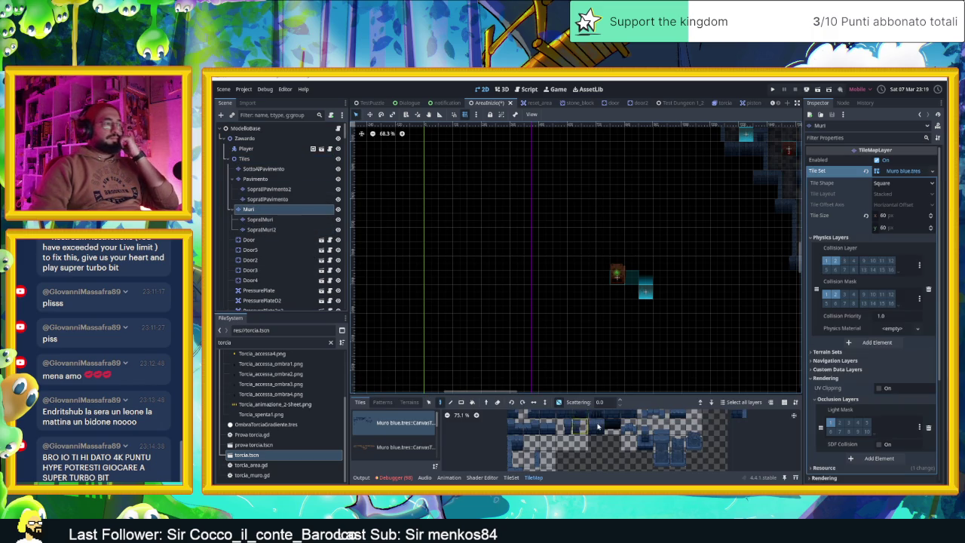
# Pick wall pieces from the blue atlas, including five- and six-tile rows, for the top wall
pyautogui.click(629, 463)
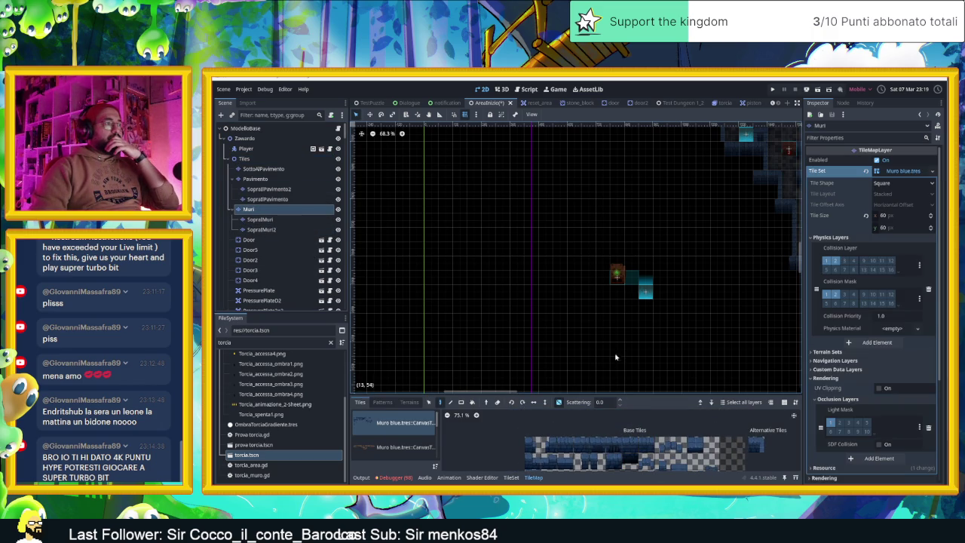
pyautogui.scroll(-3)
pyautogui.moveTo(580, 445); pyautogui.dragTo(642, 439)
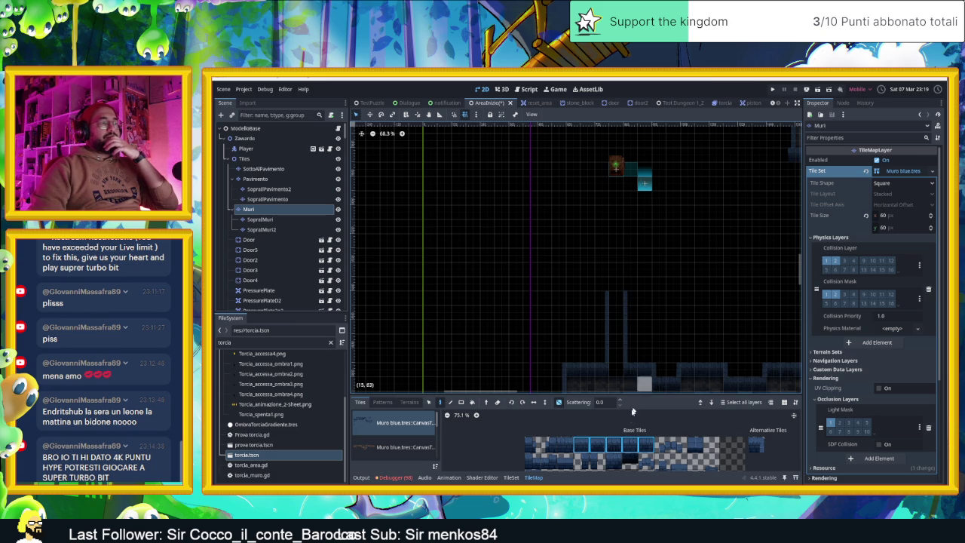
pyautogui.click(757, 445)
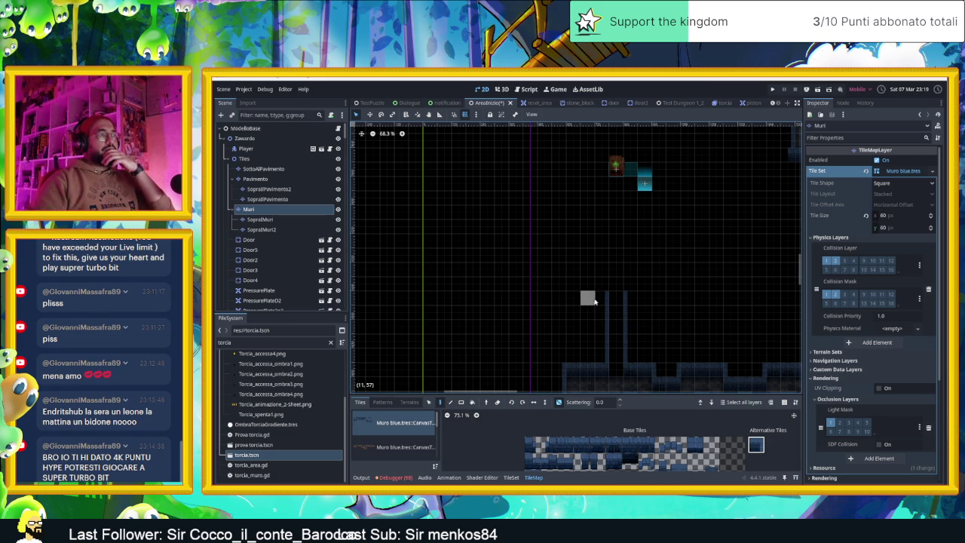
pyautogui.scroll(-3)
pyautogui.click(531, 445)
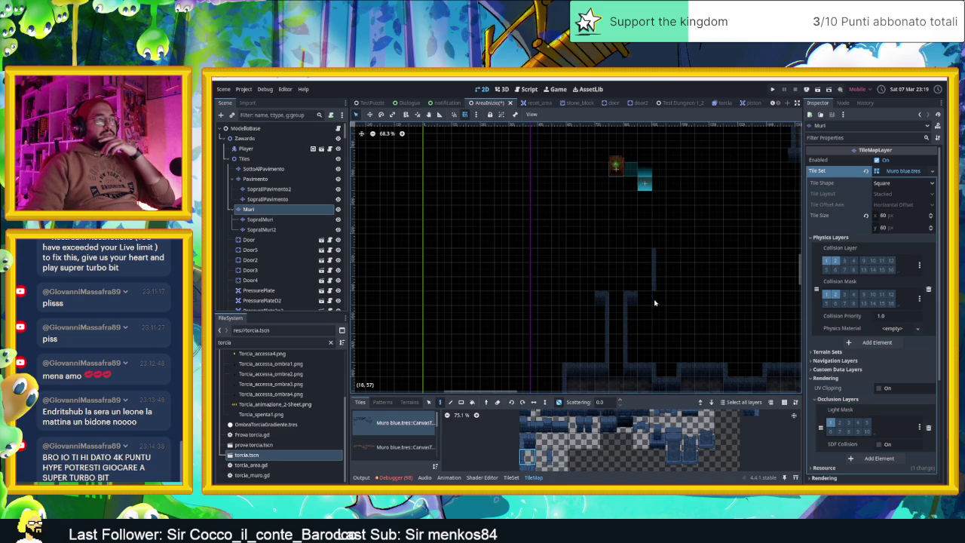
pyautogui.scroll(3)
pyautogui.moveTo(581, 445); pyautogui.dragTo(663, 445)
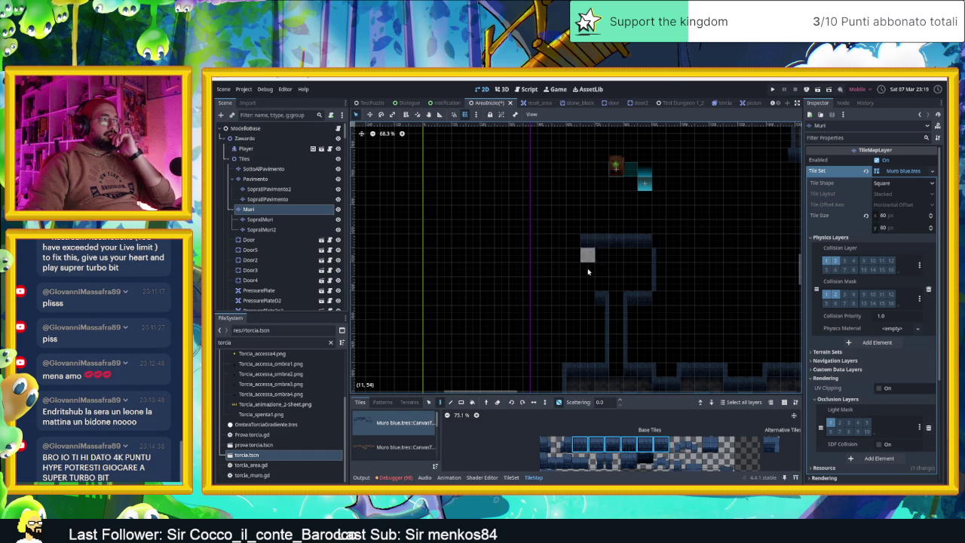
pyautogui.scroll(3)
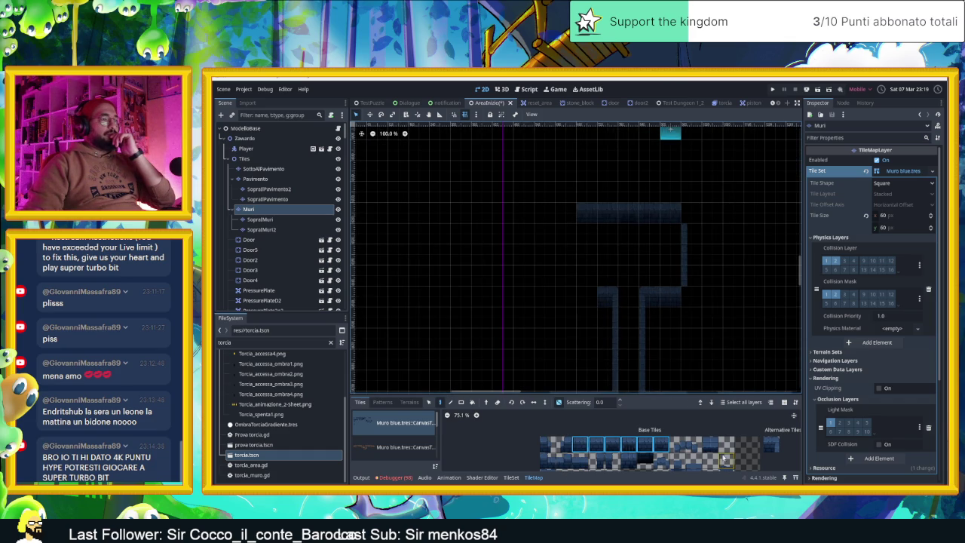
pyautogui.scroll(-3)
# Paint a tile left of the top wall and extend the left wall down to the corridor
pyautogui.moveTo(642, 398); pyautogui.dragTo(643, 386)
pyautogui.click(577, 446)
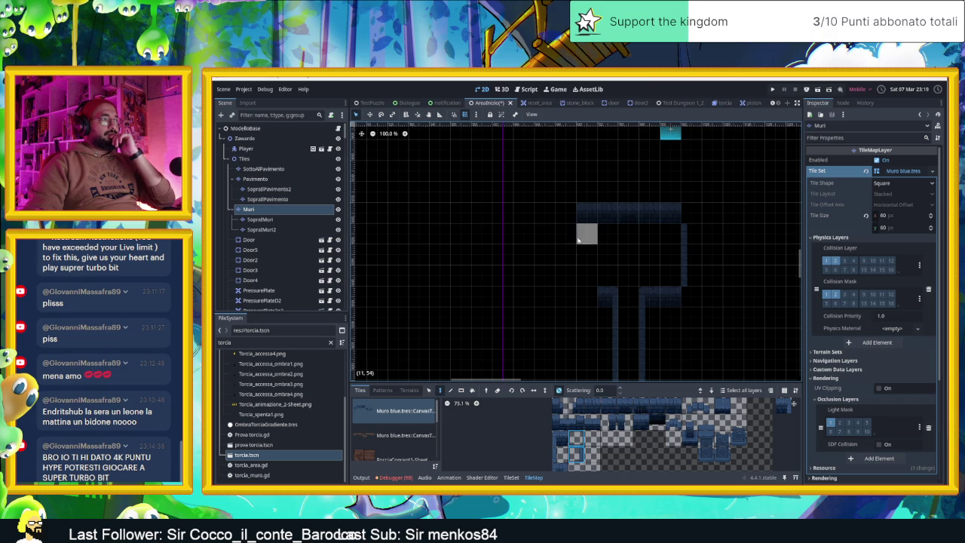
pyautogui.click(570, 214)
pyautogui.click(573, 249)
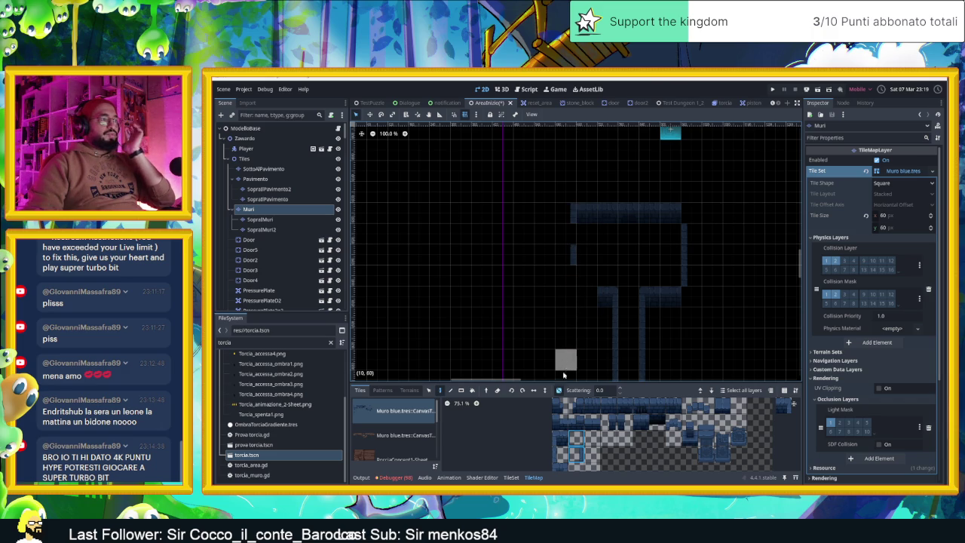
pyautogui.click(567, 259)
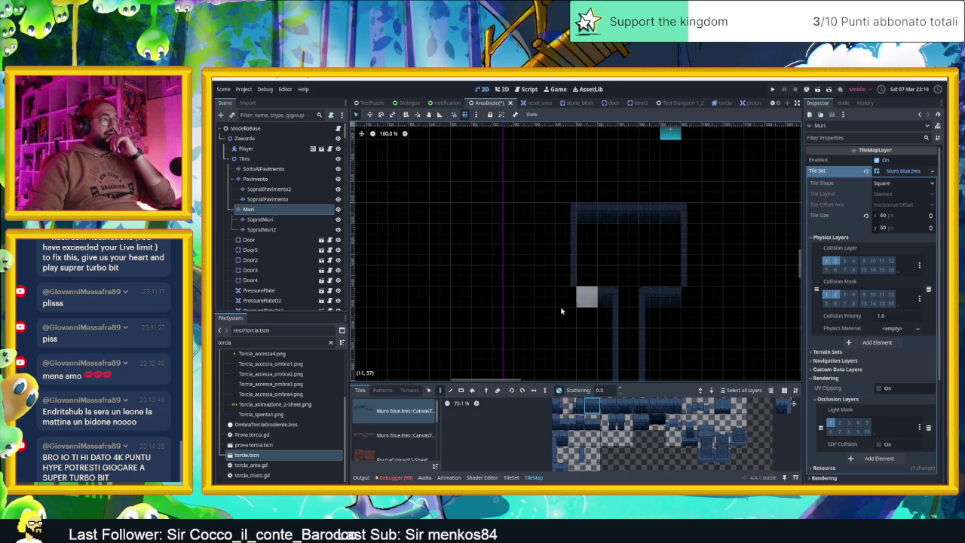
pyautogui.scroll(3)
pyautogui.hscroll(3)
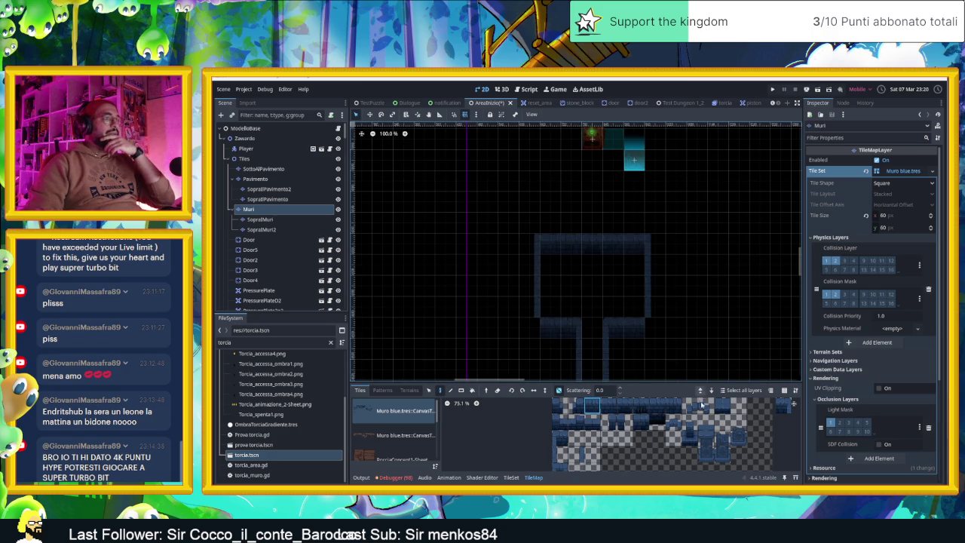
# Paint the bottom wall from the lower right leftward and add corner tiles on the left side
pyautogui.click(623, 422)
pyautogui.click(653, 330)
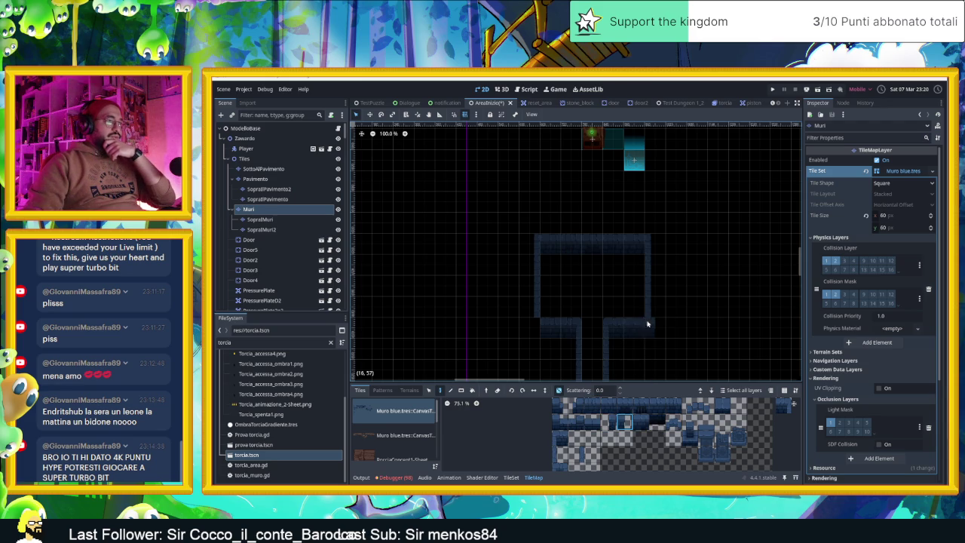
pyautogui.click(530, 328)
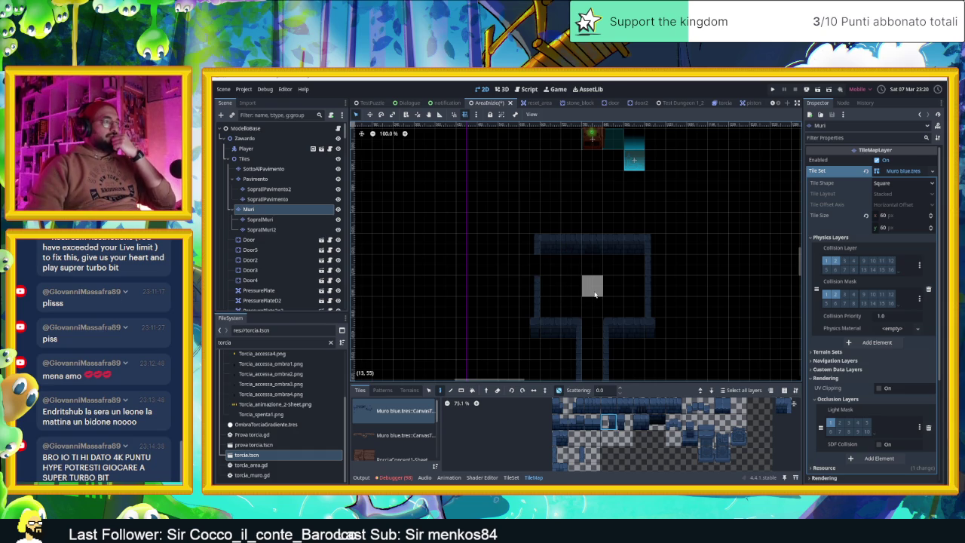
pyautogui.click(587, 407)
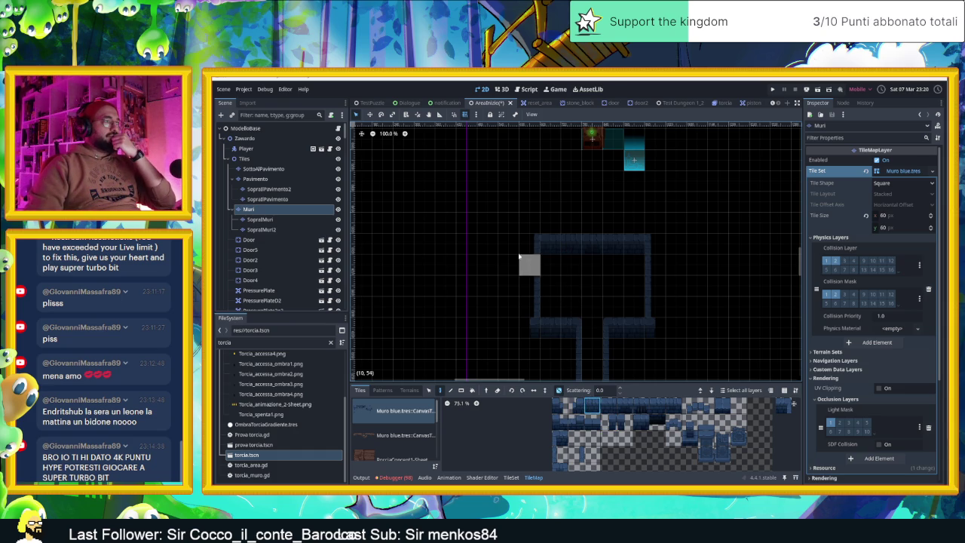
pyautogui.click(528, 242)
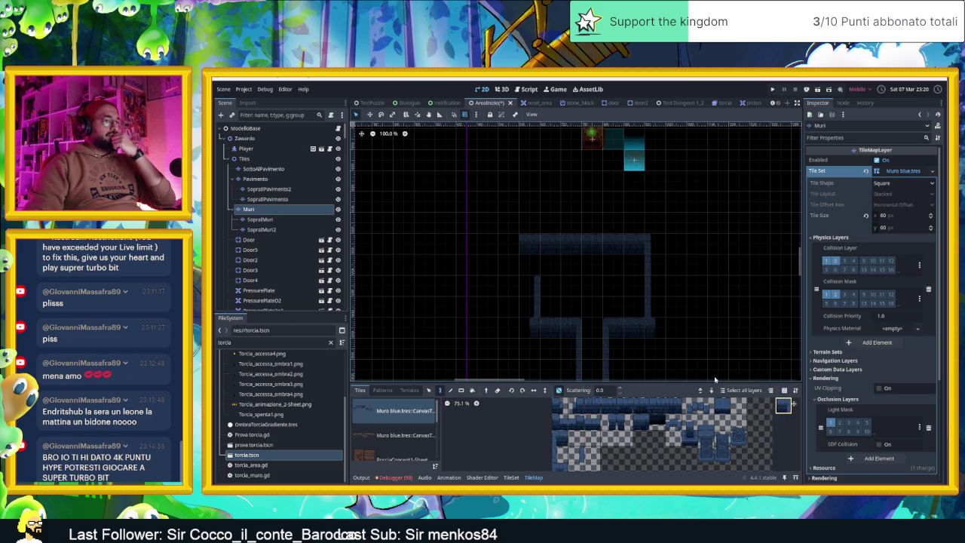
pyautogui.click(530, 286)
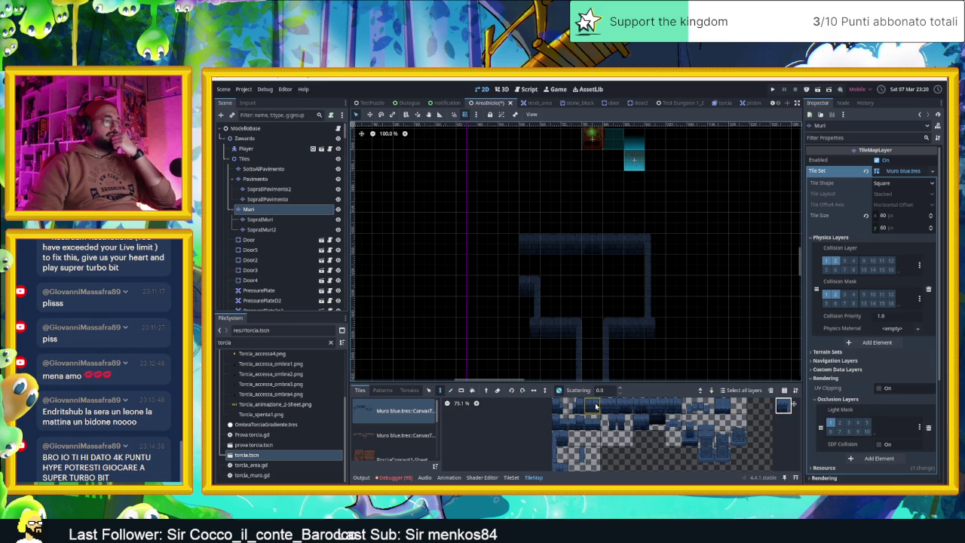
pyautogui.click(488, 286)
pyautogui.click(509, 243)
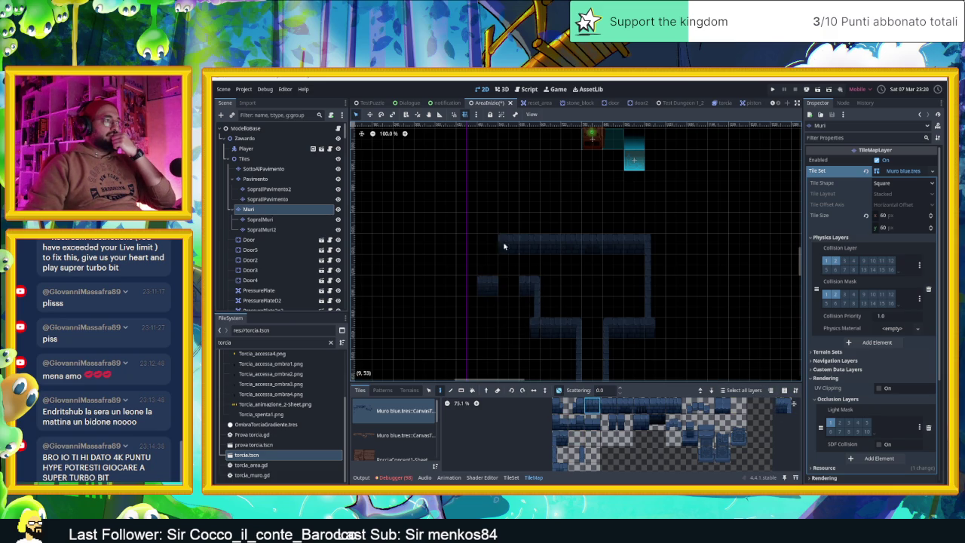
pyautogui.click(488, 244)
# Paint a three-tile wall piece along the top wall
pyautogui.moveTo(666, 407); pyautogui.dragTo(625, 405)
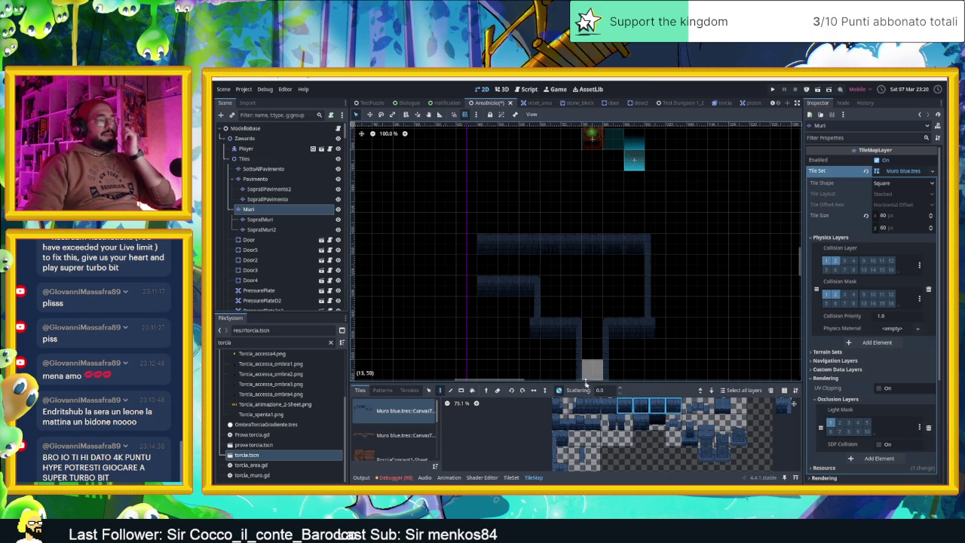
pyautogui.click(590, 423)
pyautogui.moveTo(589, 422); pyautogui.dragTo(558, 421)
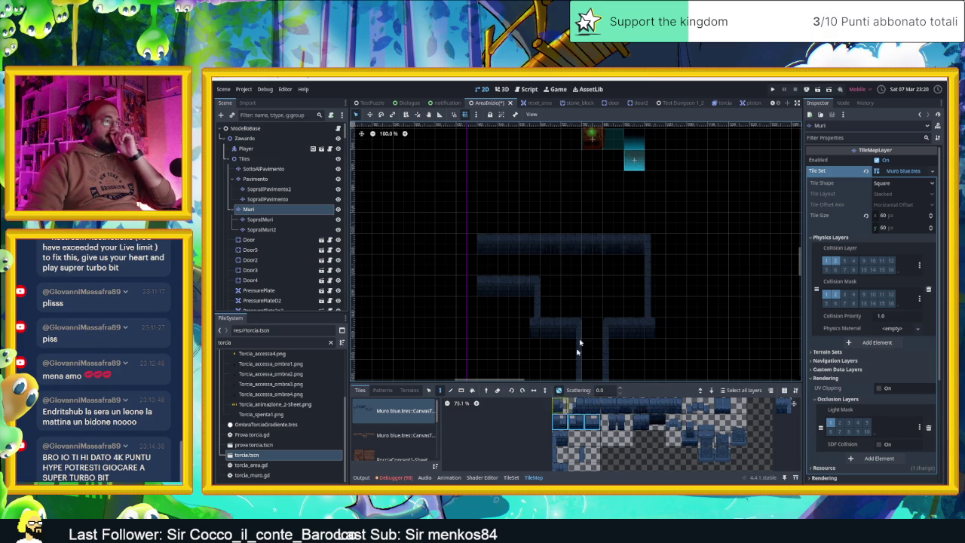
pyautogui.click(586, 244)
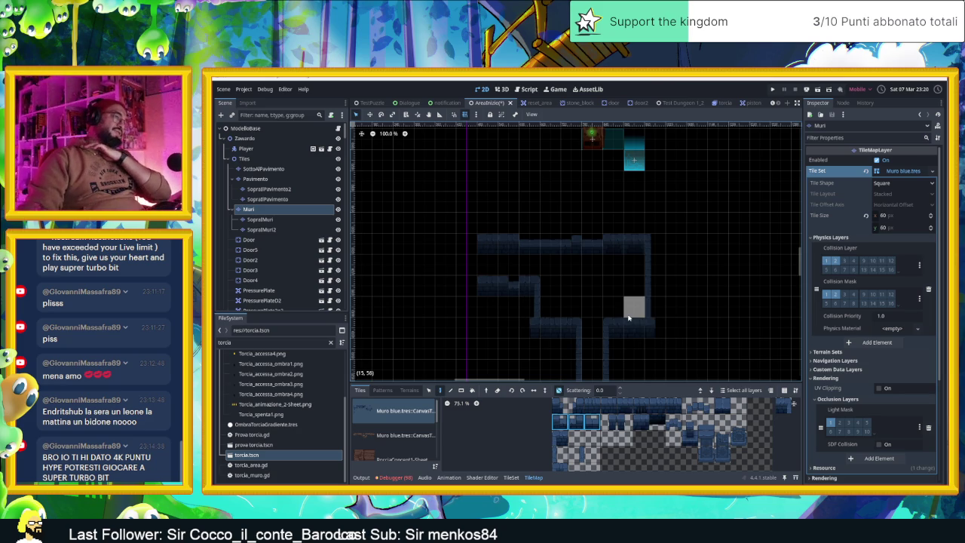
pyautogui.scroll(3)
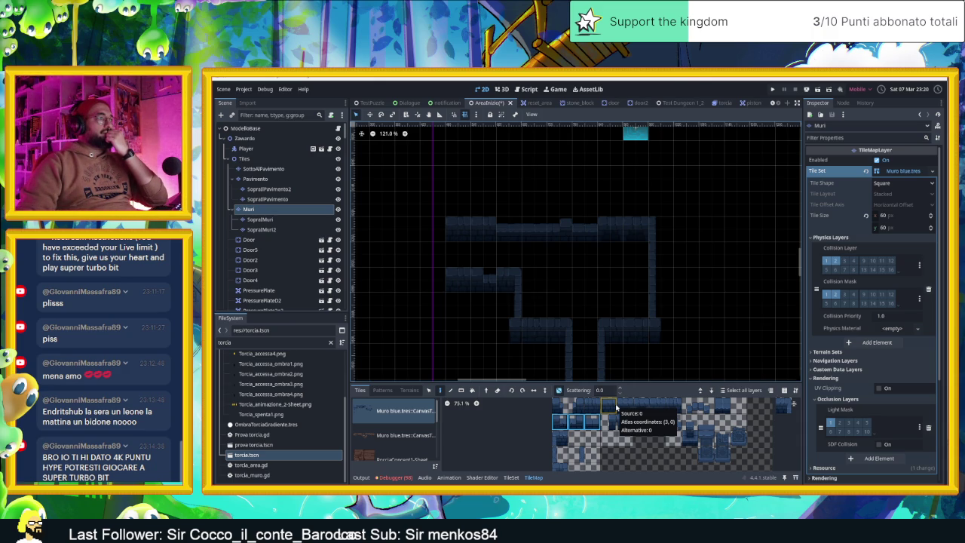
# Paint wall tiles from the atlas into cells (12,55), (13,55) and (14,55) on the Muri layer
pyautogui.click(707, 406)
pyautogui.click(585, 279)
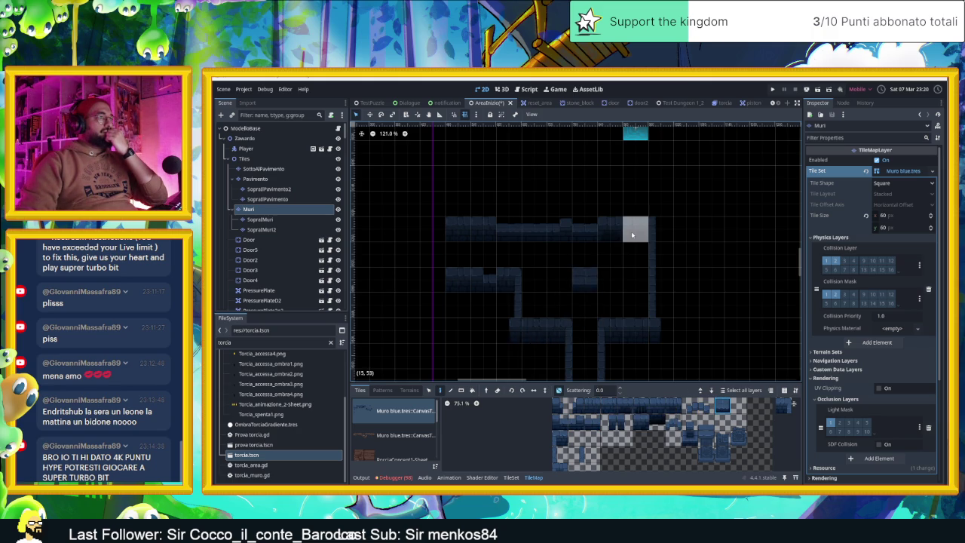
pyautogui.click(596, 281)
pyautogui.click(599, 280)
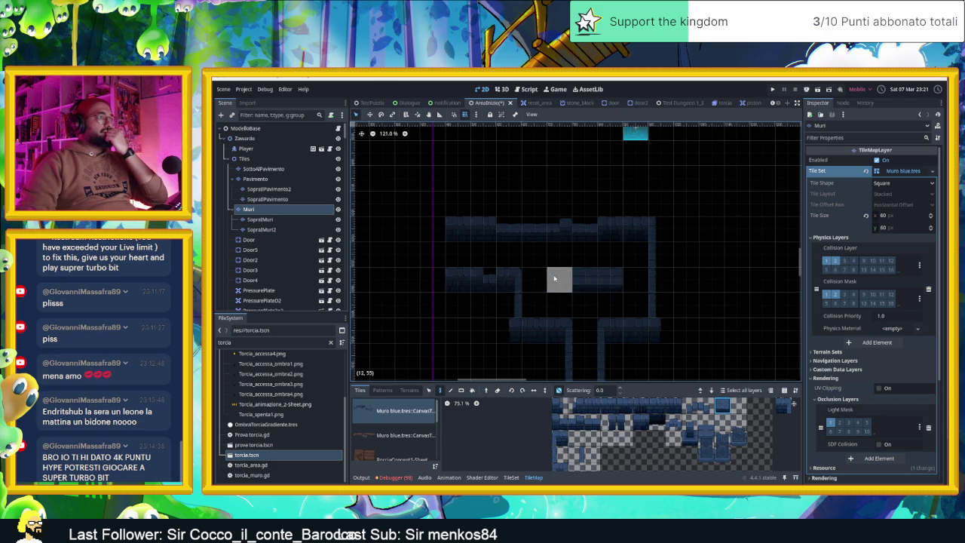
pyautogui.click(557, 279)
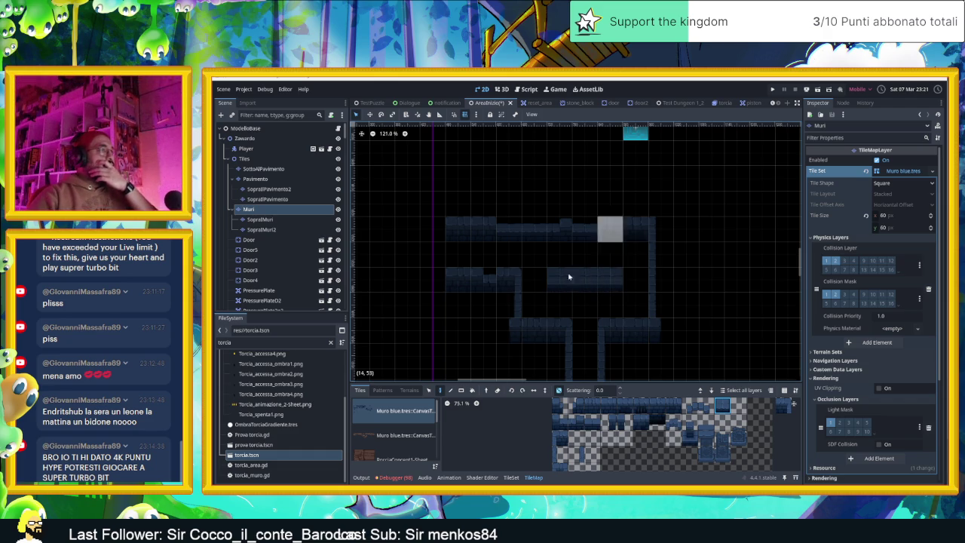
# Select the room's top wall row with the Select tool
pyautogui.click(429, 390)
pyautogui.moveTo(422, 169); pyautogui.dragTo(634, 238)
pyautogui.moveTo(679, 212); pyautogui.dragTo(466, 198)
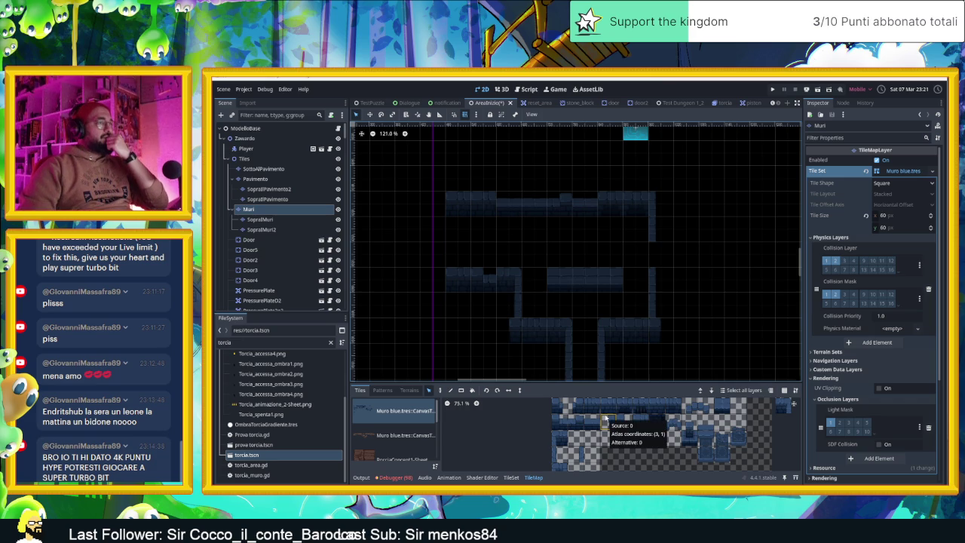
# Paint a different wall tile into the upper room, then switch over to Chrome
pyautogui.click(605, 416)
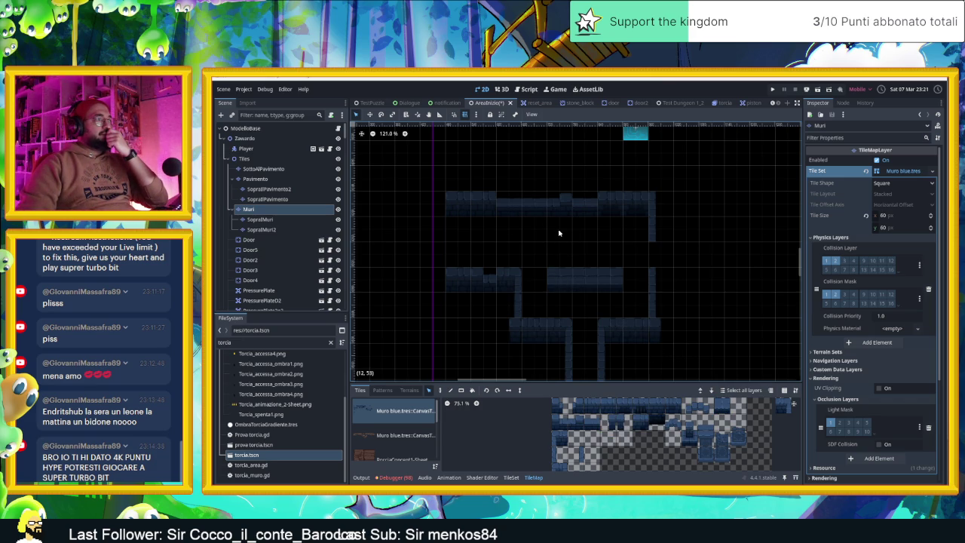
pyautogui.click(441, 390)
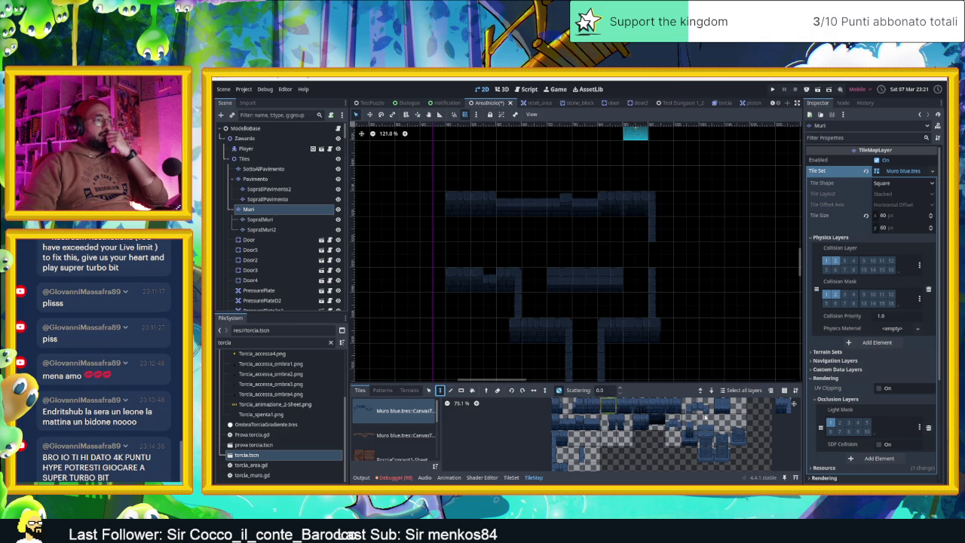
pyautogui.click(560, 227)
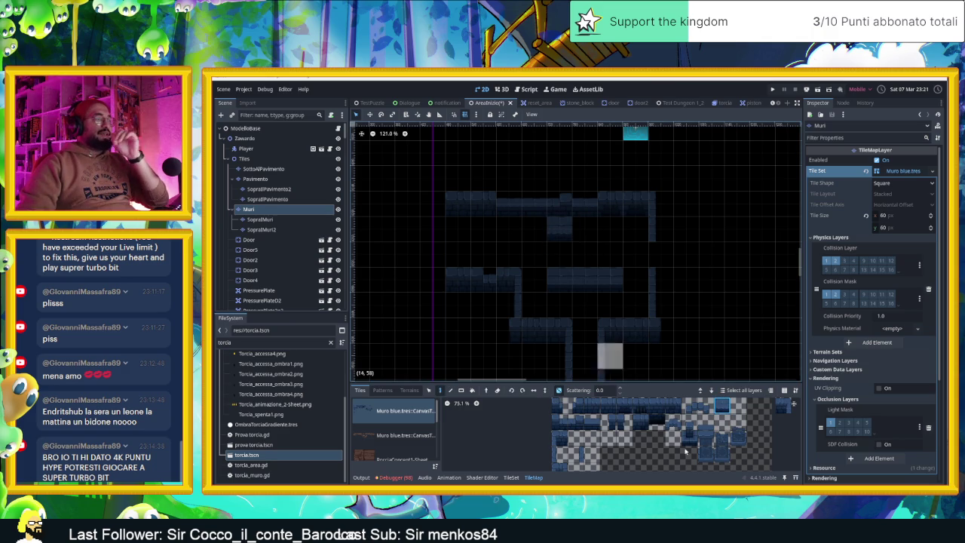
pyautogui.hotkey('alt', 'Tab')
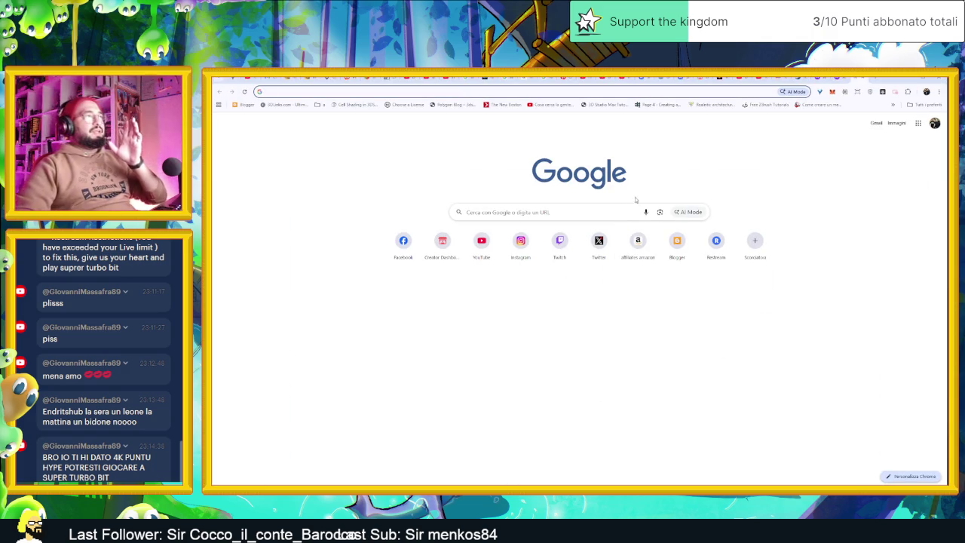
# Search Google for 'castello medievale' and show the image results
pyautogui.click(558, 212)
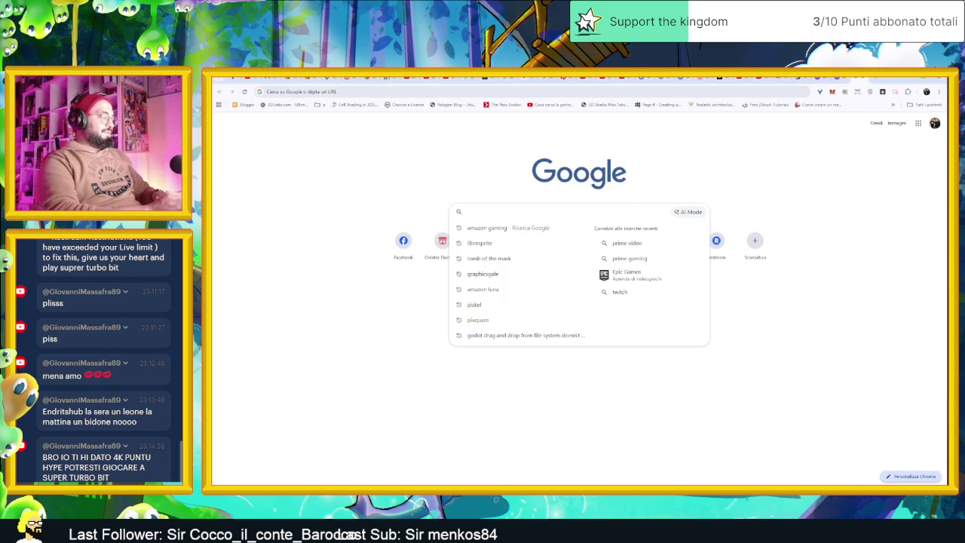
pyautogui.write('castello')
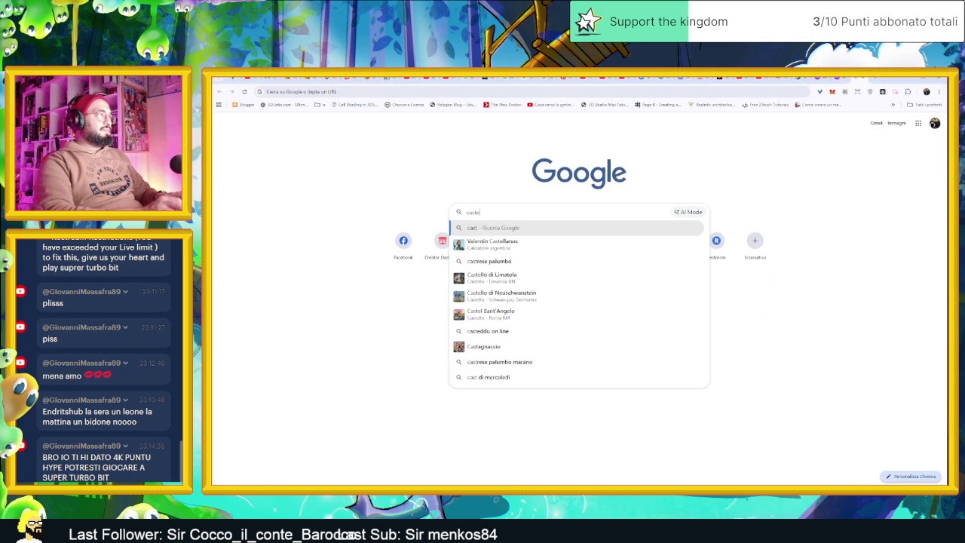
pyautogui.write(' medi')
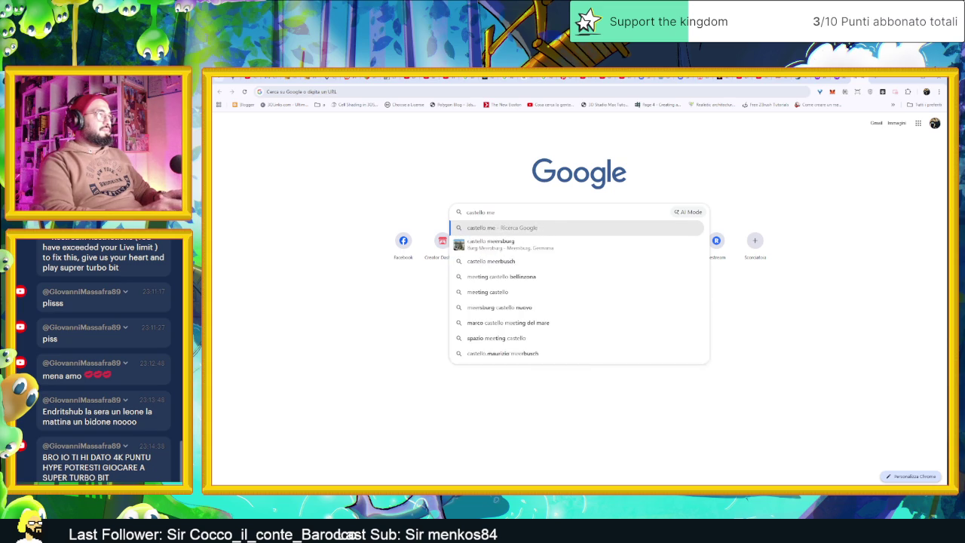
pyautogui.write('evale')
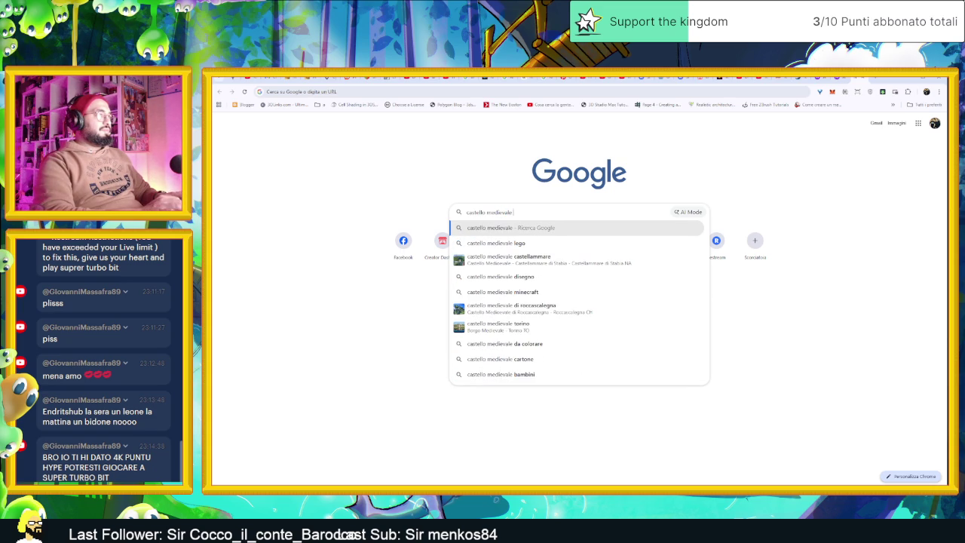
pyautogui.press('Return')
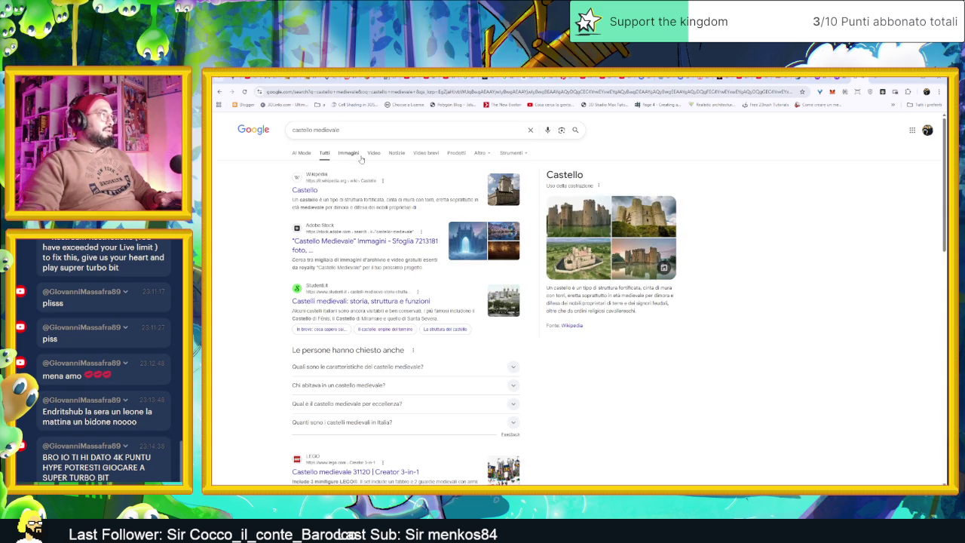
pyautogui.click(348, 153)
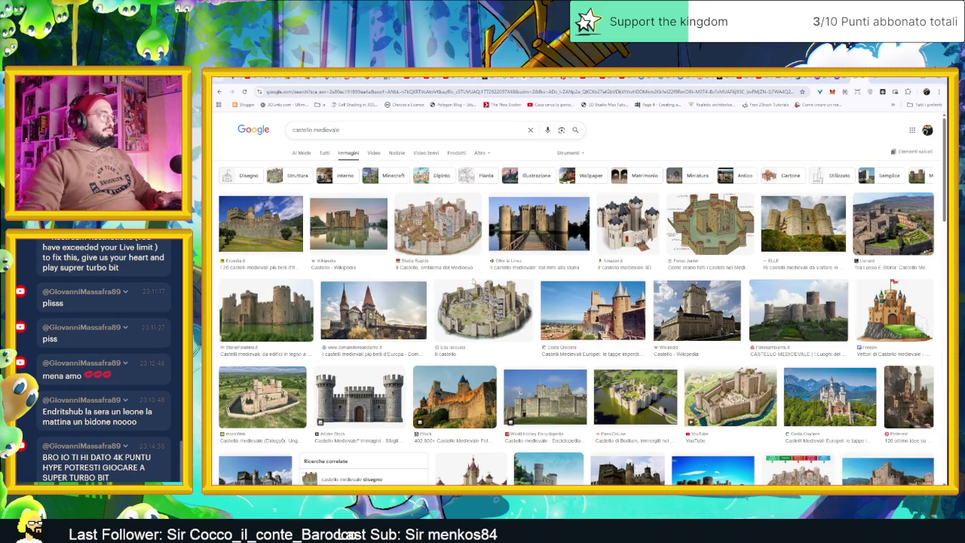
# Refine the image search to 'castello medievale finestre' and scroll through the window pictures
pyautogui.click(341, 130)
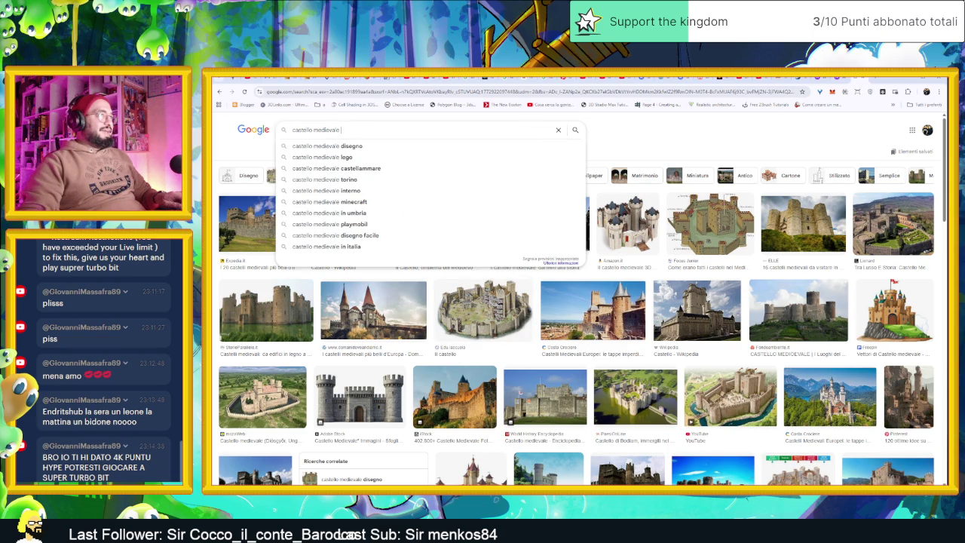
pyautogui.write('finestr')
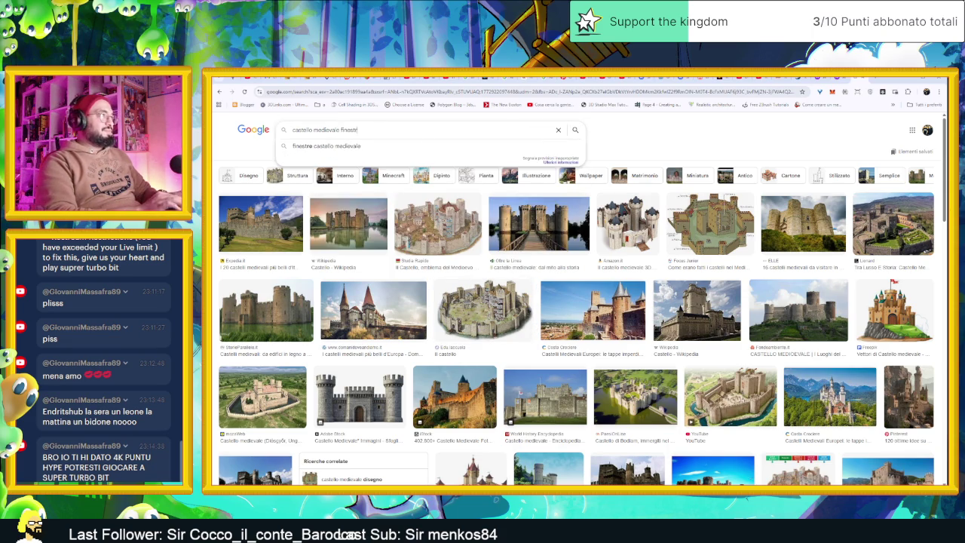
pyautogui.write('e')
pyautogui.press('Return')
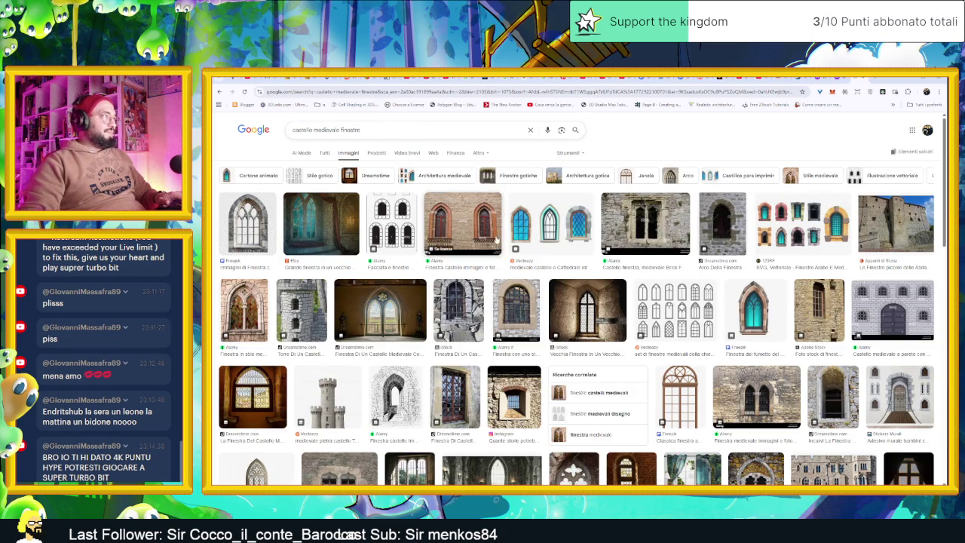
pyautogui.scroll(-3)
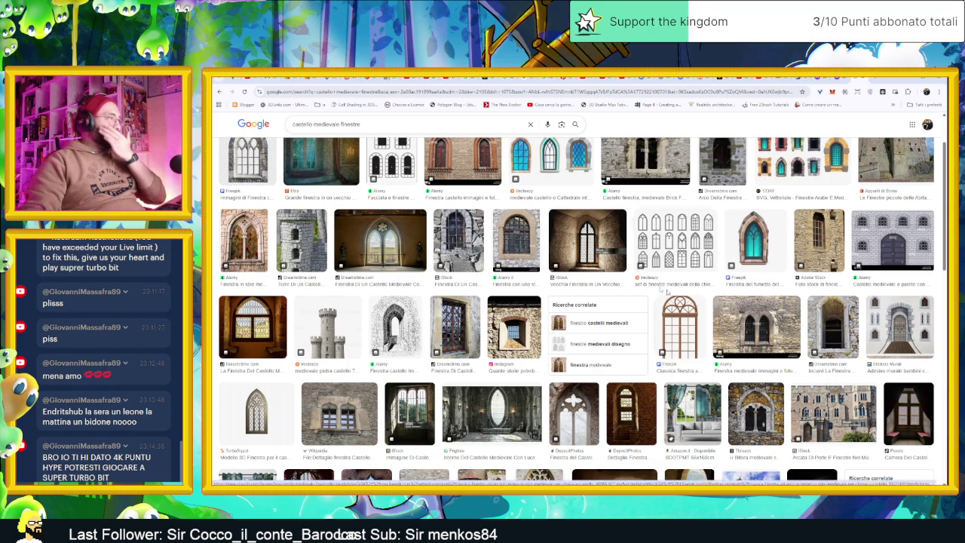
pyautogui.scroll(-3)
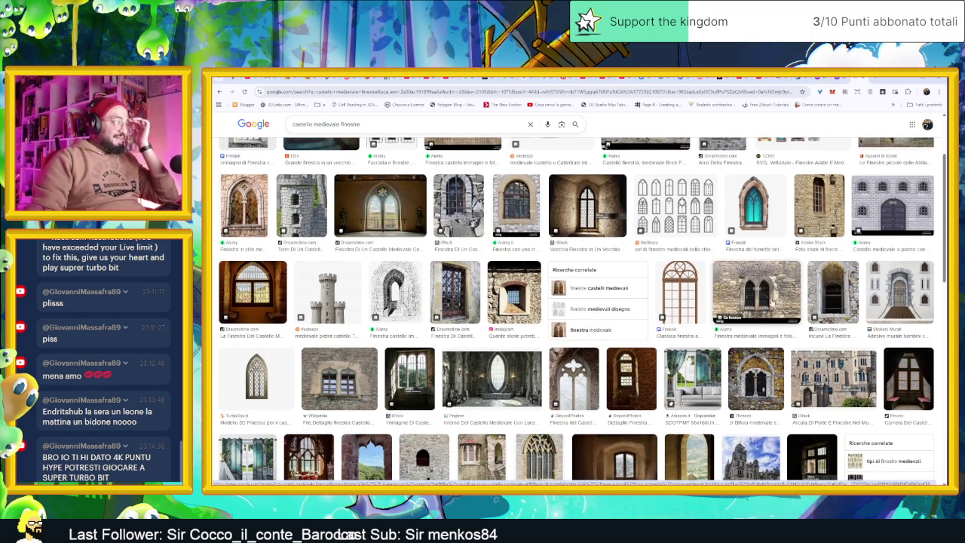
pyautogui.scroll(-3)
pyautogui.scroll(-3)
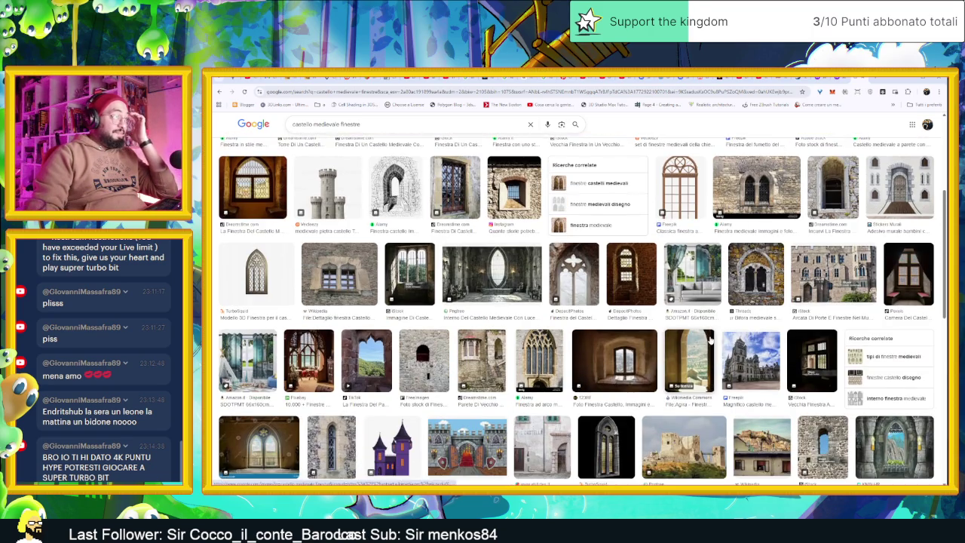
pyautogui.scroll(-3)
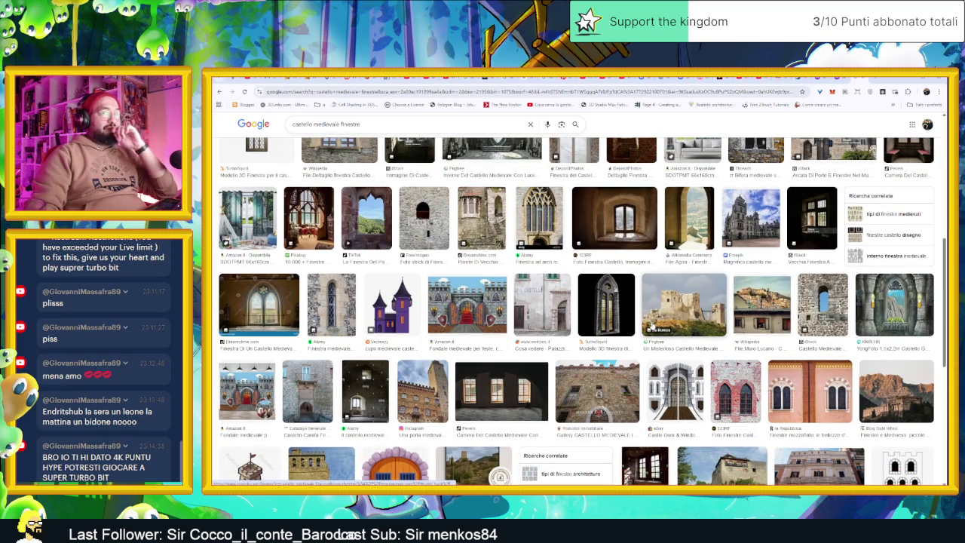
pyautogui.scroll(-3)
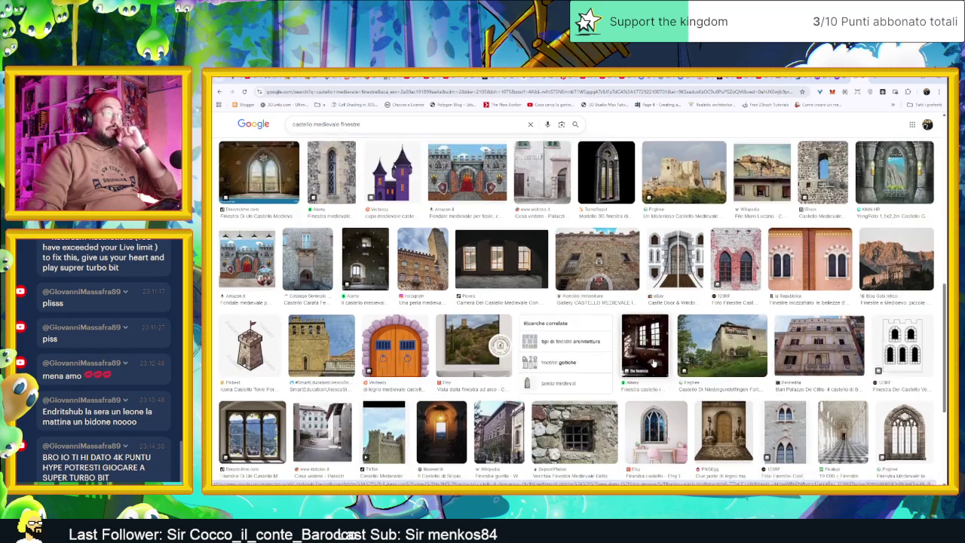
pyautogui.scroll(-3)
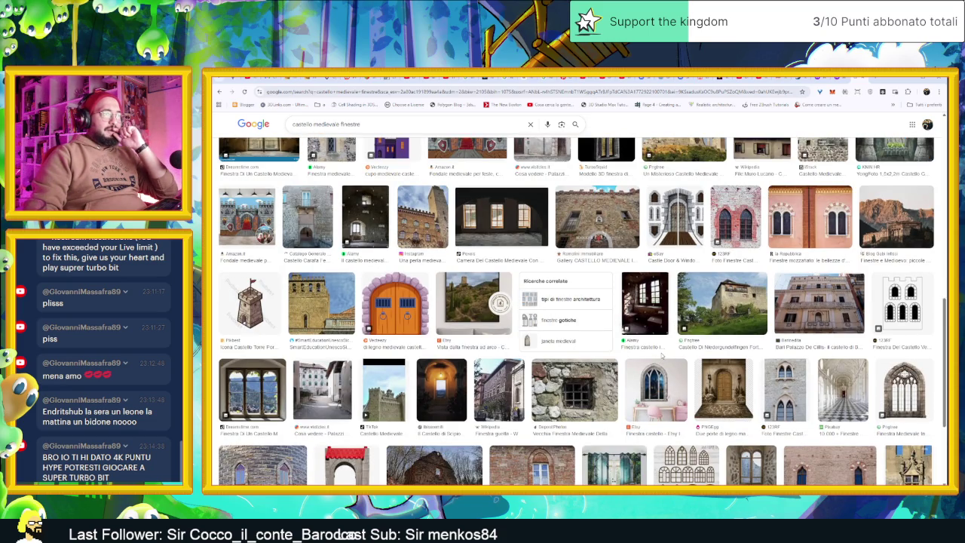
pyautogui.scroll(-3)
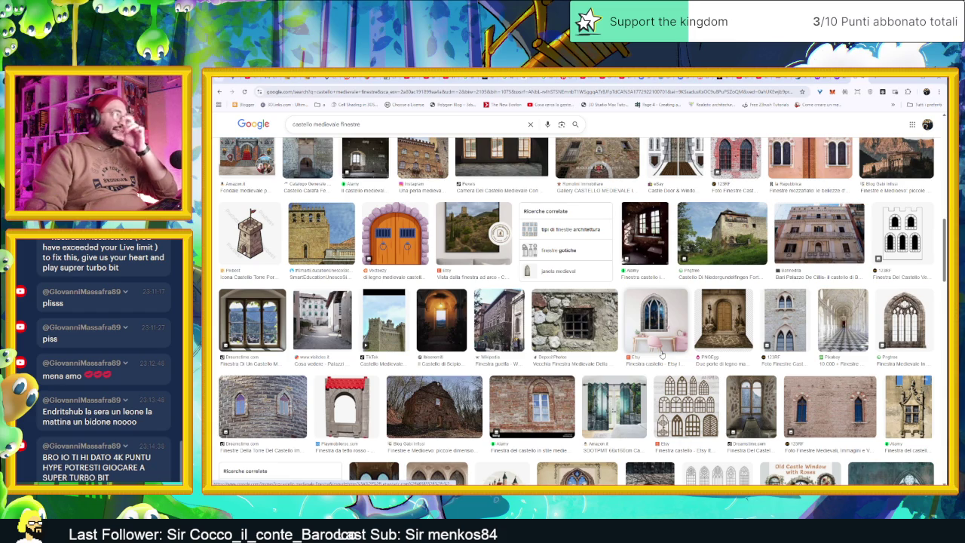
pyautogui.scroll(-3)
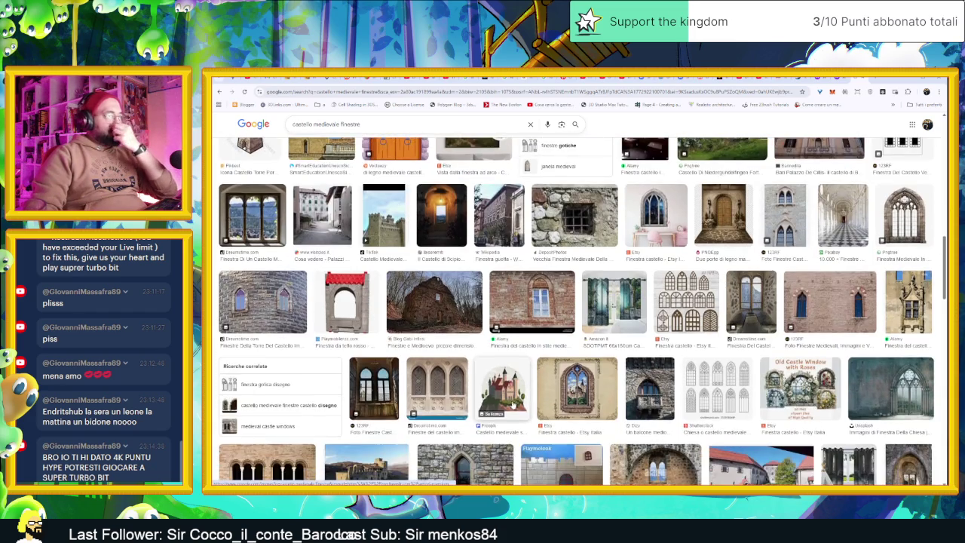
pyautogui.scroll(3)
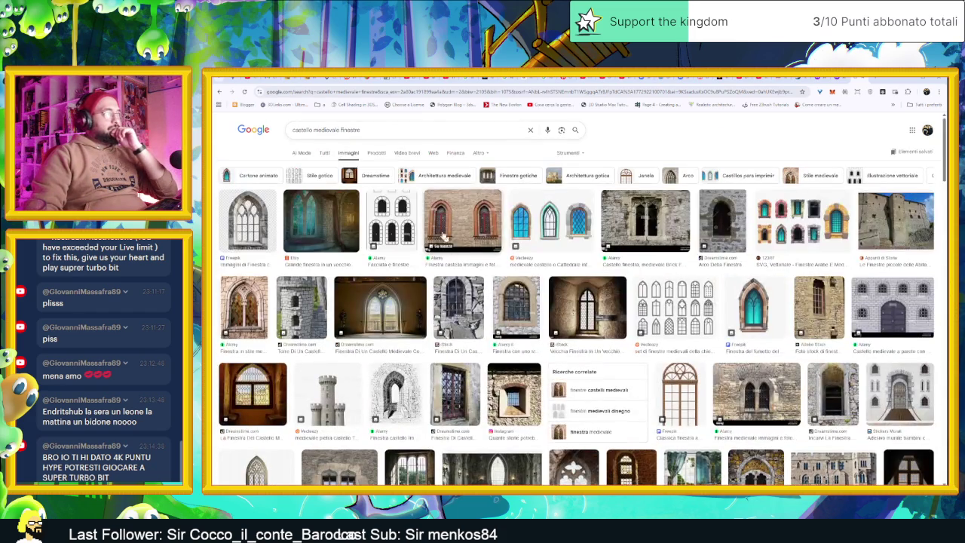
pyautogui.click(355, 130)
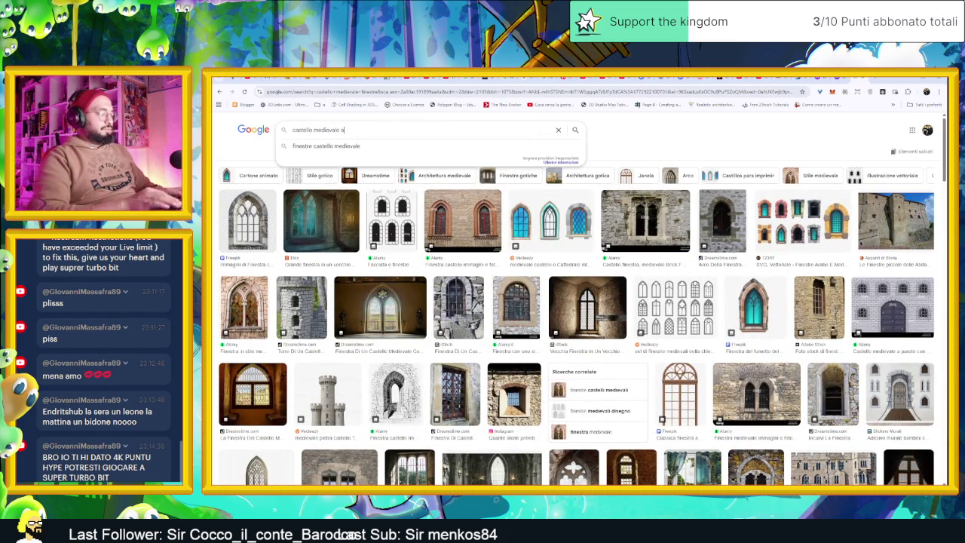
# Change the image search to 'castello medievale aperture arcieri' and preview the first result
pyautogui.write('perture archi')
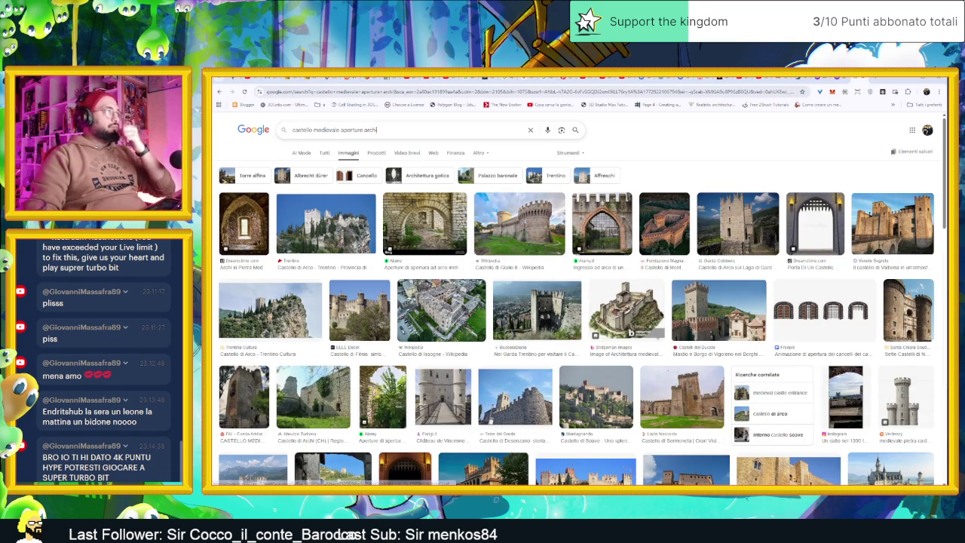
pyautogui.write('arcieri')
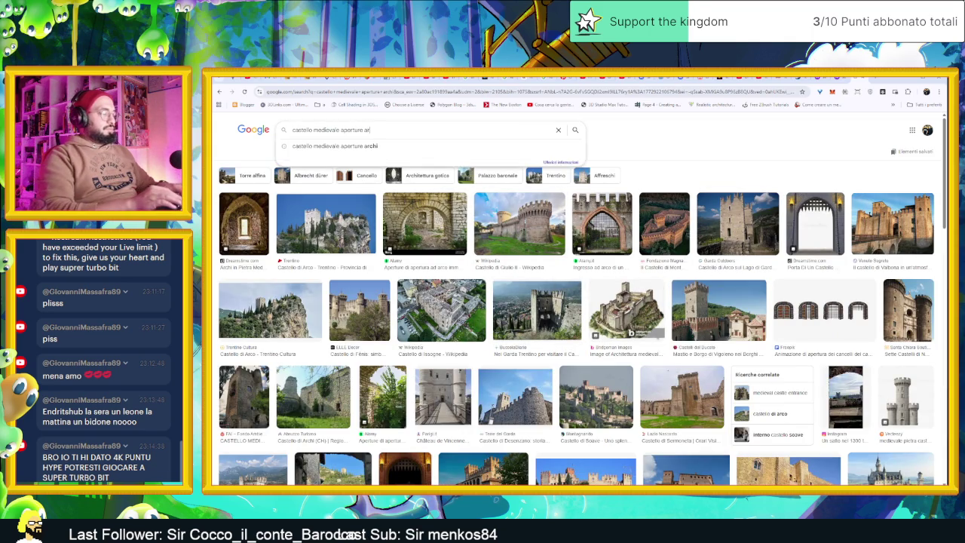
pyautogui.press('Return')
pyautogui.click(257, 223)
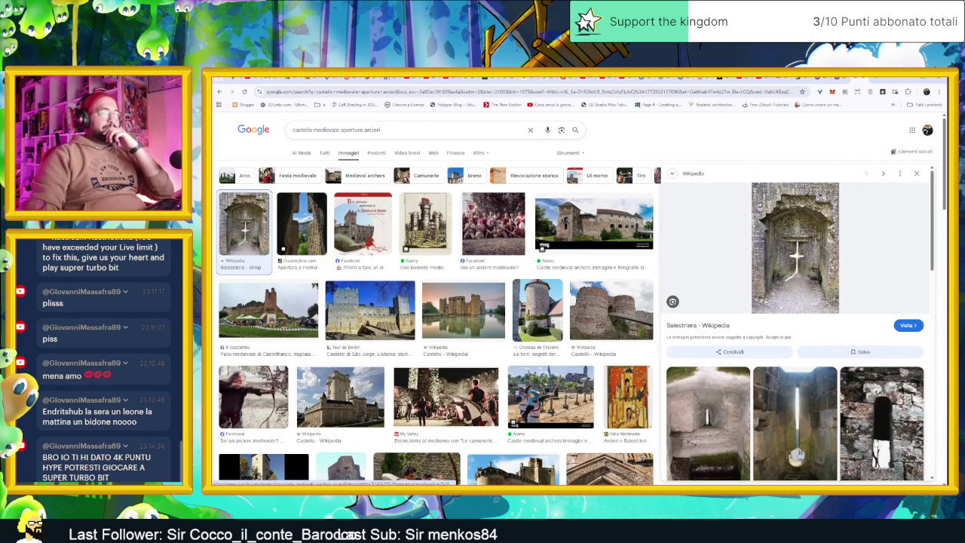
# Browse the arrow-slit images, then bring the Godot editor back to the front
pyautogui.scroll(-3)
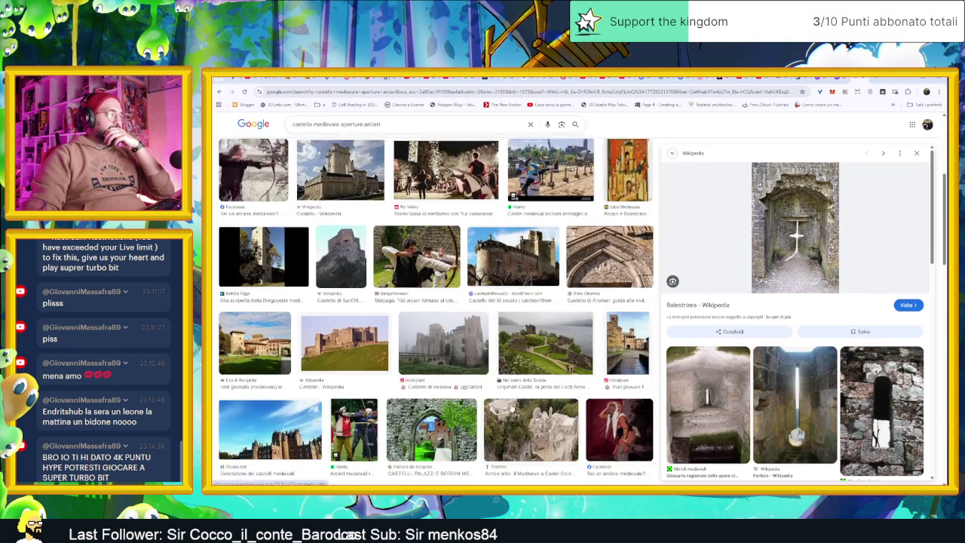
pyautogui.scroll(-3)
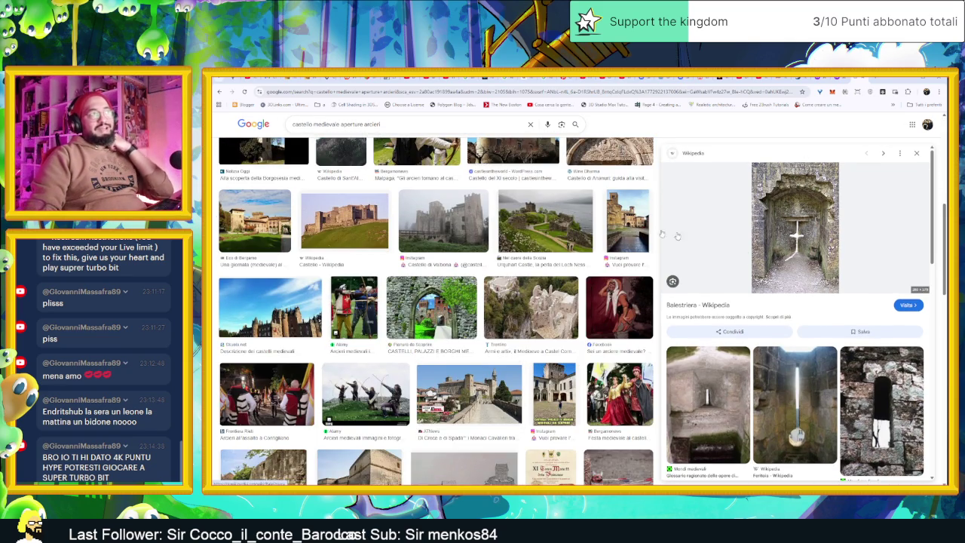
pyautogui.scroll(3)
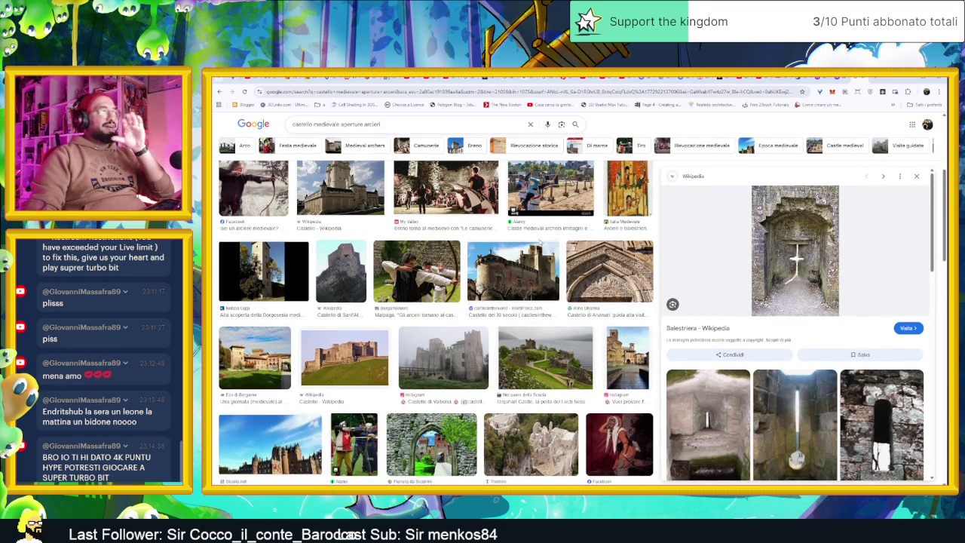
pyautogui.scroll(-3)
pyautogui.scroll(-3)
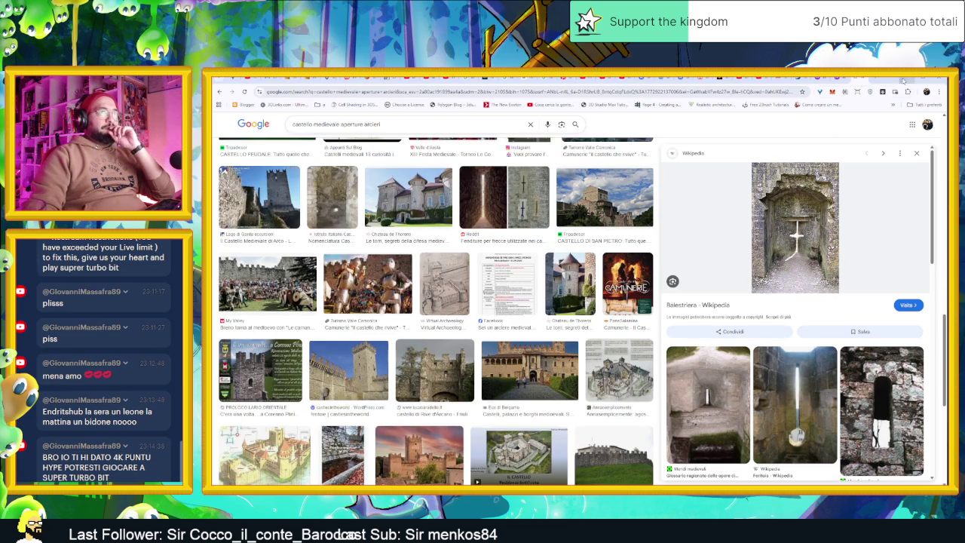
pyautogui.click(903, 80)
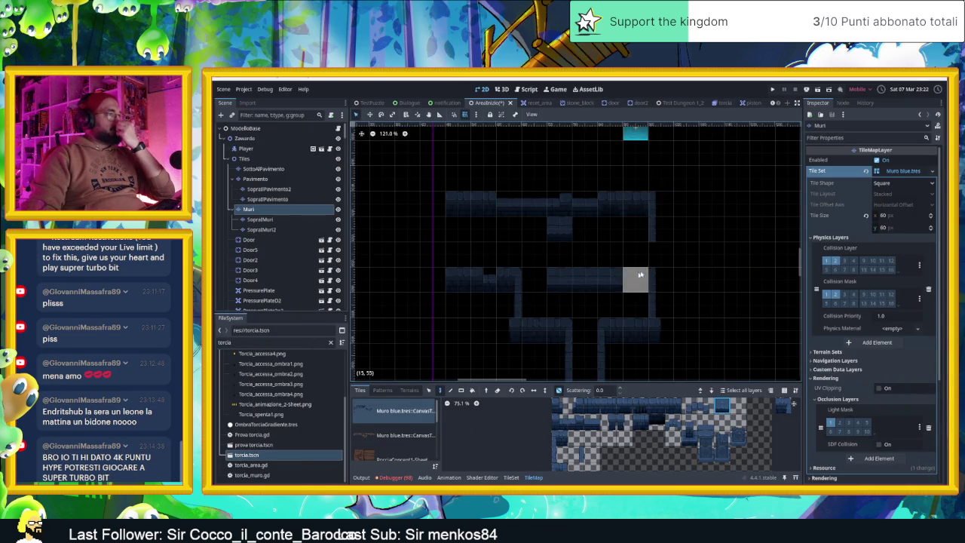
# Pick a wall tile from the Muro blue atlas in the TileMap panel
pyautogui.click(559, 455)
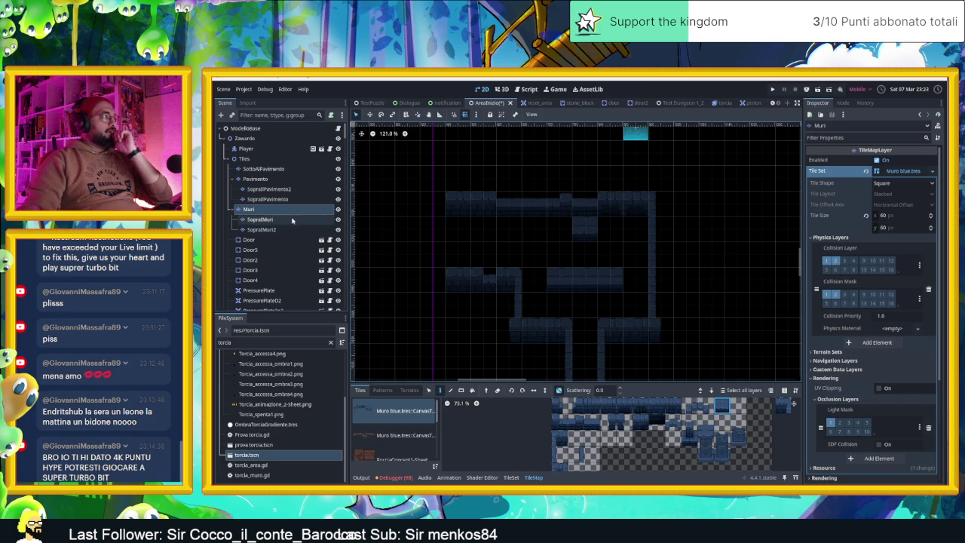
pyautogui.scroll(-3)
# Paint a wall column on the Muri layer, erase its lower part and refill that cell with another tile
pyautogui.moveTo(505, 280); pyautogui.dragTo(633, 306)
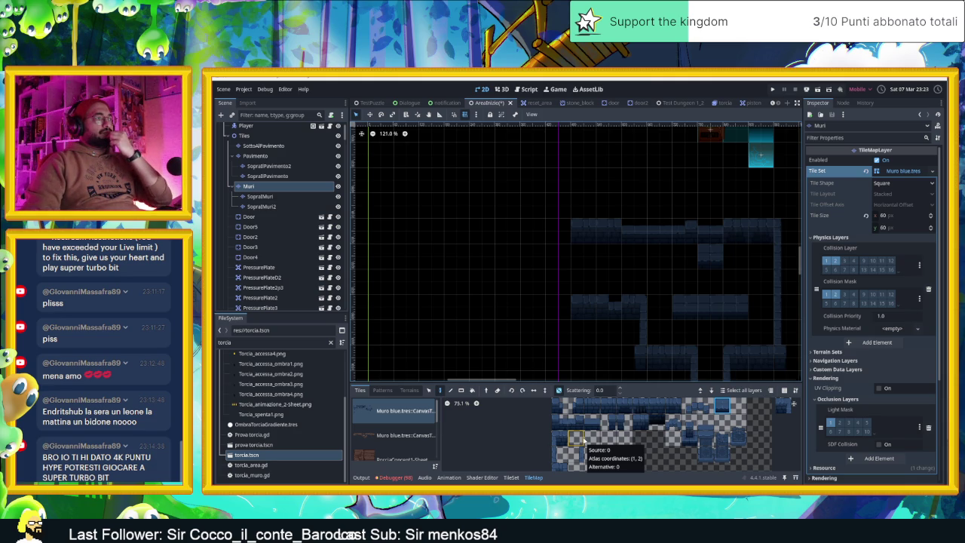
pyautogui.click(587, 409)
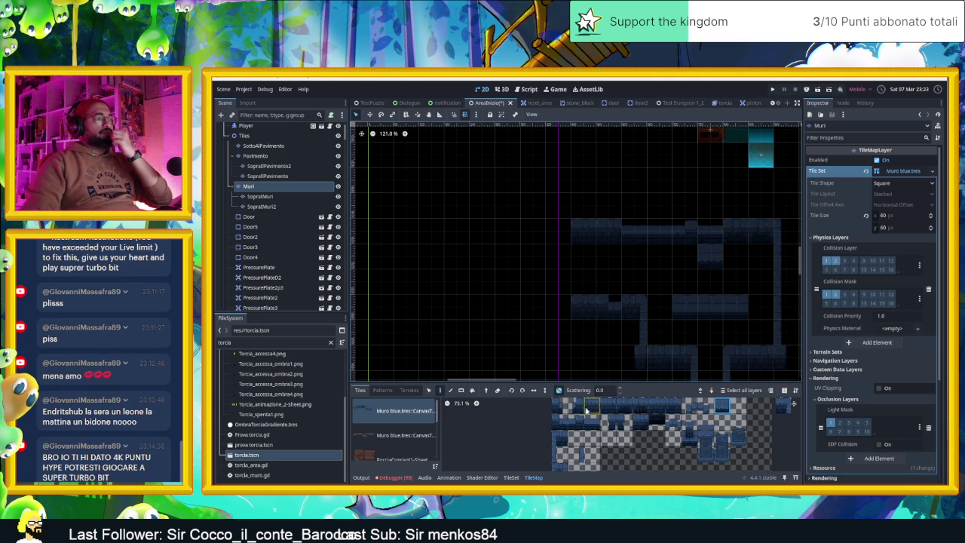
pyautogui.click(577, 452)
pyautogui.click(565, 309)
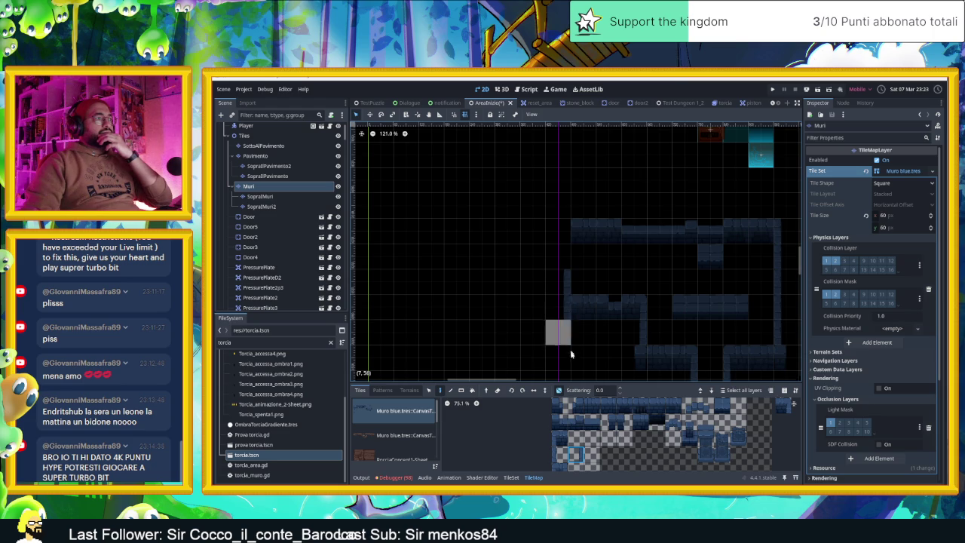
pyautogui.rightClick(562, 313)
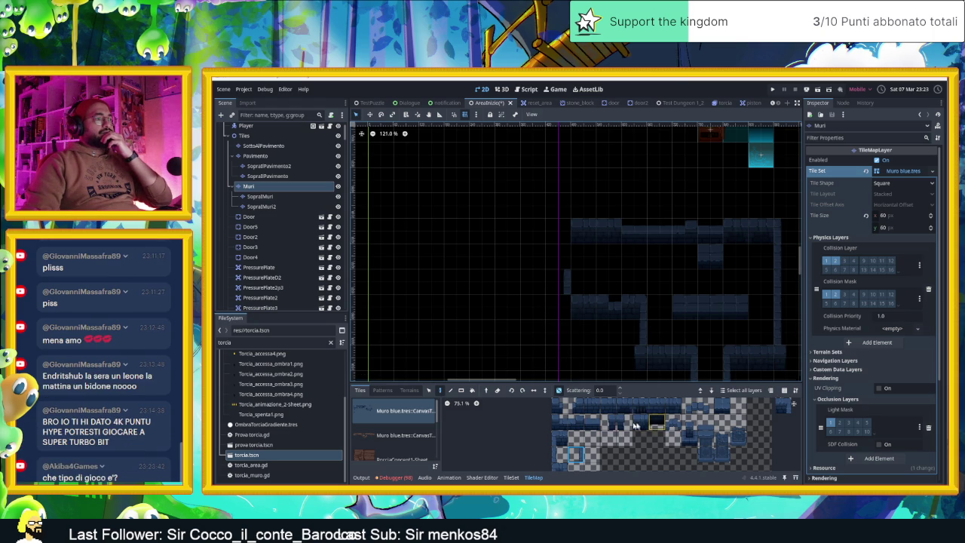
pyautogui.click(605, 424)
pyautogui.click(558, 308)
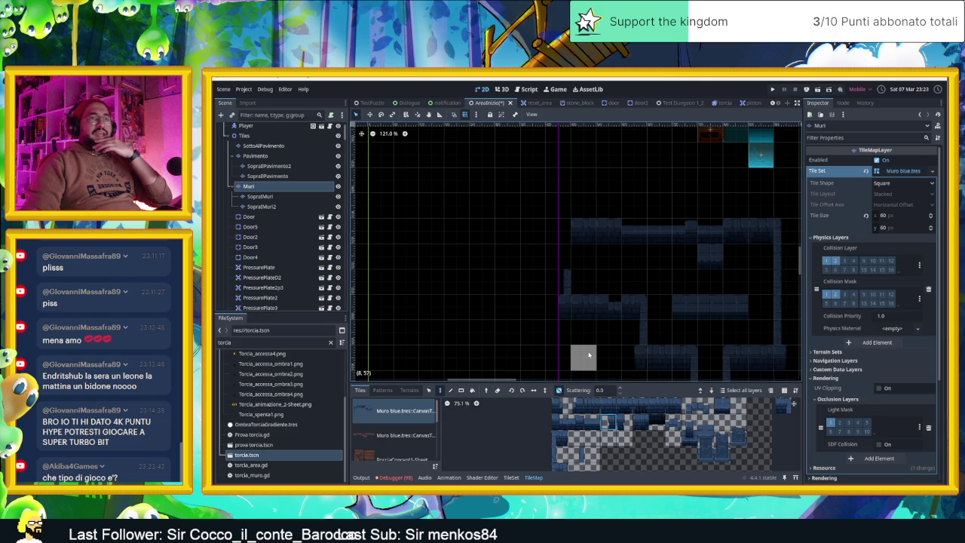
# Pick another wall tile, save the AreaIniziale scene with Ctrl+S and run the game
pyautogui.scroll(-3)
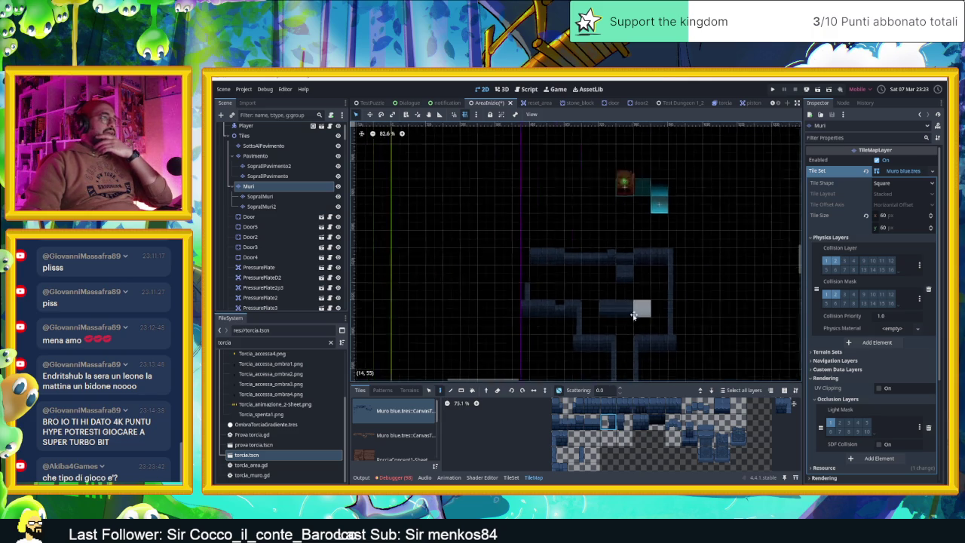
pyautogui.scroll(3)
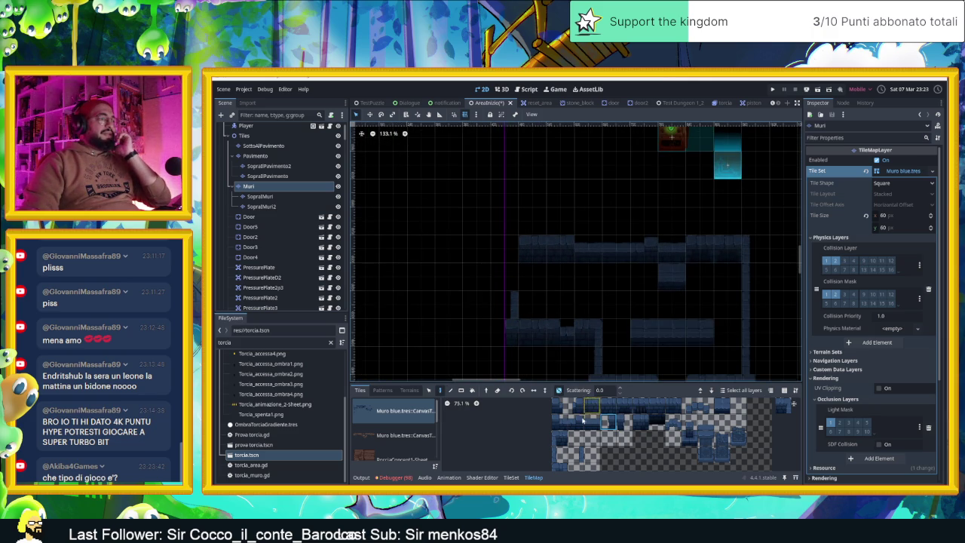
pyautogui.click(576, 456)
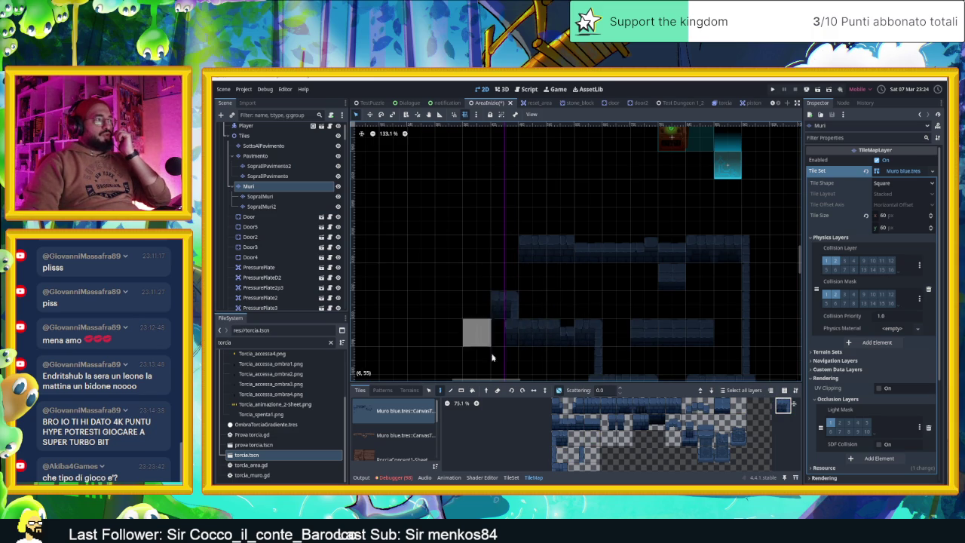
pyautogui.moveTo(645, 313); pyautogui.dragTo(561, 294)
pyautogui.scroll(-3)
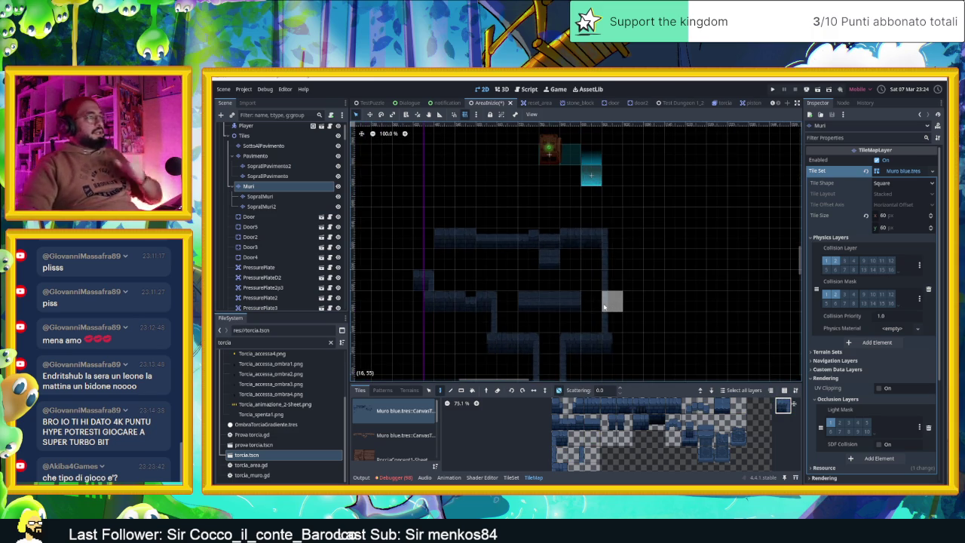
pyautogui.hotkey('ctrl', 's')
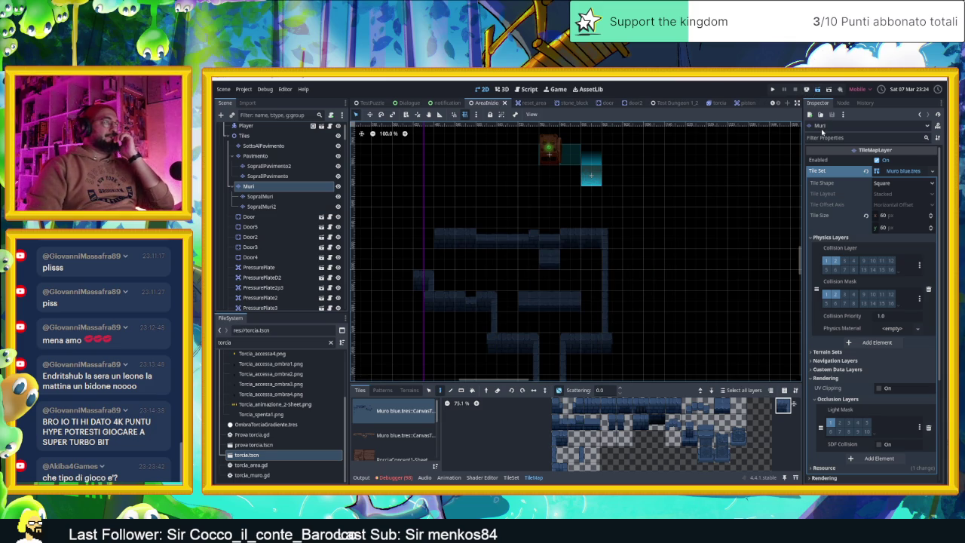
pyautogui.press('F5')
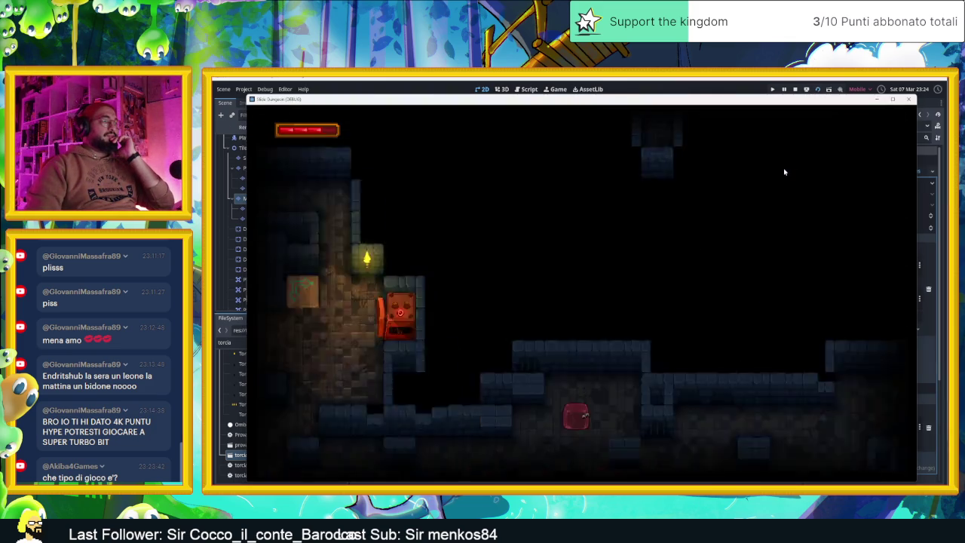
# Steer the slime with the arrow keys through the corridors, onto the pressure plate and out of the room
pyautogui.press('Right')
pyautogui.press('Down')
pyautogui.press('Left')
pyautogui.press('Down')
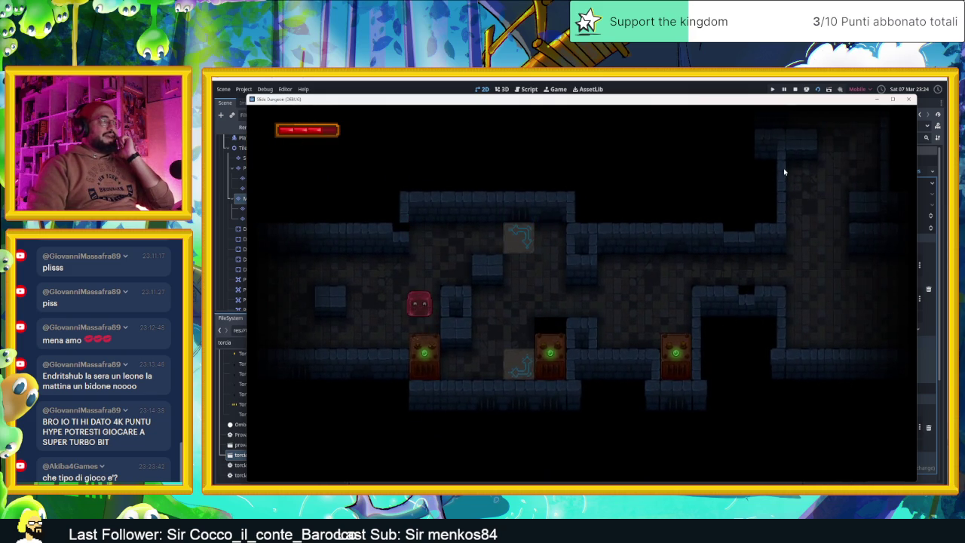
pyautogui.press('Right')
pyautogui.press('Down')
pyautogui.press('Left')
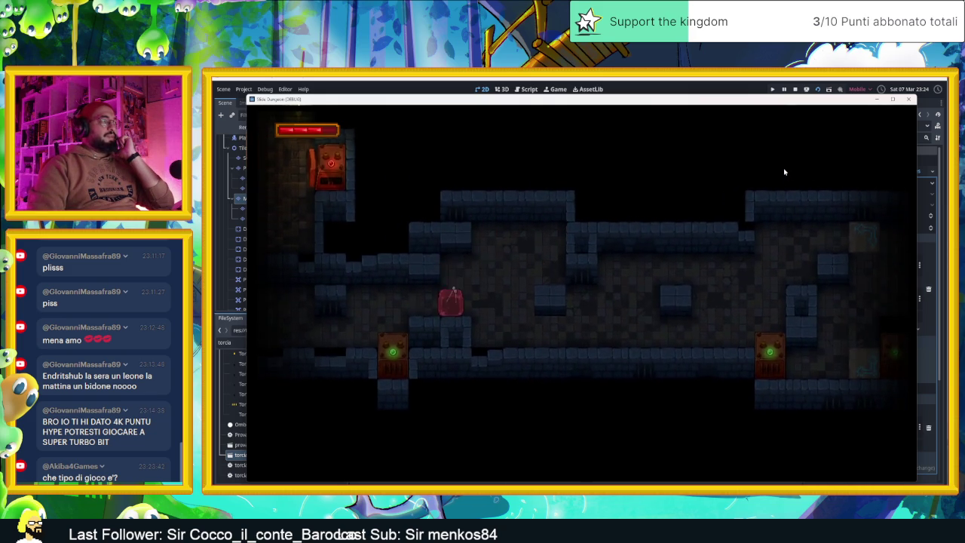
pyautogui.press('Right')
pyautogui.press('Left')
pyautogui.press('Up')
pyautogui.press('Right')
pyautogui.press('Down')
pyautogui.press('Left')
pyautogui.press('Up')
pyautogui.press('Right')
pyautogui.press('Left')
pyautogui.press('Left')
pyautogui.press('Up')
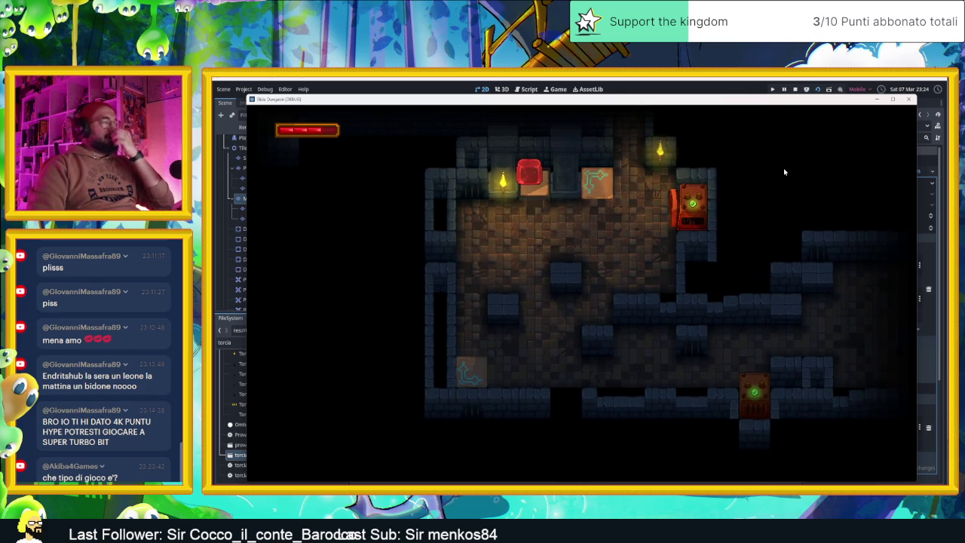
pyautogui.press('Down')
pyautogui.press('Left')
pyautogui.press('Right')
pyautogui.press('Up')
# Keep sliding the slime through the torch-lit room and onward into further dungeon rooms
pyautogui.press('Left')
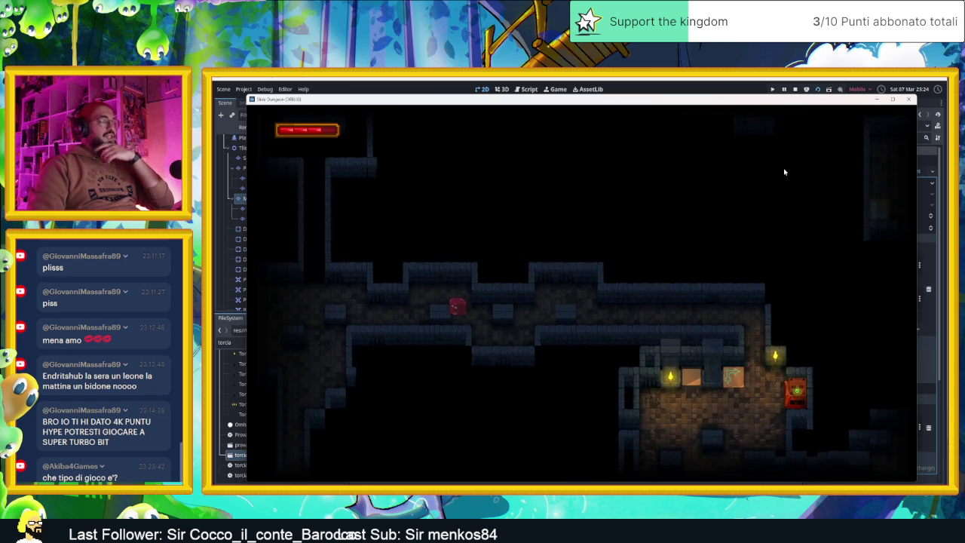
pyautogui.press('Down')
pyautogui.press('Right')
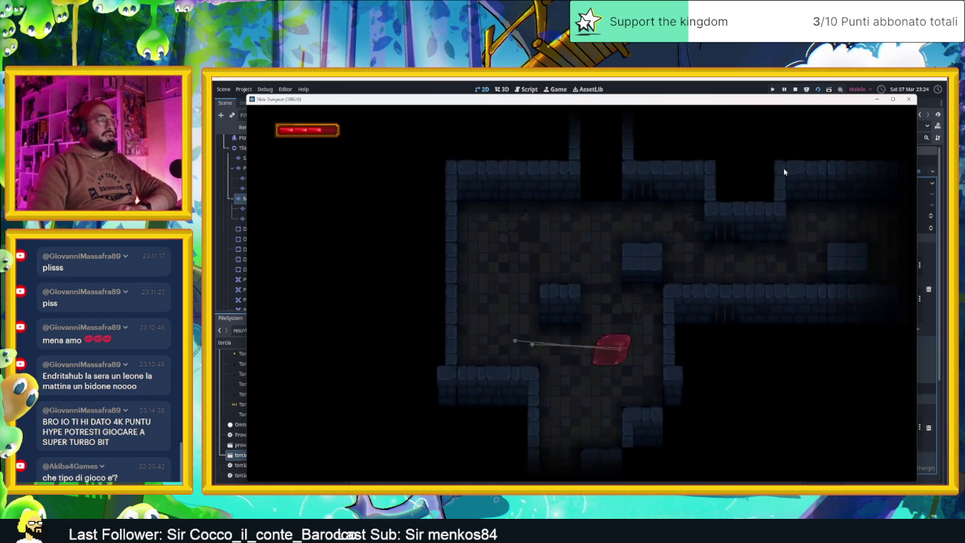
pyautogui.press('Down')
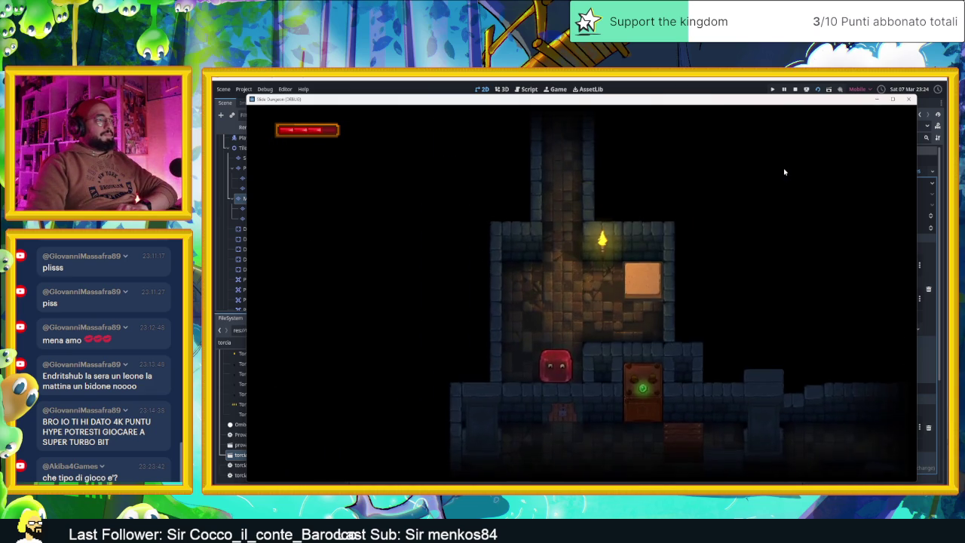
pyautogui.press('Left')
pyautogui.press('Down')
pyautogui.press('Down')
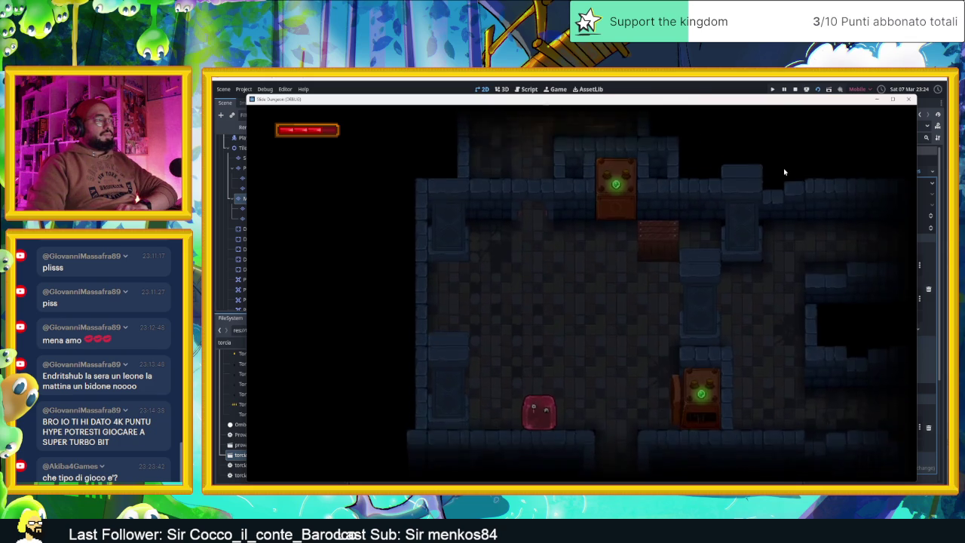
pyautogui.press('Right')
pyautogui.press('Up')
pyautogui.press('Right')
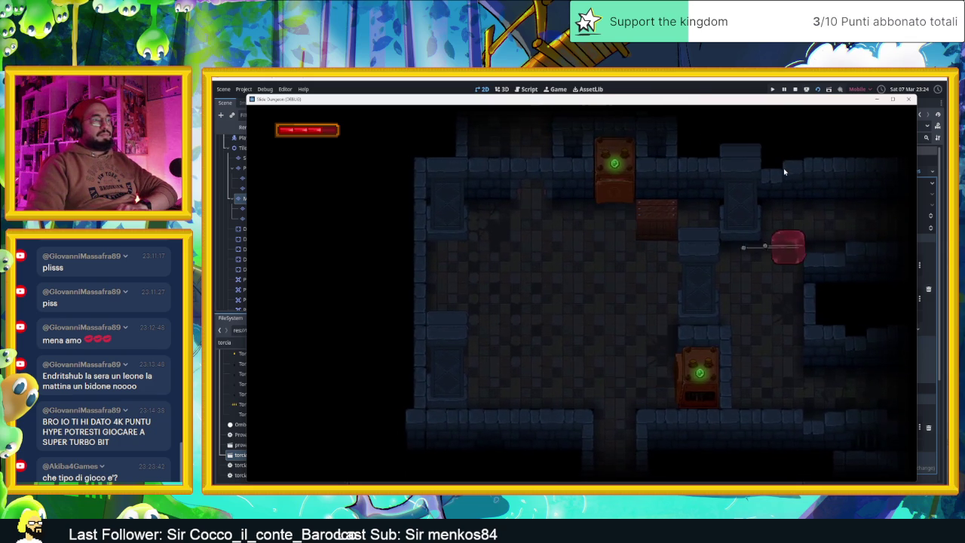
pyautogui.press('Down')
pyautogui.press('Up')
pyautogui.press('Down')
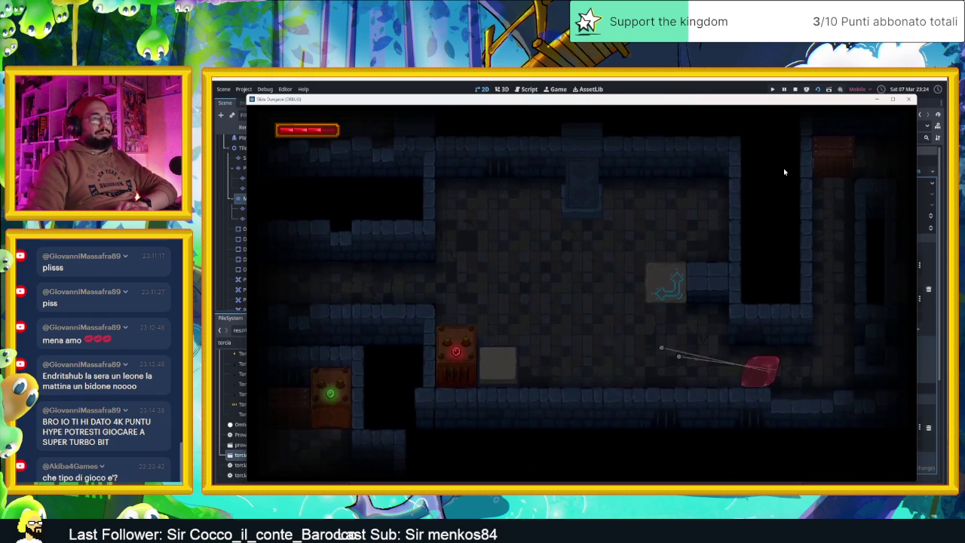
pyautogui.press('Up')
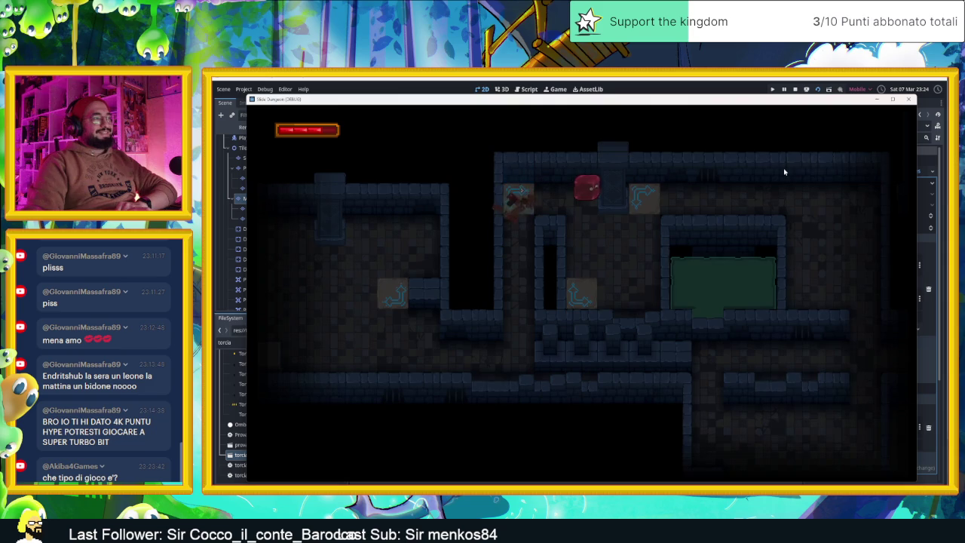
pyautogui.press('Up')
pyautogui.press('Down')
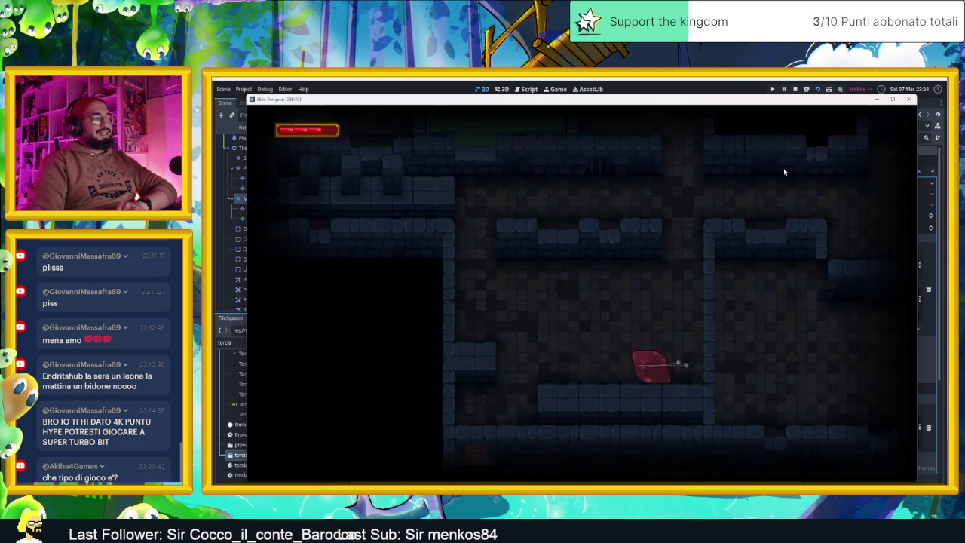
pyautogui.press('Left')
pyautogui.press('Right')
pyautogui.press('Down')
pyautogui.press('Right')
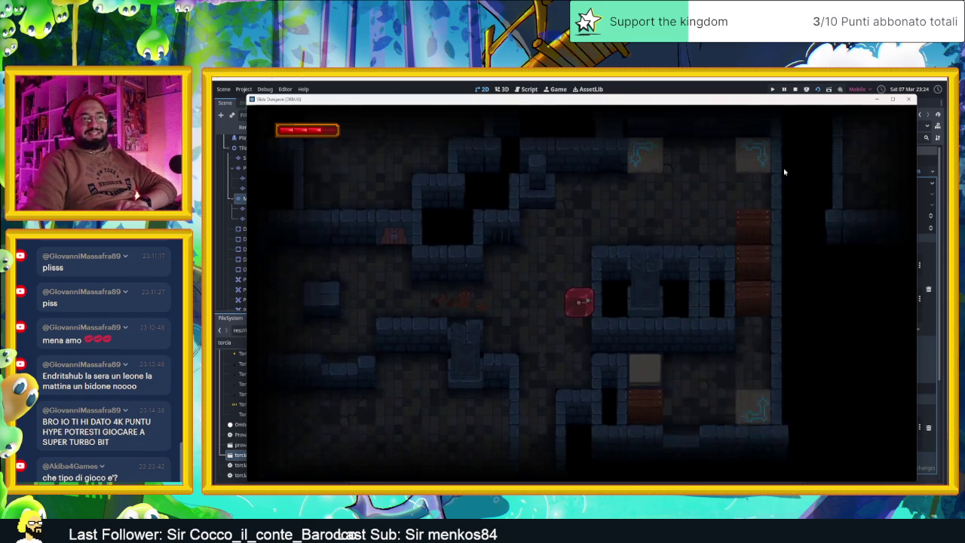
pyautogui.press('Up')
pyautogui.press('Right')
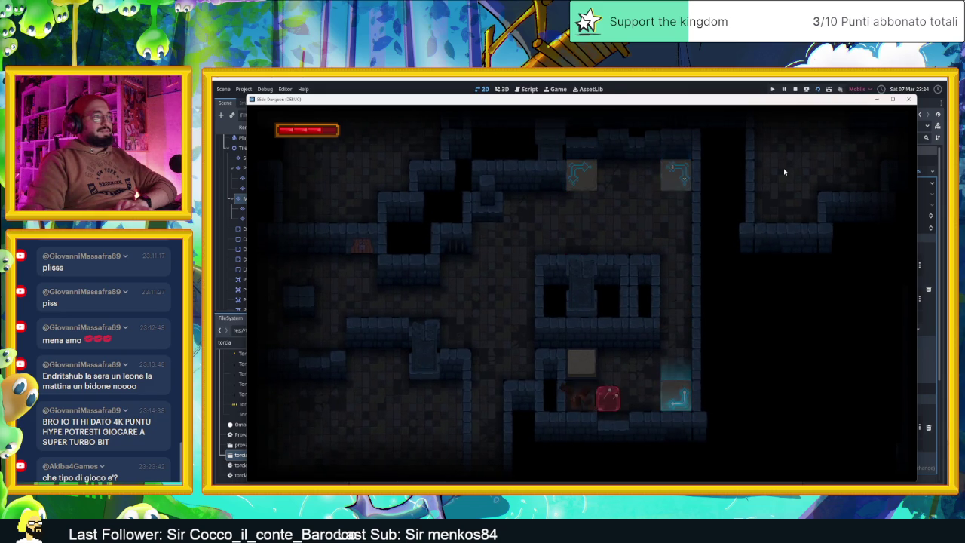
pyautogui.press('Down')
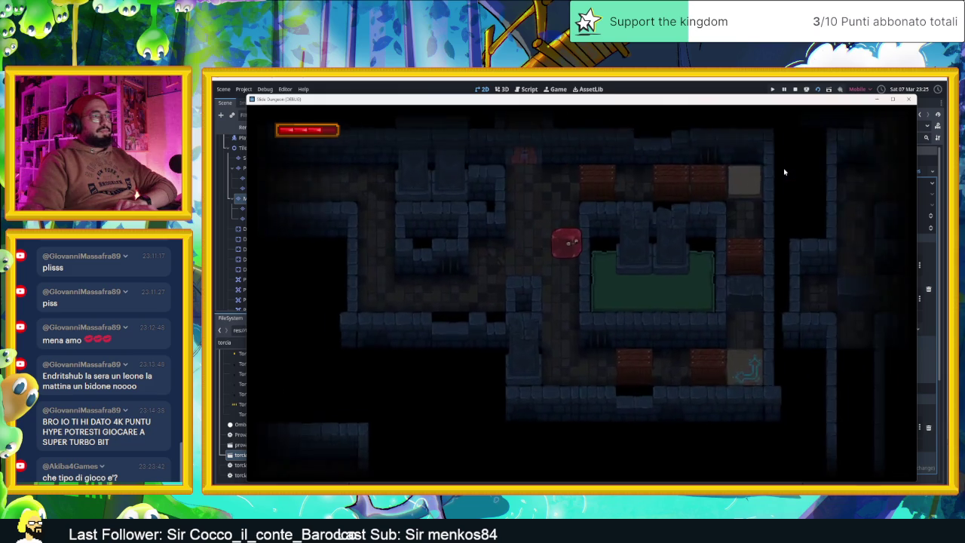
# Slide the slime into the numbered crate, onto the blue exit tile, then up the next level's corridor
pyautogui.press('Right')
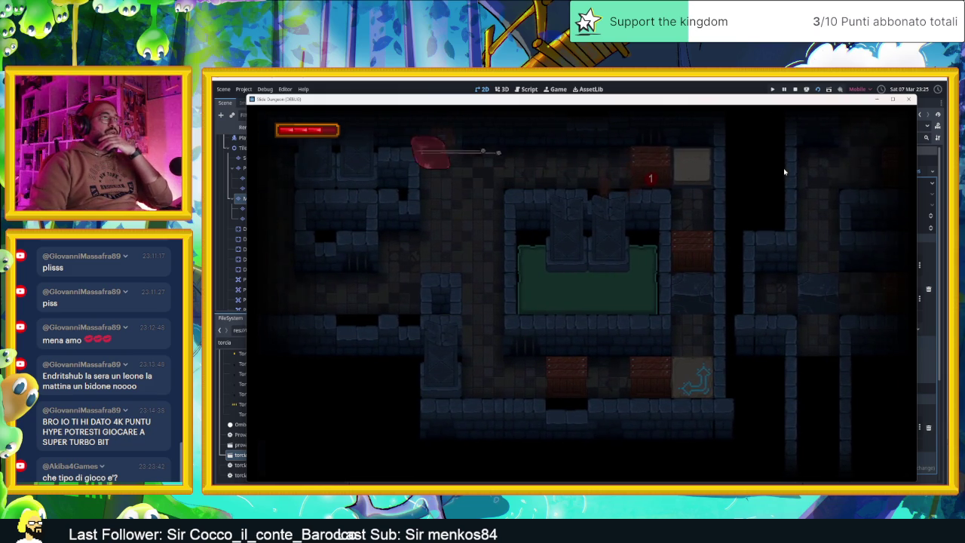
pyautogui.press('Right')
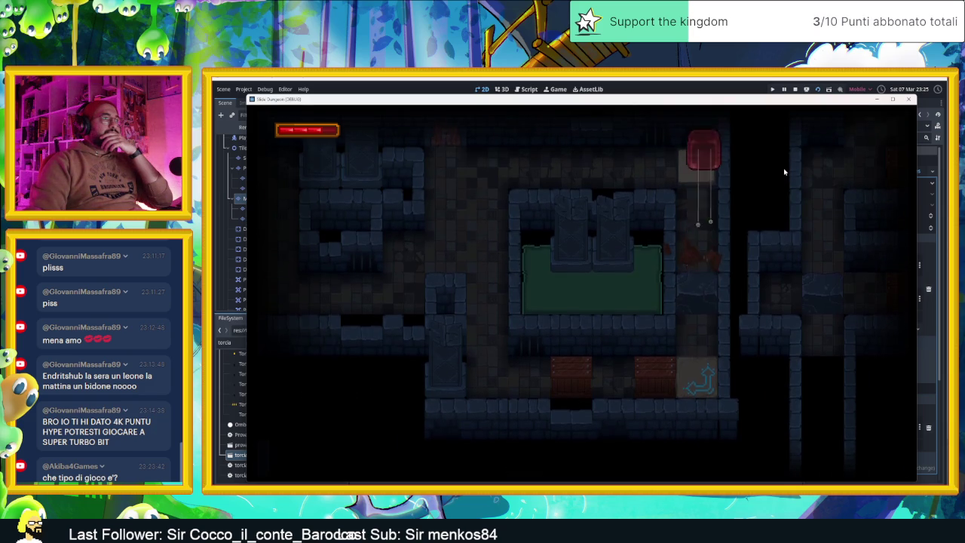
pyautogui.press('Left')
pyautogui.press('Down')
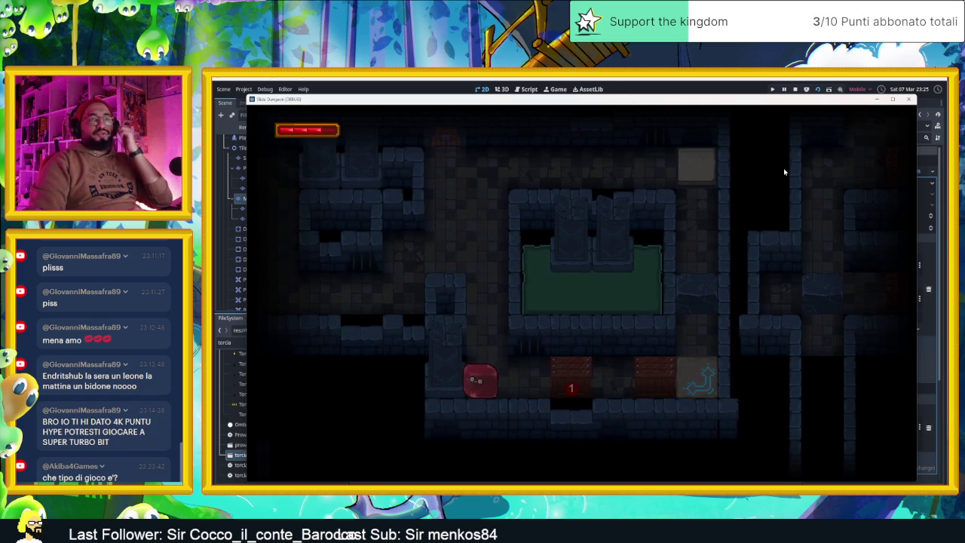
pyautogui.press('Left')
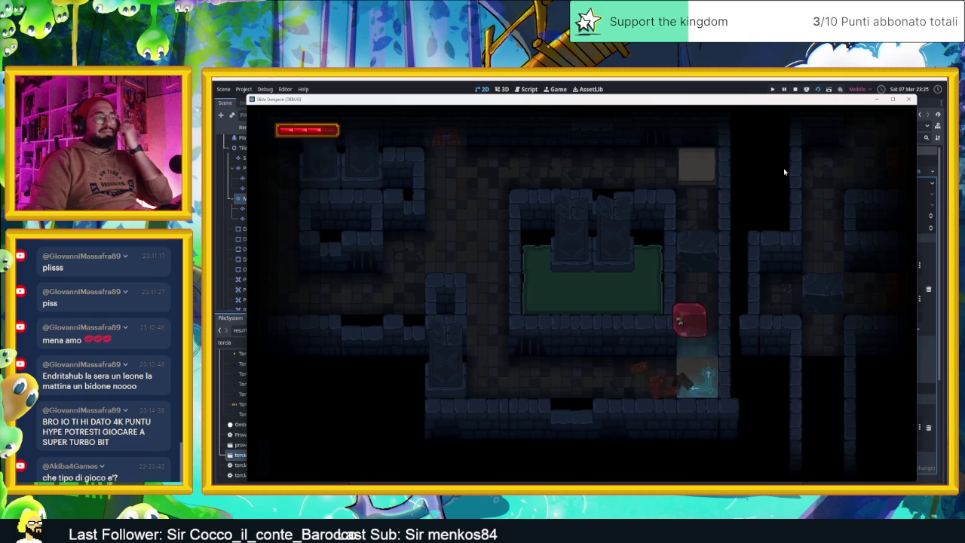
pyautogui.press('Right')
pyautogui.press('Up')
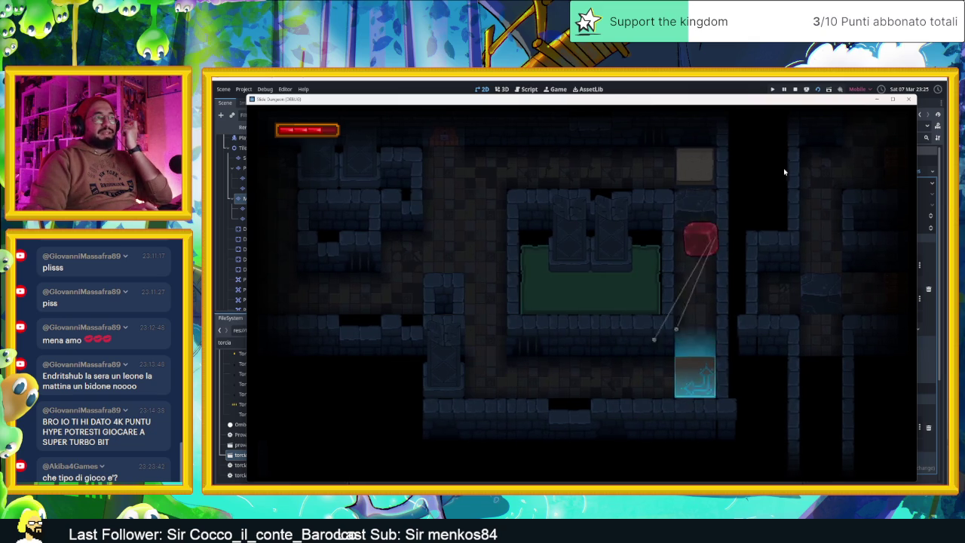
pyautogui.press('Down')
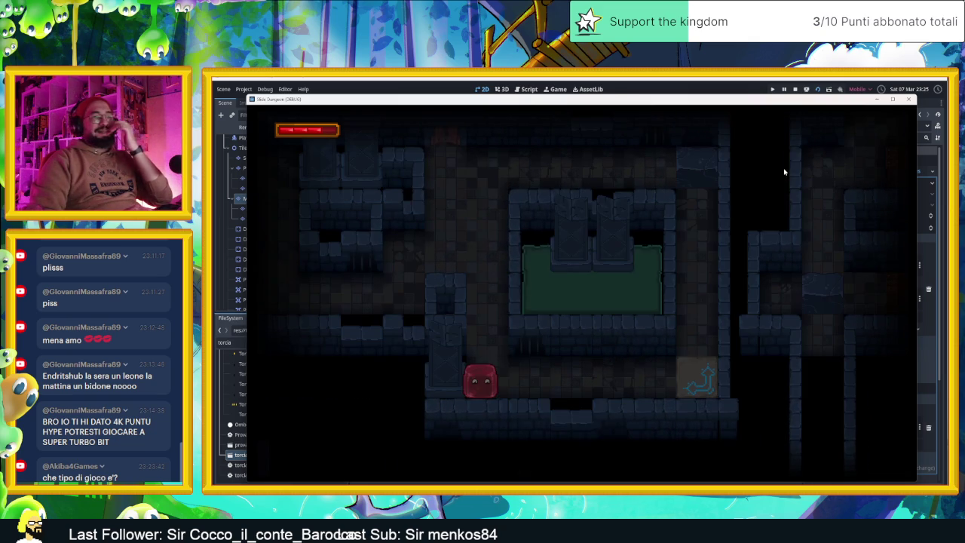
pyautogui.press('Up')
pyautogui.press('Left')
pyautogui.press('Right')
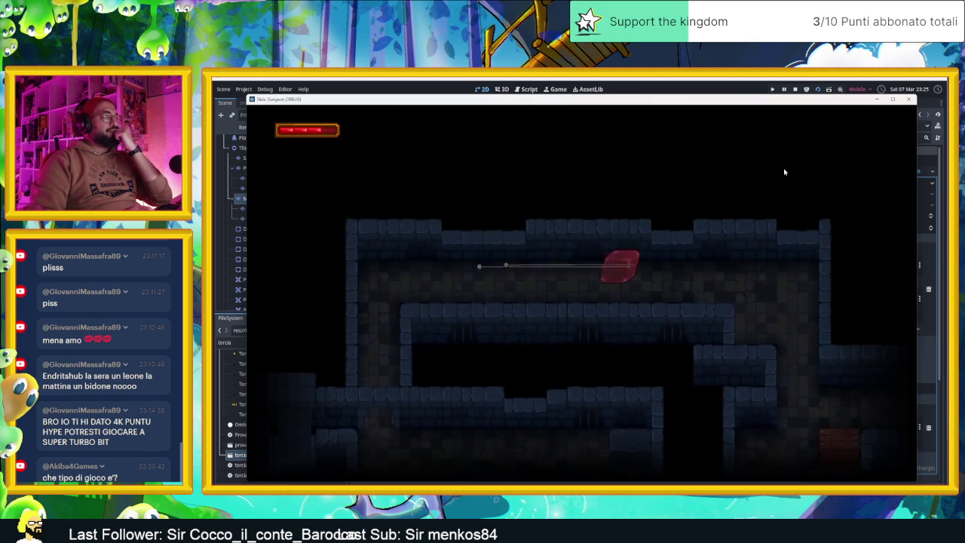
# Slide the slime around the new level, smashing the crate marked 2 and bouncing between blue portals
pyautogui.press('Down')
pyautogui.press('Left')
pyautogui.press('Right')
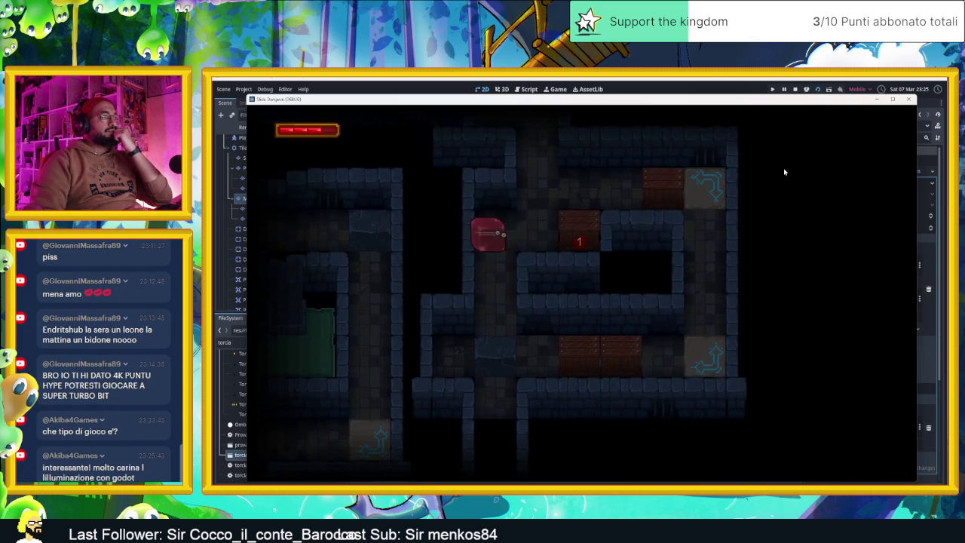
pyautogui.press('Up')
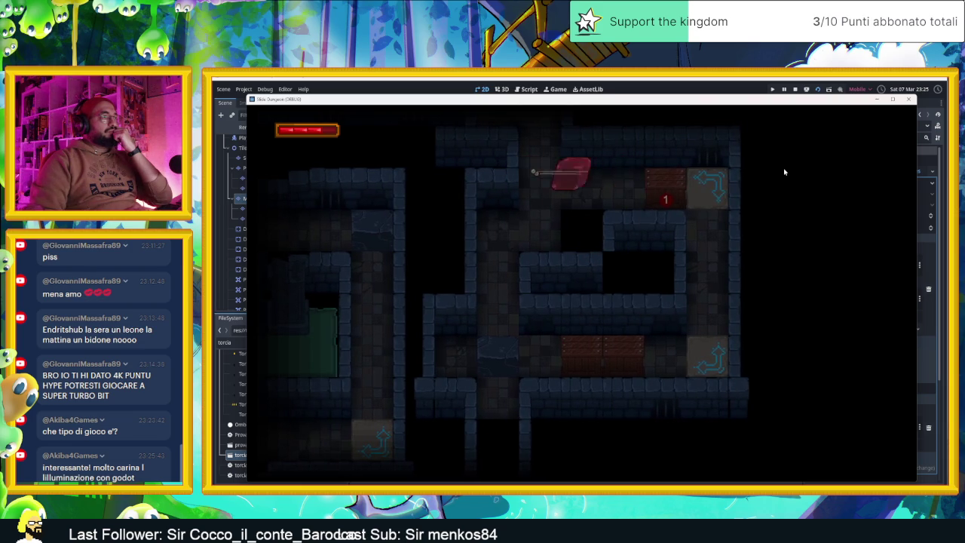
pyautogui.press('Right')
pyautogui.press('Right')
pyautogui.press('Right')
pyautogui.press('Down')
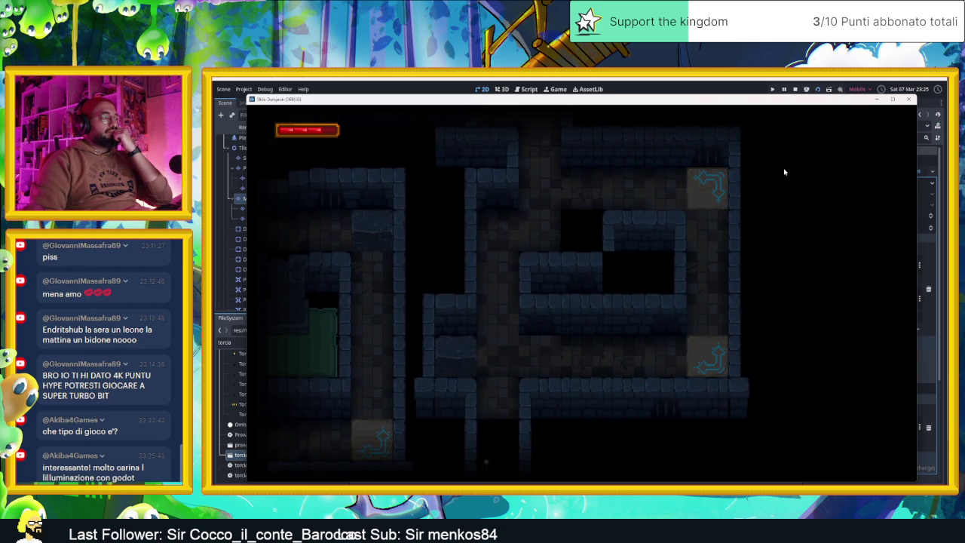
pyautogui.press('Right')
pyautogui.press('Down')
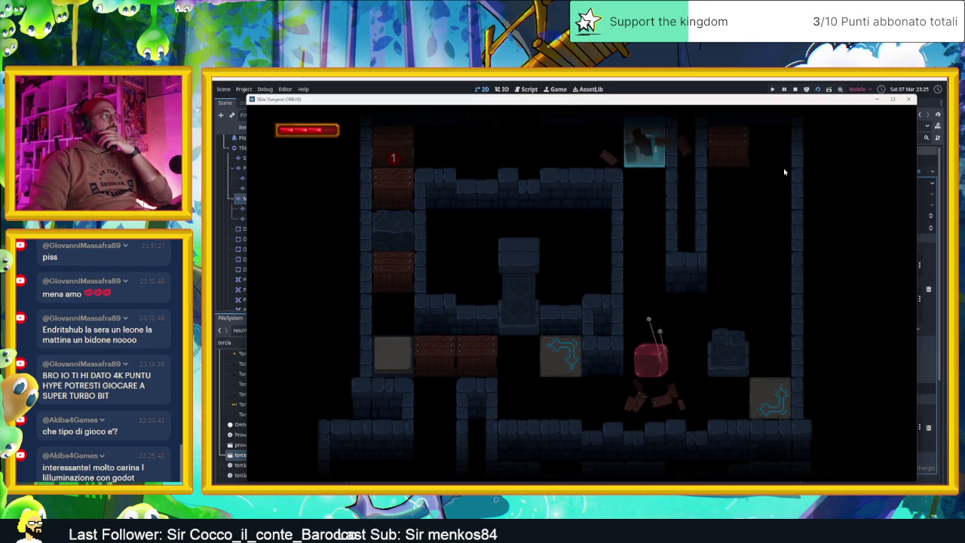
pyautogui.press('Up')
pyautogui.press('Right')
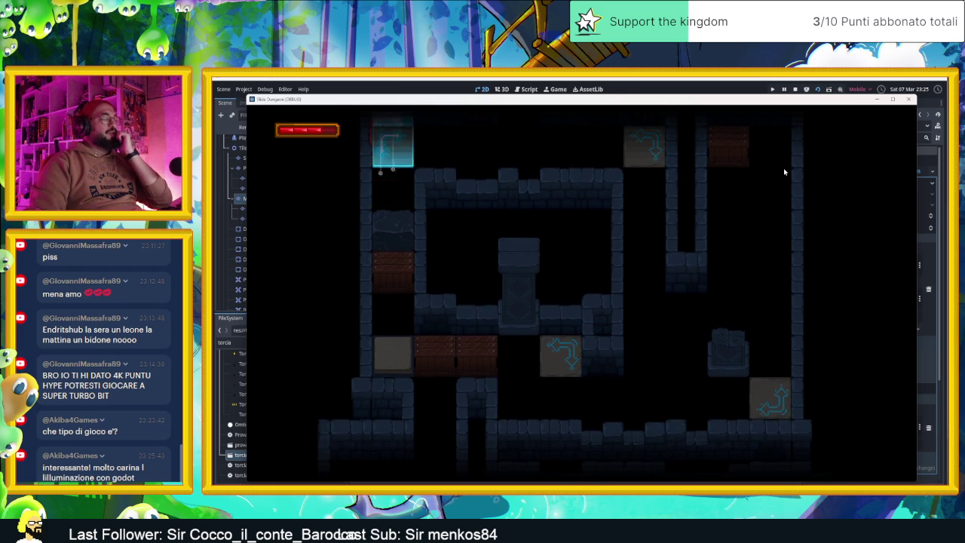
# Take the slime through the blue portal, steer it down, and teleport it up the right column
pyautogui.press('Right')
pyautogui.press('Up')
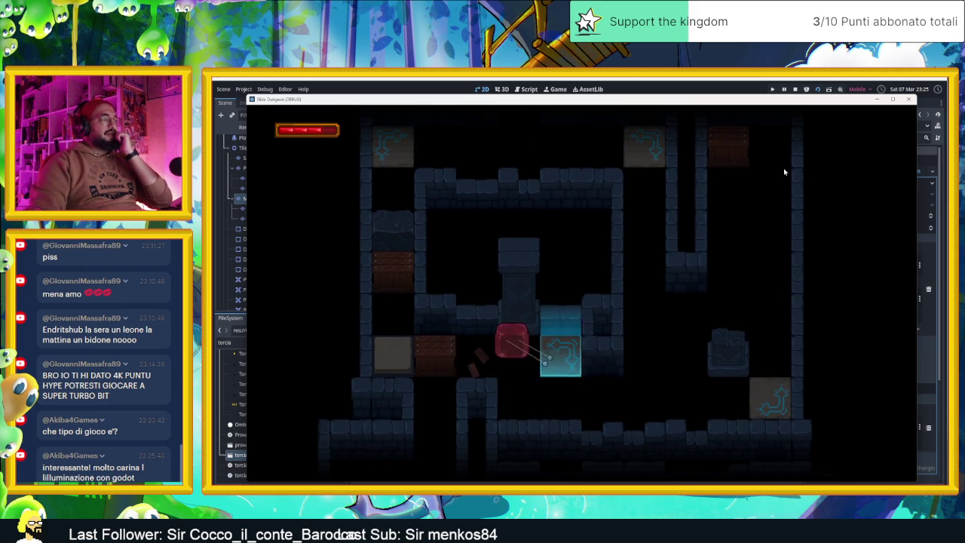
pyautogui.press('Up')
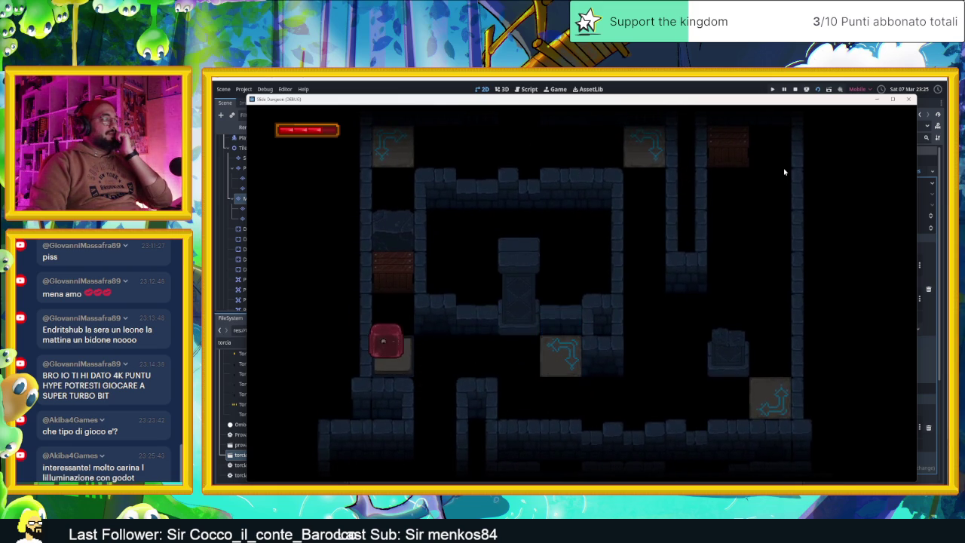
pyautogui.press('Up')
pyautogui.press('Down')
pyautogui.press('Up')
pyautogui.press('Down')
pyautogui.press('Right')
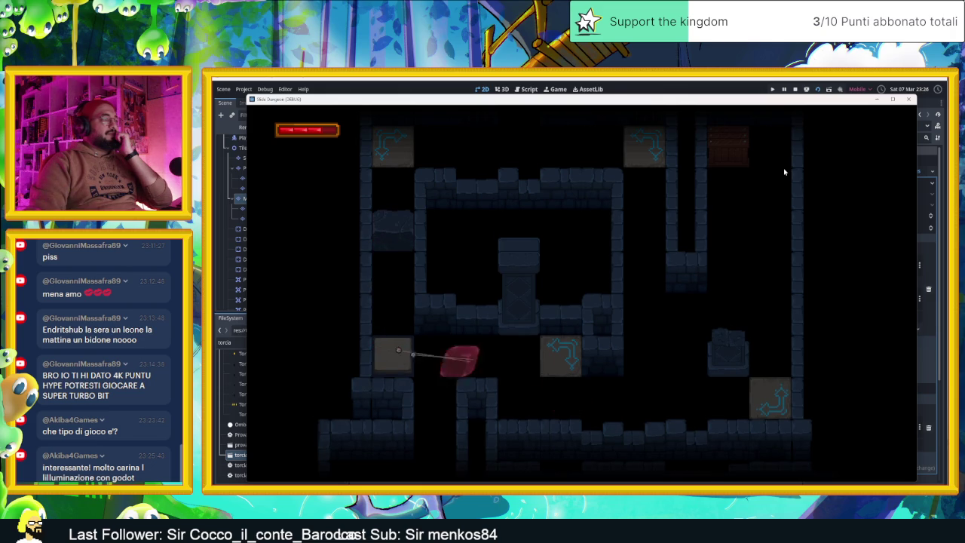
pyautogui.press('Up')
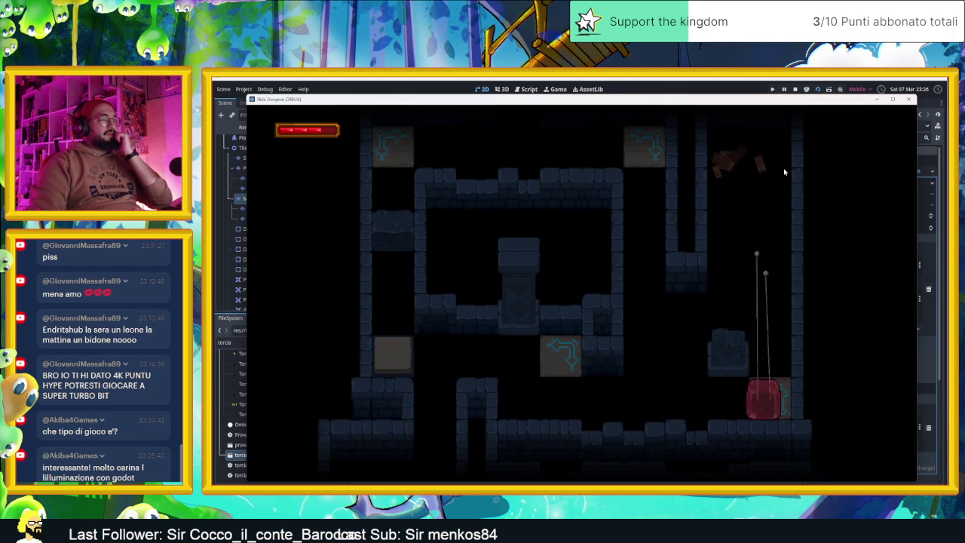
# Move the slime through portals to the left column and top row, then next to crate 1
pyautogui.press('Right')
pyautogui.press('Left')
pyautogui.press('Down')
pyautogui.press('Up')
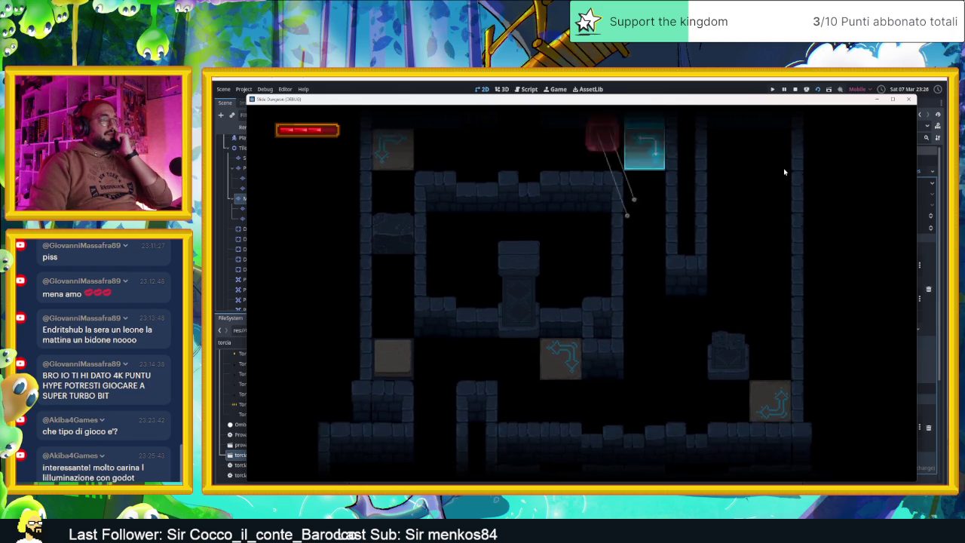
pyautogui.press('Left')
pyautogui.press('Up')
pyautogui.press('Up')
pyautogui.press('Up')
pyautogui.press('Left')
pyautogui.press('Left')
pyautogui.press('Down')
pyautogui.press('Left')
pyautogui.press('Up')
pyautogui.press('Left')
pyautogui.press('Right')
pyautogui.press('Down')
pyautogui.press('Right')
pyautogui.press('Right')
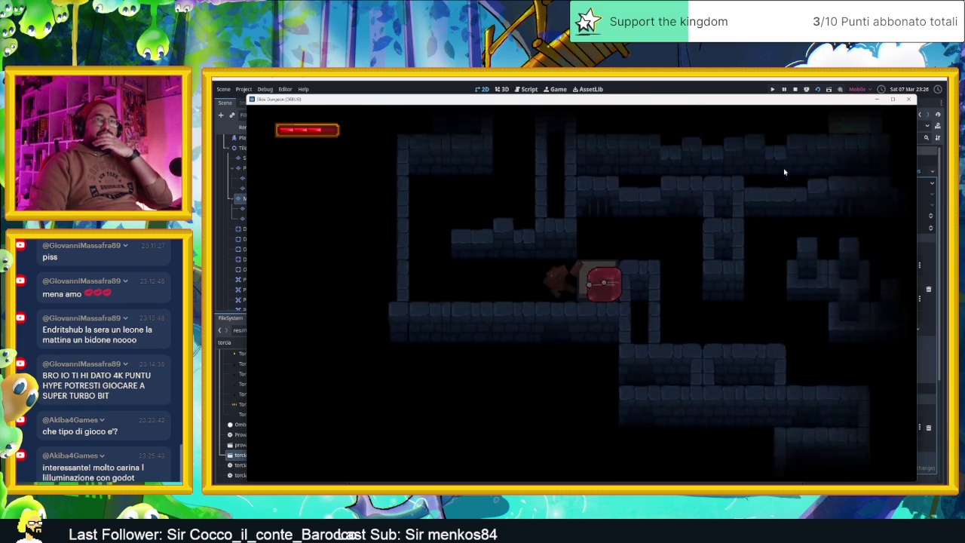
# Dash the slime off a crate to a lower ledge, into a new area and up through a portal
pyautogui.press('Left')
pyautogui.press('Up')
pyautogui.press('Left')
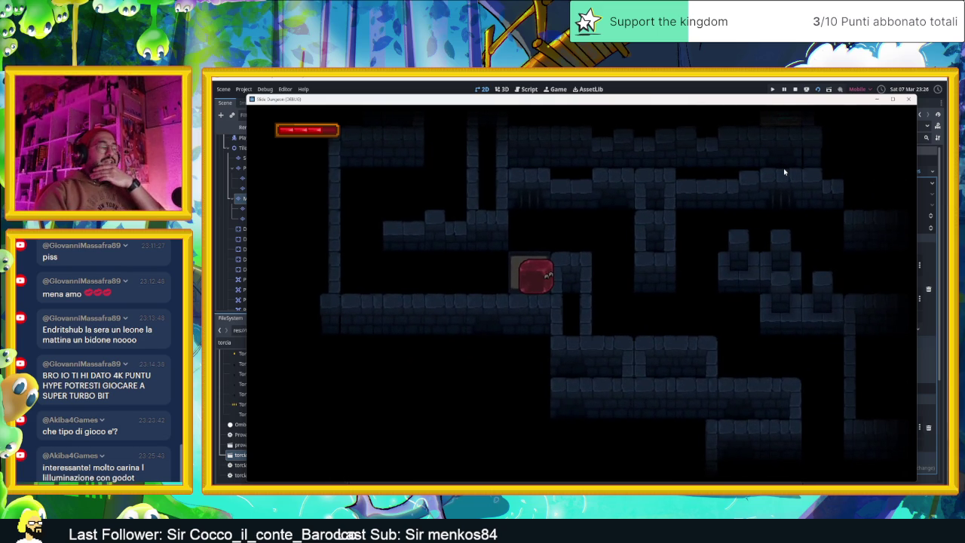
pyautogui.press('Right')
pyautogui.press('Down')
pyautogui.press('Left')
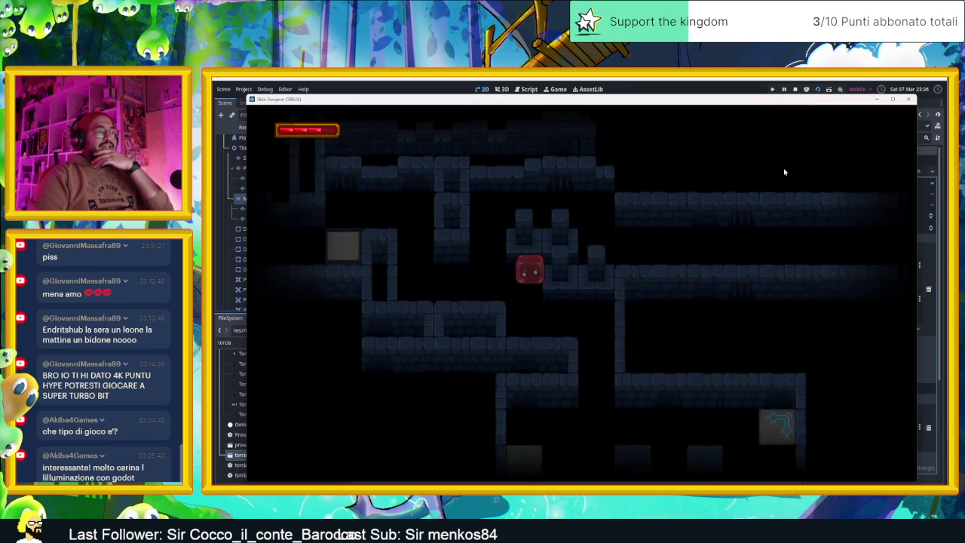
pyautogui.press('Down')
pyautogui.press('Right')
pyautogui.press('Up')
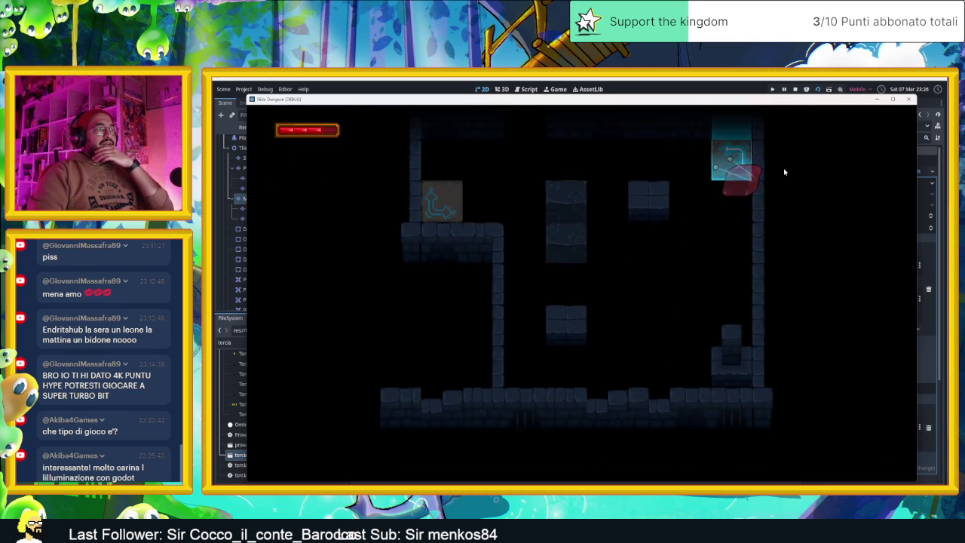
pyautogui.press('Down')
pyautogui.press('Up')
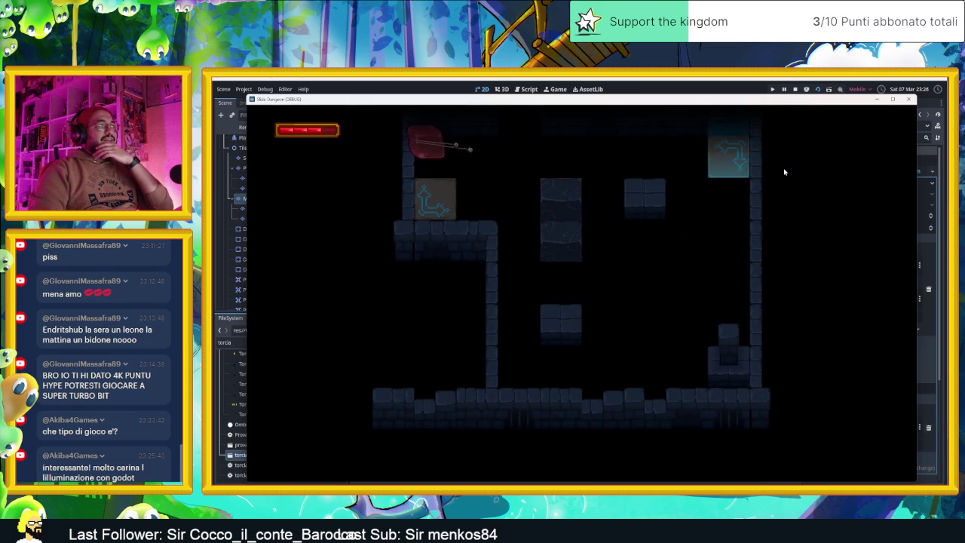
pyautogui.press('Right')
# Send the slime through the right portal, out of the portal room beside the grey block, then stop the playtest
pyautogui.press('Up')
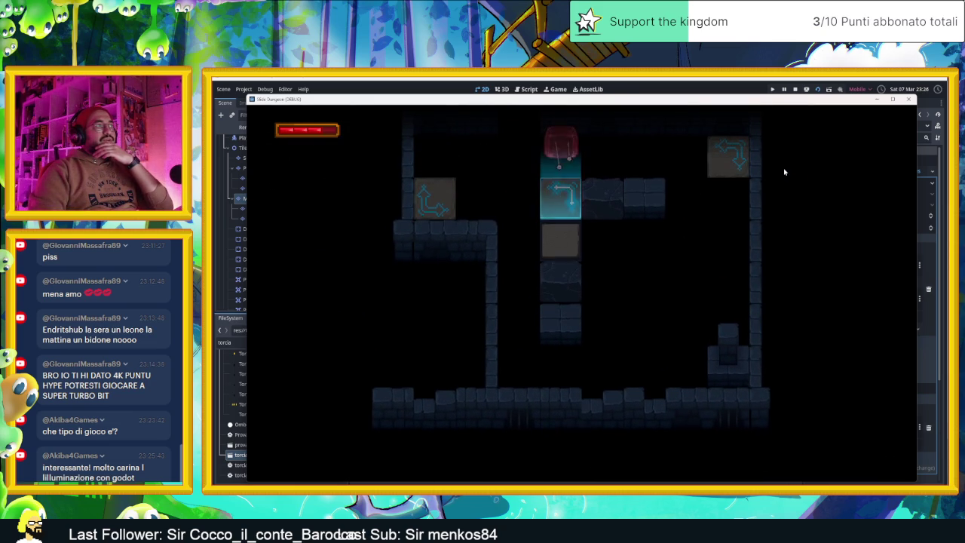
pyautogui.press('Down')
pyautogui.press('Right')
pyautogui.press('Down')
pyautogui.press('Left')
pyautogui.press('Down')
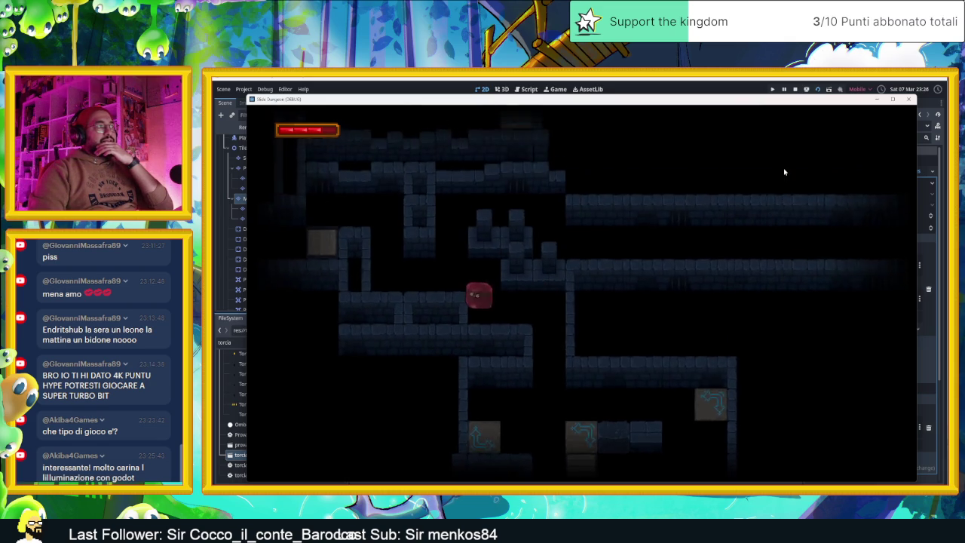
pyautogui.press('Left')
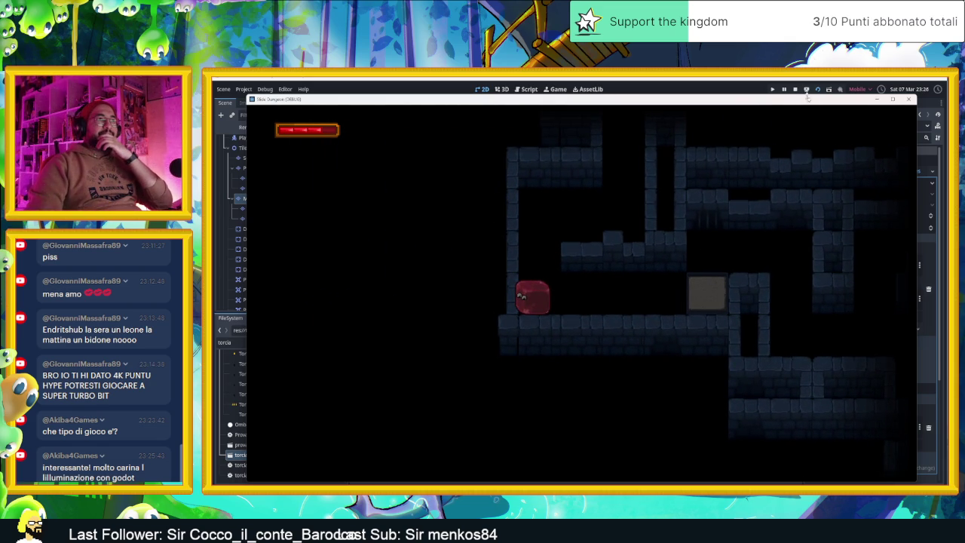
pyautogui.click(796, 90)
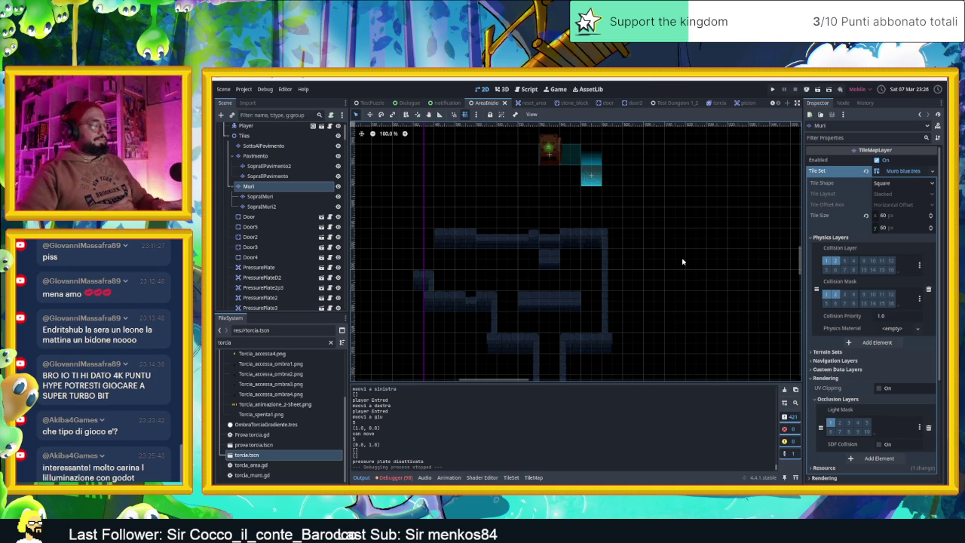
# Zoom the AreaIniziale map from 18% to about 161% on the torch-lit rooms with red crates
pyautogui.scroll(-3)
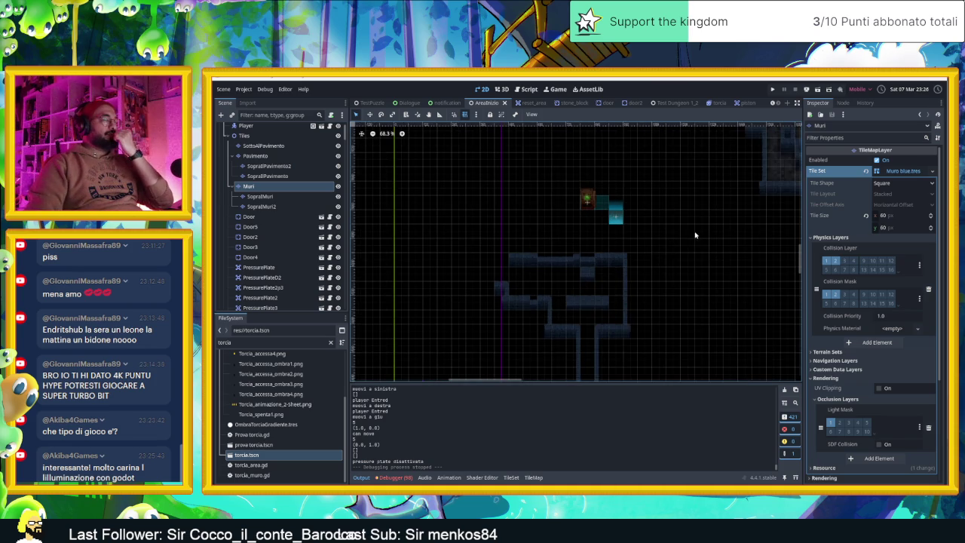
pyautogui.scroll(-3)
pyautogui.moveTo(583, 280); pyautogui.dragTo(560, 344)
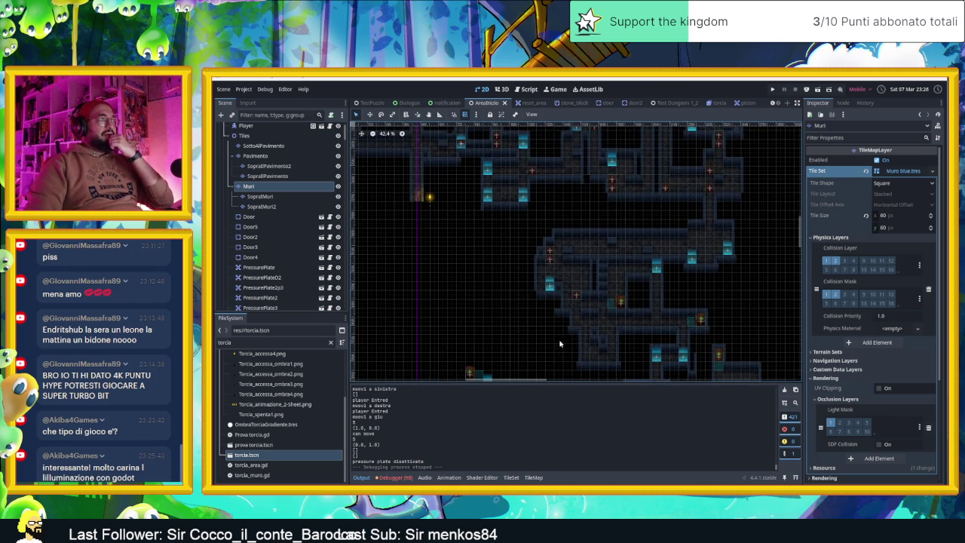
pyautogui.scroll(-3)
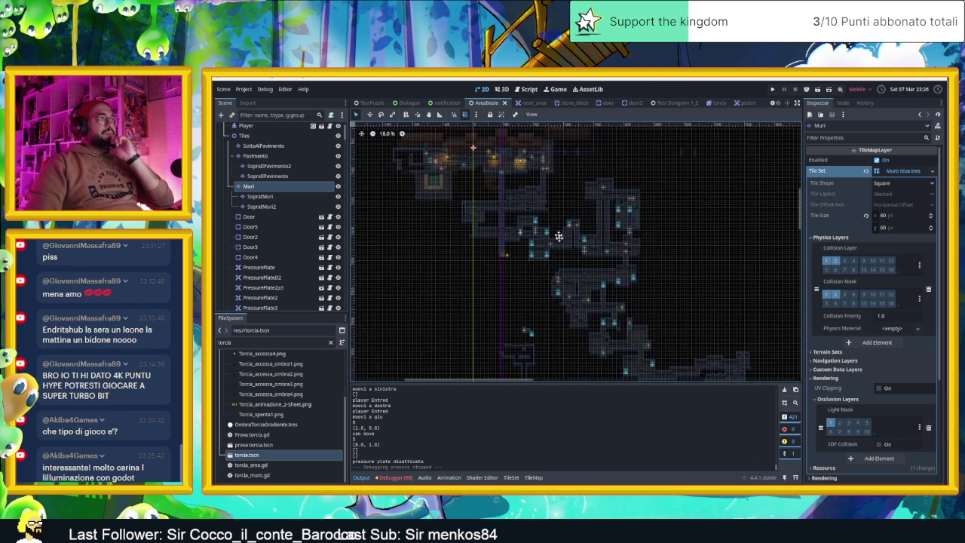
pyautogui.scroll(3)
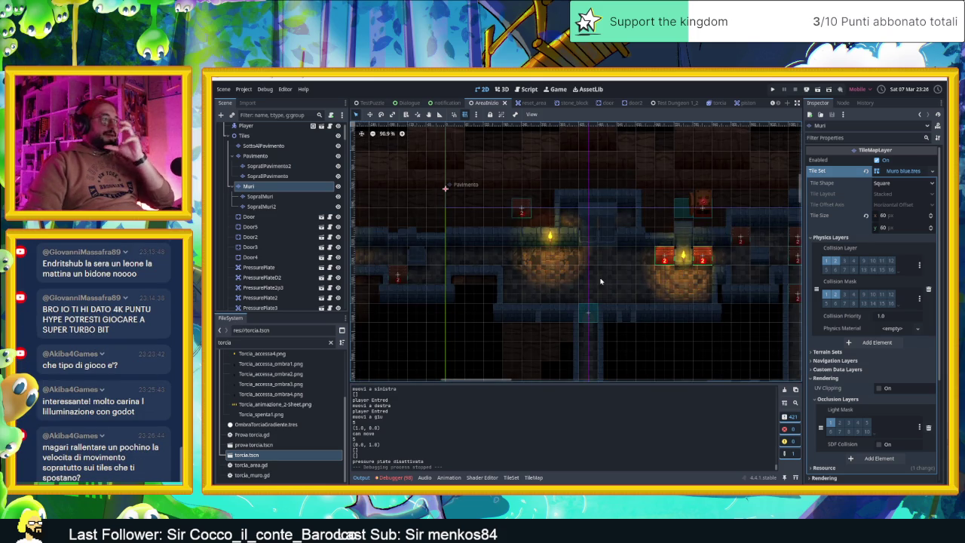
pyautogui.scroll(3)
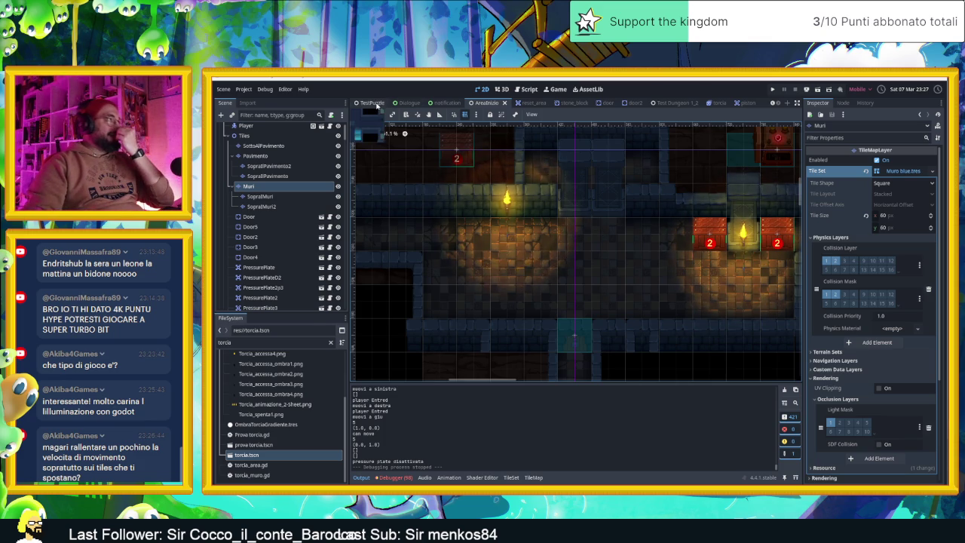
# Switch to TestPuzzle, open Run Specific Scene and cancel it, then return to AreaInizio
pyautogui.click(373, 103)
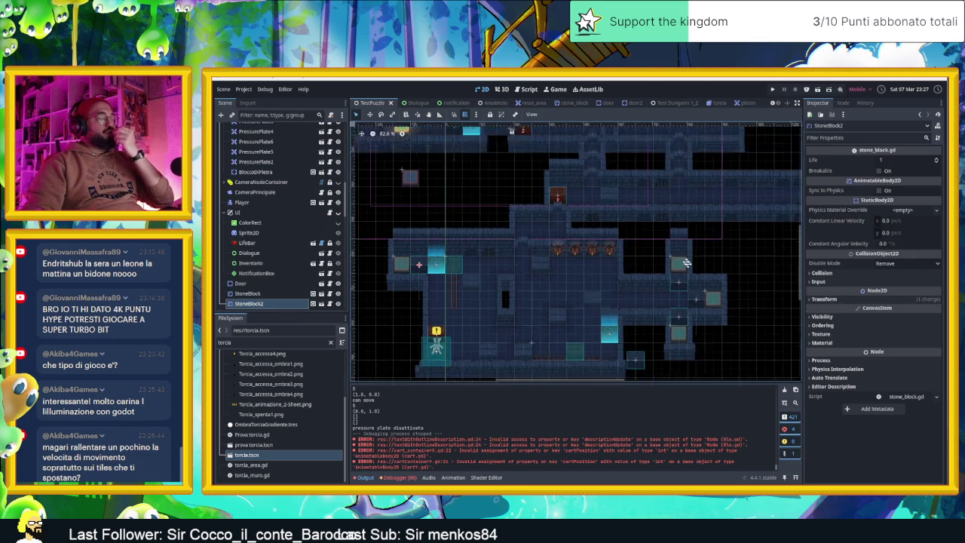
pyautogui.click(839, 89)
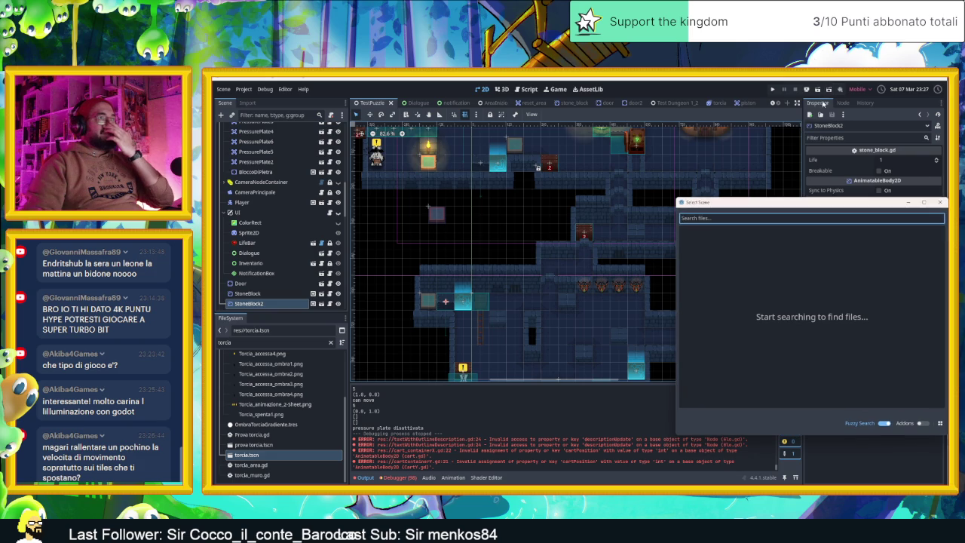
pyautogui.click(941, 202)
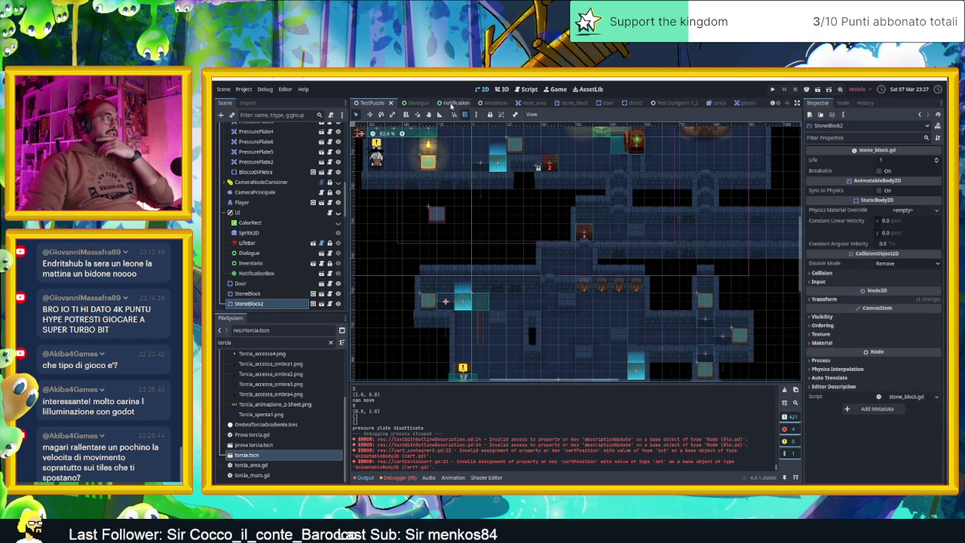
pyautogui.click(490, 102)
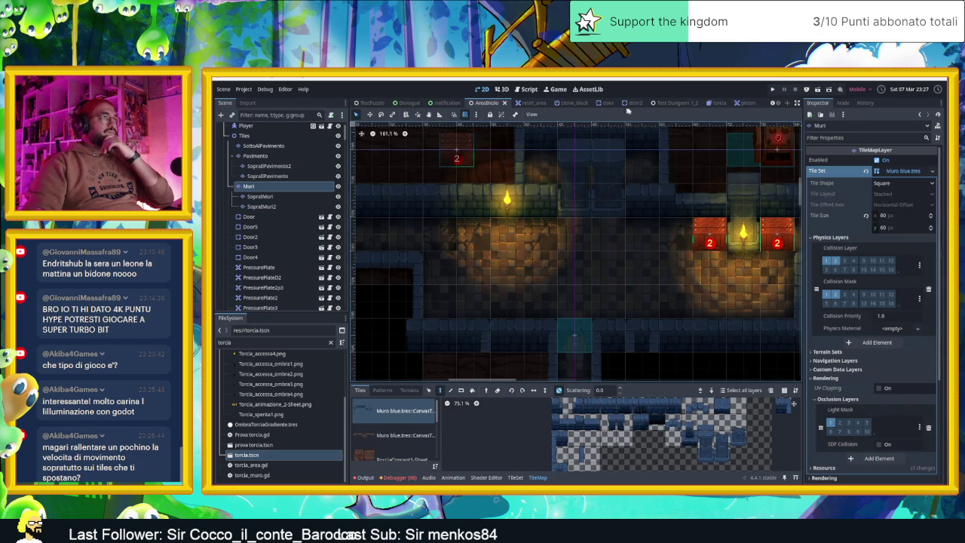
# Open the testing new tiles 04_05 scene, playtest it, and stop the game
pyautogui.scroll(3)
pyautogui.click(458, 103)
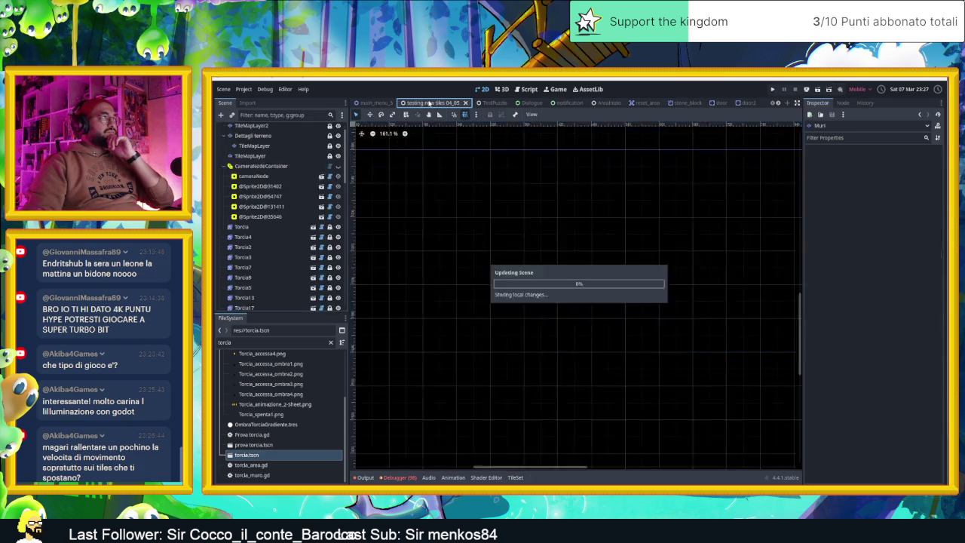
pyautogui.scroll(3)
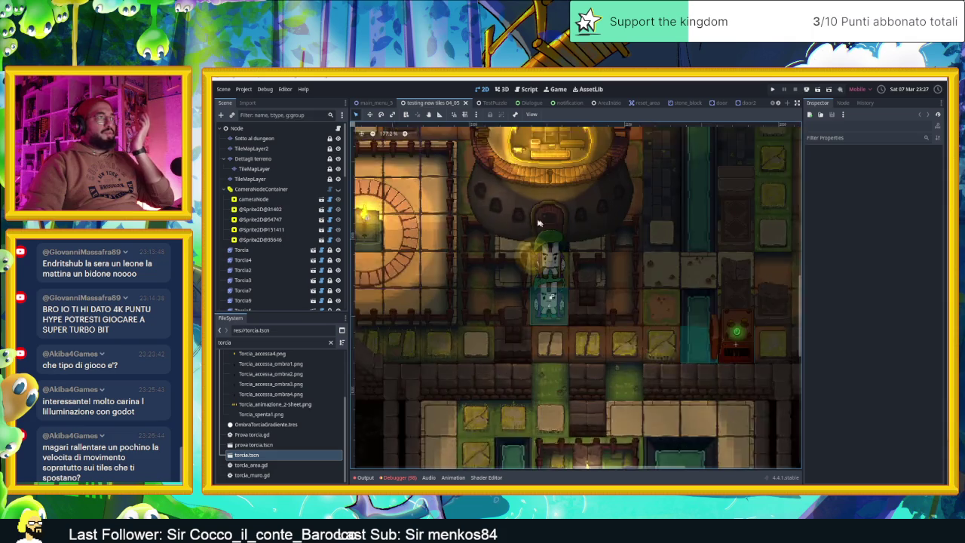
pyautogui.scroll(-3)
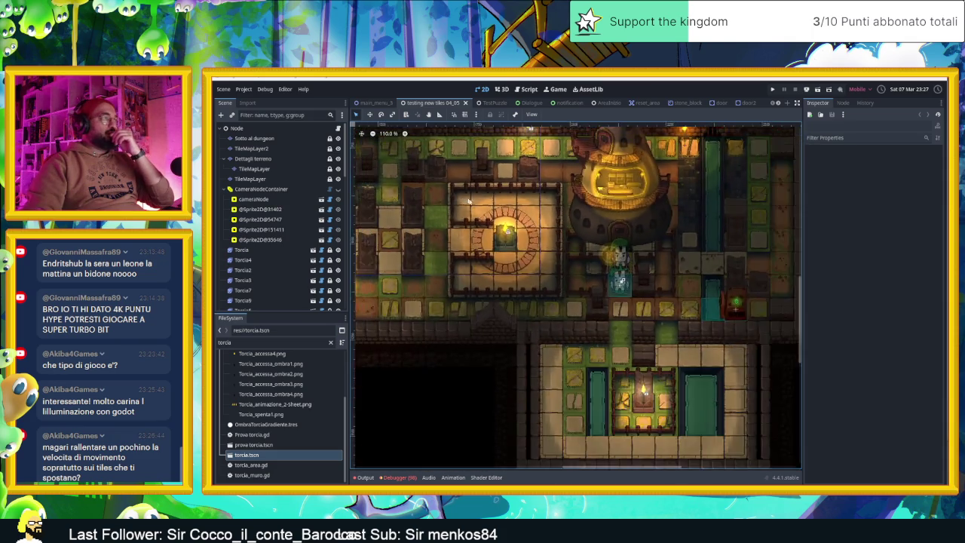
pyautogui.scroll(3)
pyautogui.scroll(3)
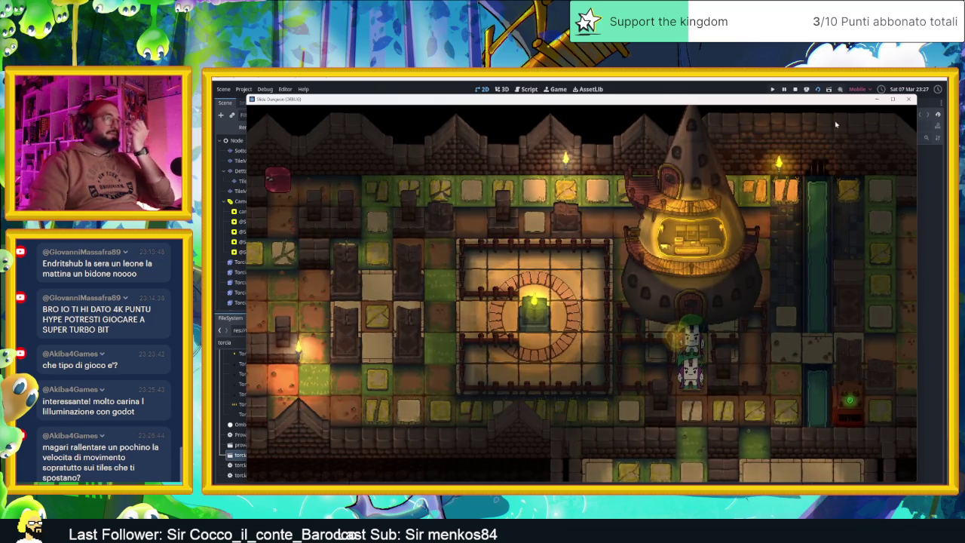
pyautogui.click(794, 90)
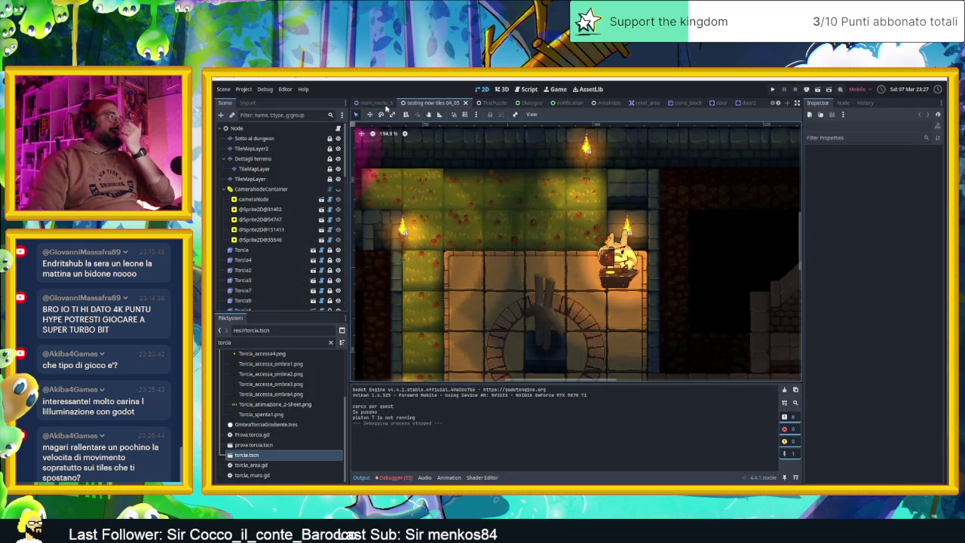
# Switch via main_menu_3 to the TestPuzzle scene and save it with Ctrl+S
pyautogui.click(375, 103)
pyautogui.click(490, 103)
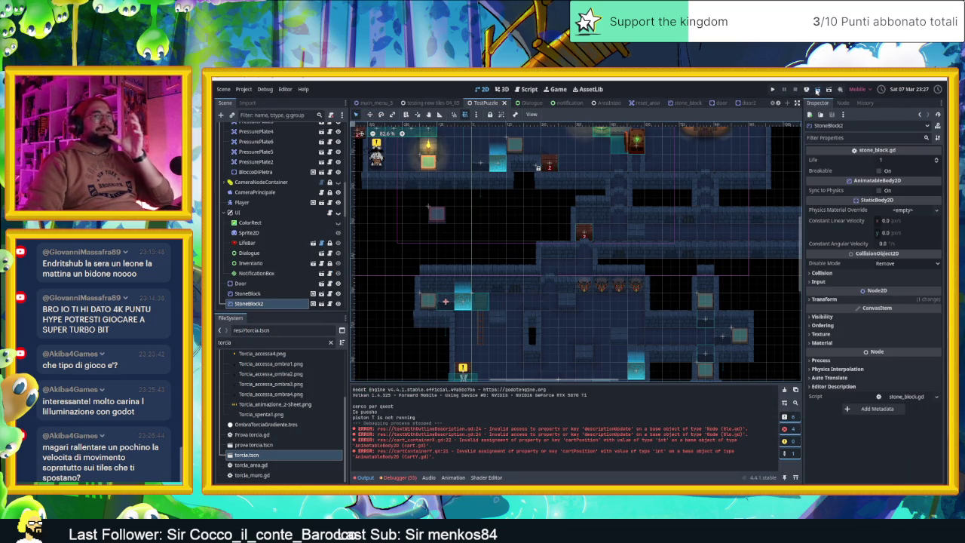
pyautogui.hotkey('ctrl', 's')
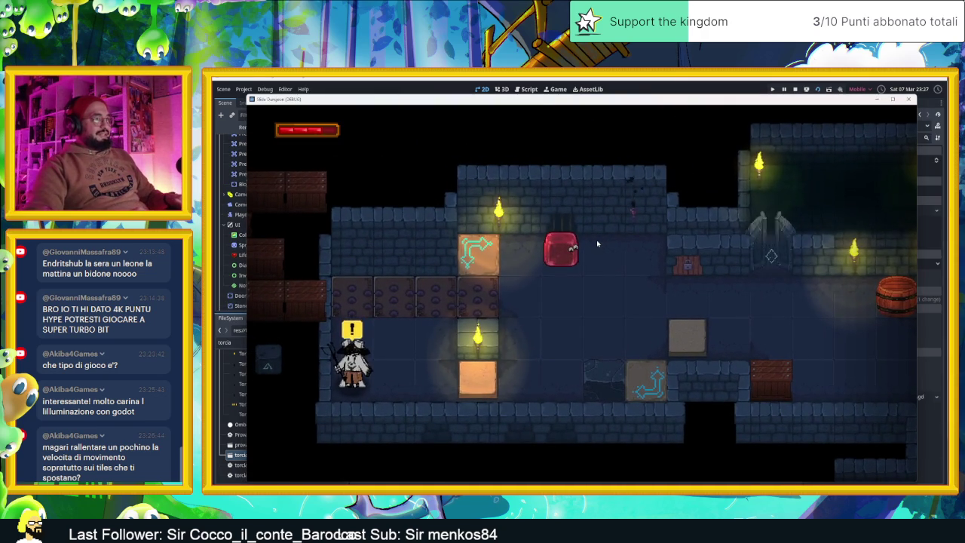
# Walk the slime to the NPC and read its dialogue through to the end
pyautogui.press('Down')
pyautogui.press('Left')
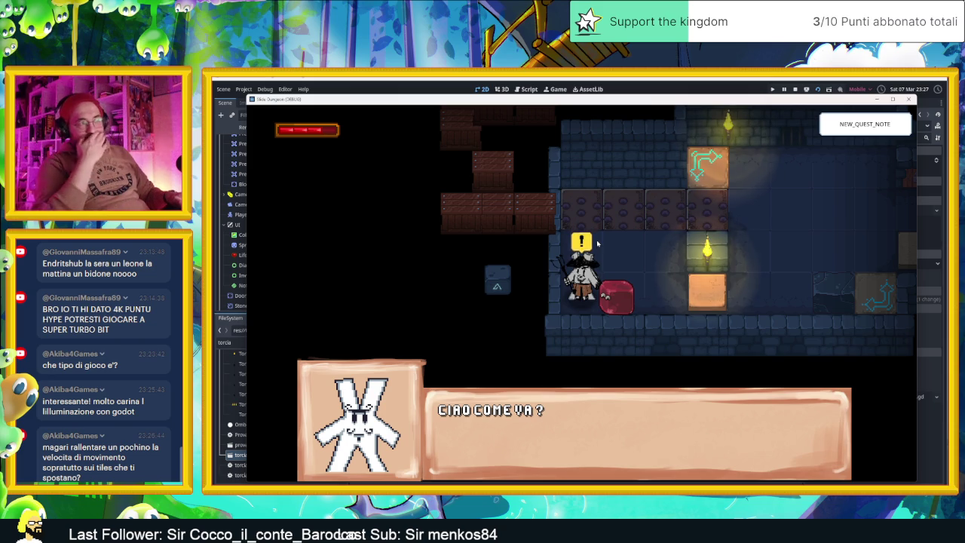
pyautogui.press('Return')
pyautogui.press('Return')
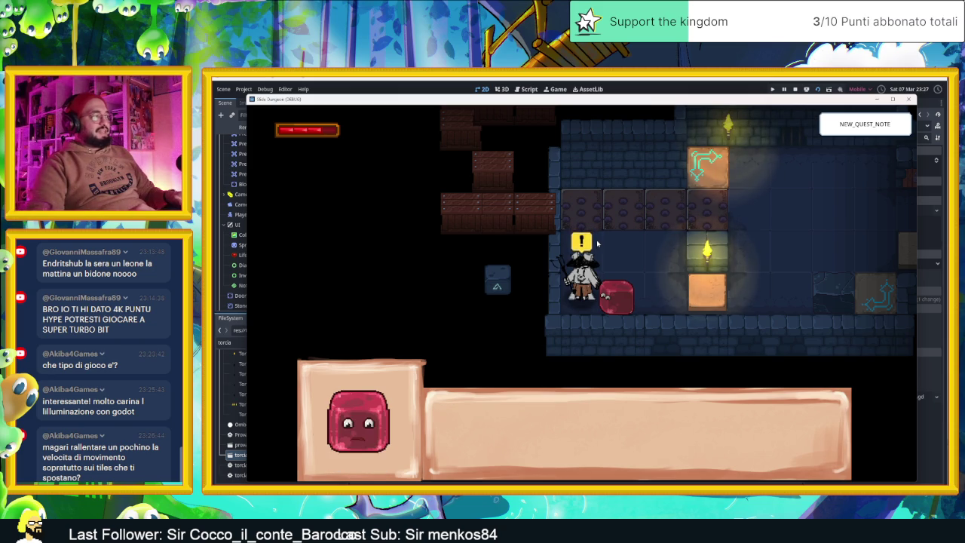
pyautogui.press('Return')
pyautogui.press('Return')
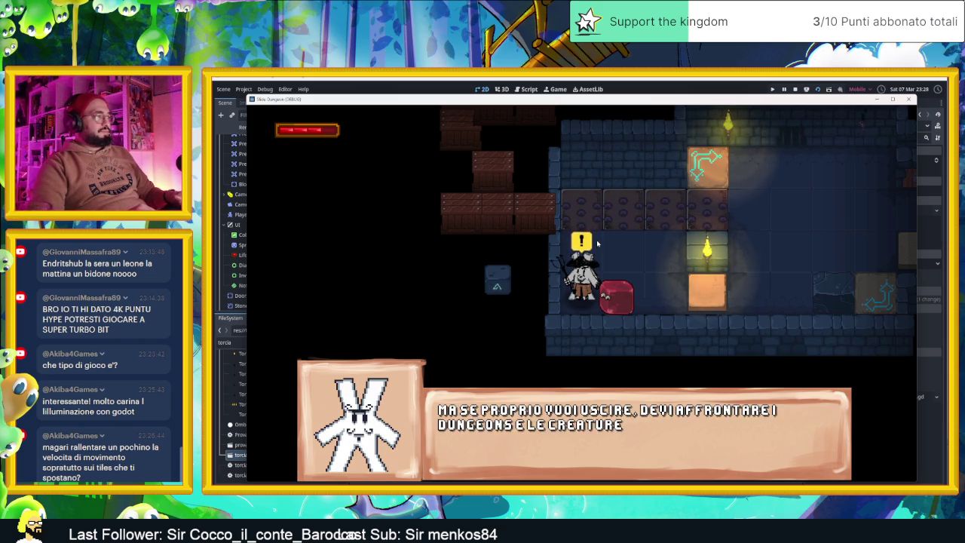
pyautogui.press('Return')
pyautogui.press('Return')
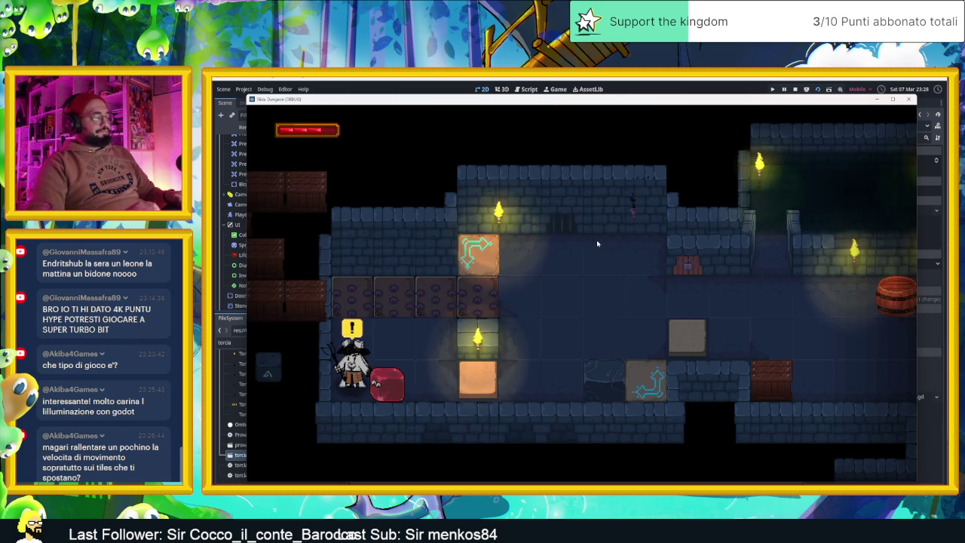
# Open the inventory and cycle its sections to the Missioni quest list
pyautogui.press('i')
pyautogui.press('Right')
pyautogui.press('Right')
pyautogui.press('Left')
pyautogui.press('Left')
pyautogui.press('Right')
pyautogui.press('Right')
pyautogui.press('Left')
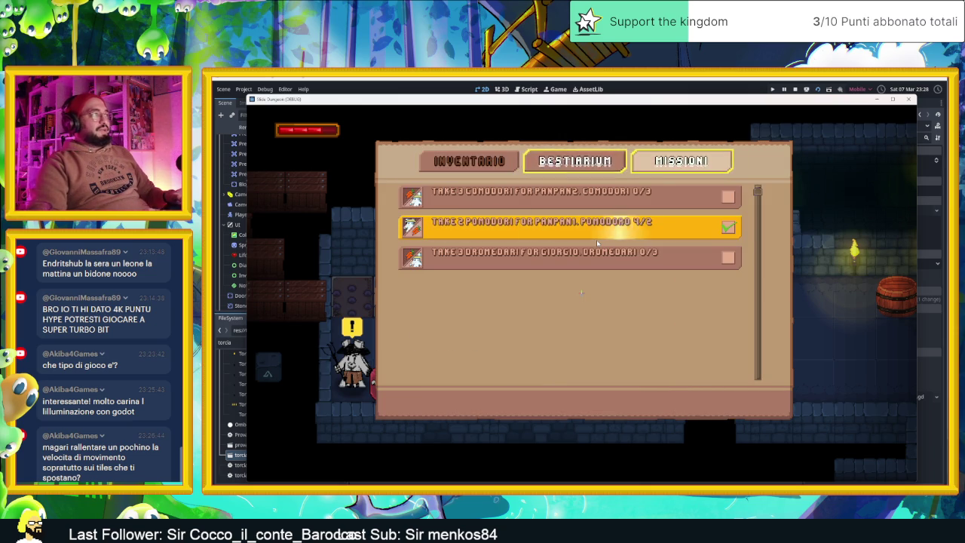
# Browse the Bestiarium, then in Inventario equip the Heart card in slot one and Eye in slot two
pyautogui.press('Down')
pyautogui.press('Down')
pyautogui.press('Down')
pyautogui.press('Down')
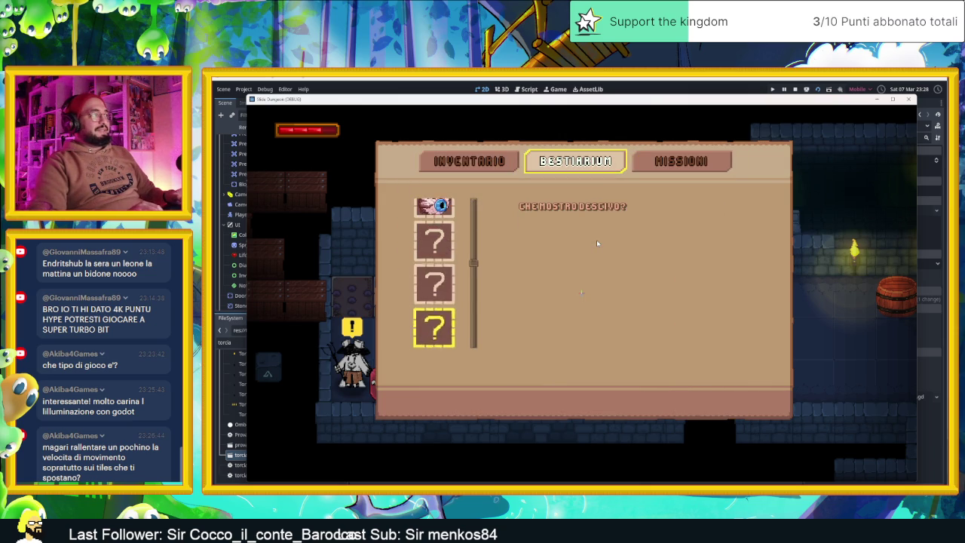
pyautogui.press('Up')
pyautogui.press('Up')
pyautogui.press('Up')
pyautogui.press('Up')
pyautogui.press('Left')
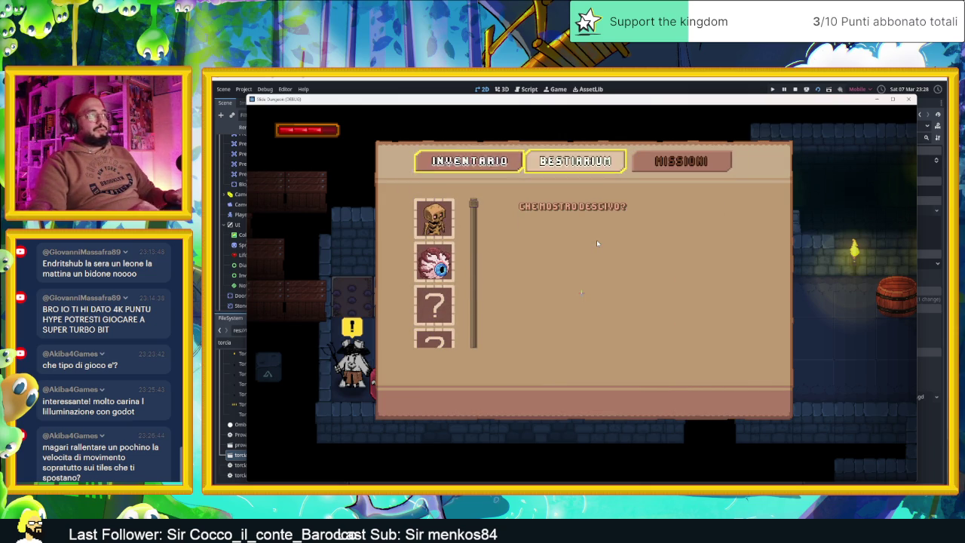
pyautogui.press('Down')
pyautogui.press('Return')
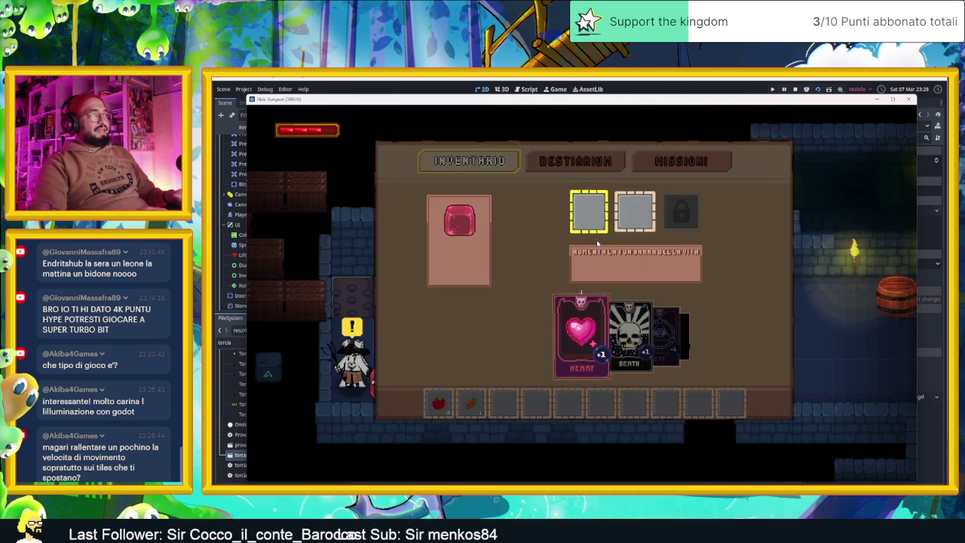
pyautogui.press('Return')
pyautogui.press('Right')
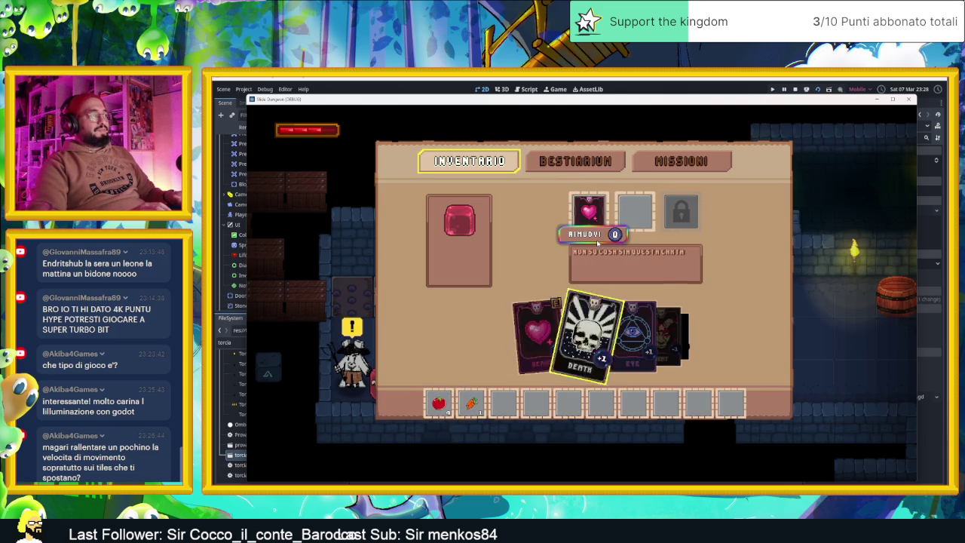
pyautogui.press('Right')
pyautogui.press('e')
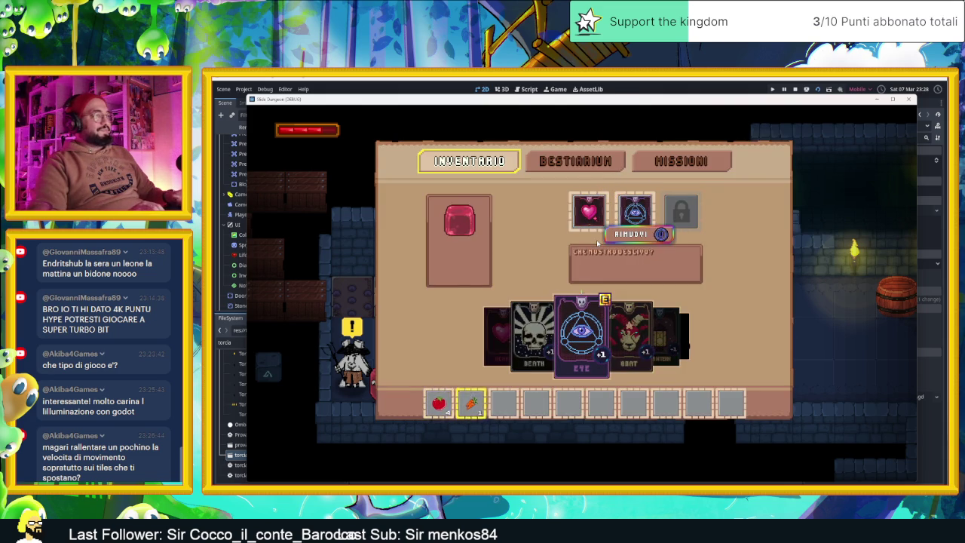
# Close the inventory and move the slime into the next room and down to the lower corridor
pyautogui.press('Escape')
pyautogui.press('Right')
pyautogui.press('Down')
pyautogui.press('Left')
pyautogui.press('Left')
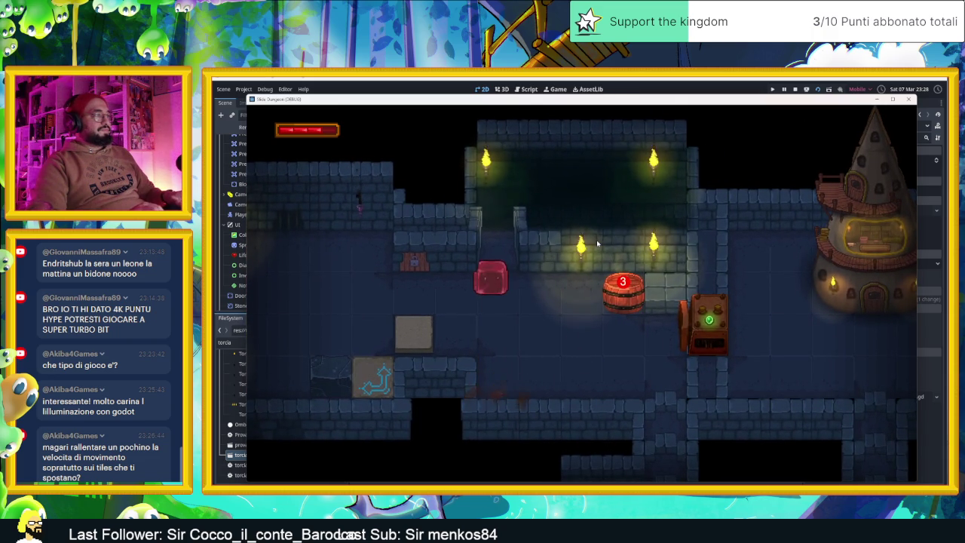
# Push the slime past the barrel, along the lower row, and right into the hazard
pyautogui.press('Down')
pyautogui.press('Right')
pyautogui.press('Up')
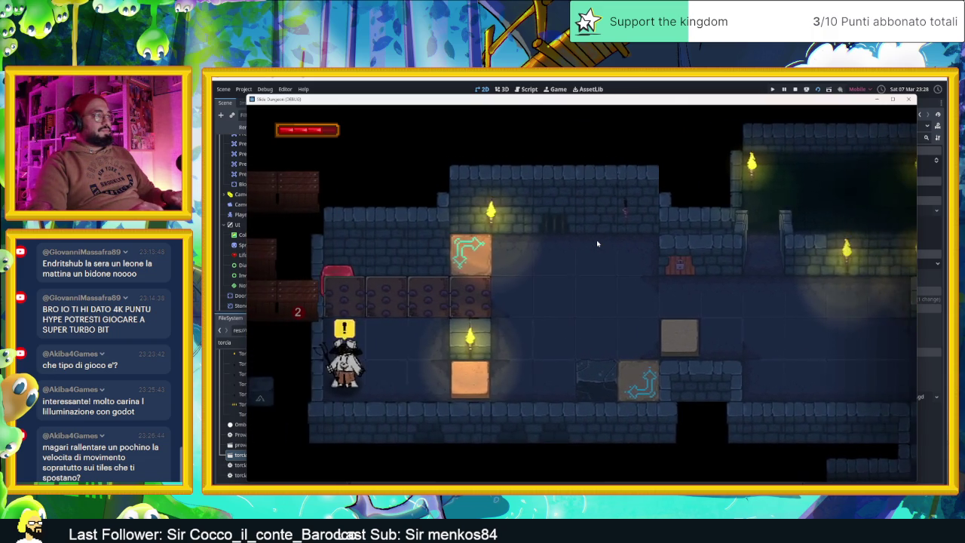
pyautogui.press('Down')
pyautogui.press('Right')
pyautogui.press('Up')
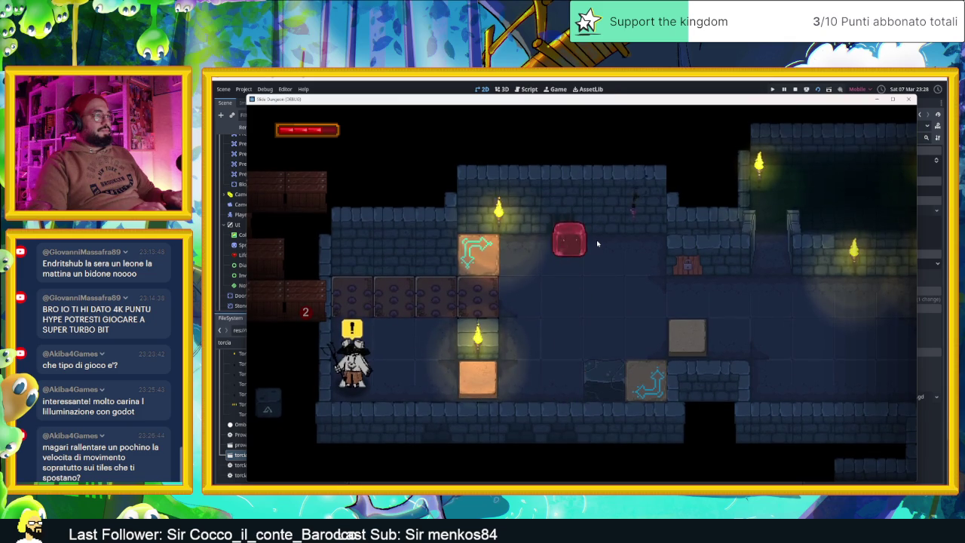
pyautogui.press('Right')
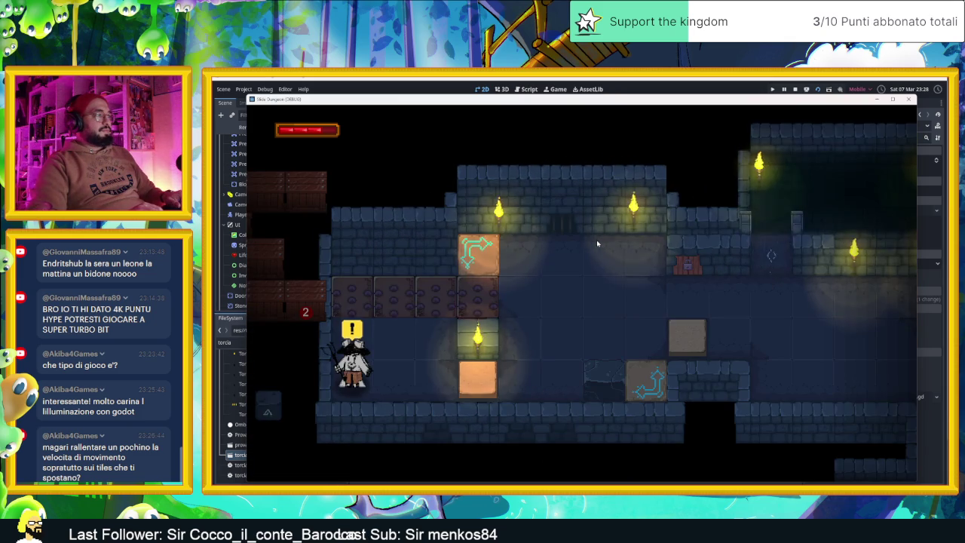
# Steer the slime between the arrow tiles and ride one left to beside the NPC
pyautogui.press('Down')
pyautogui.press('Up')
pyautogui.press('Right')
pyautogui.press('Up')
pyautogui.press('Down')
pyautogui.press('Up')
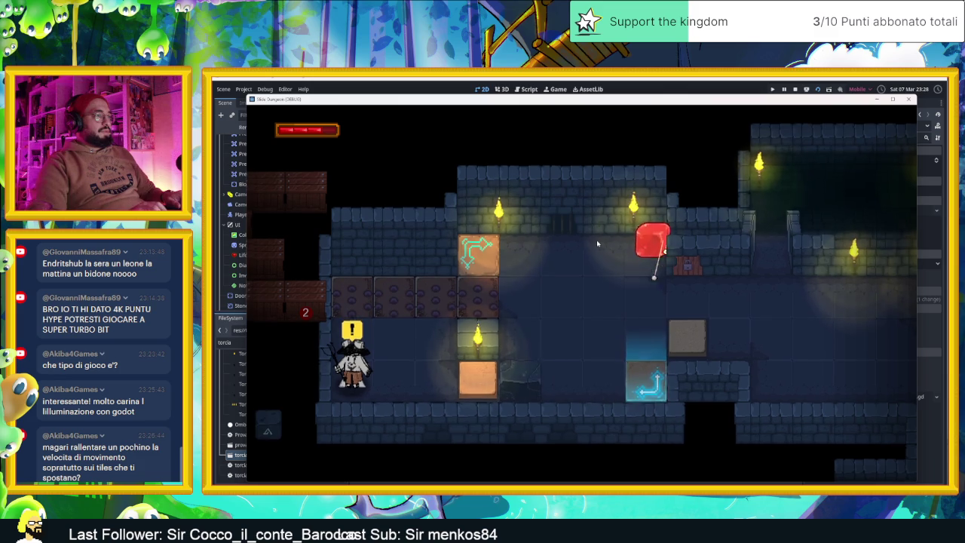
pyautogui.press('Down')
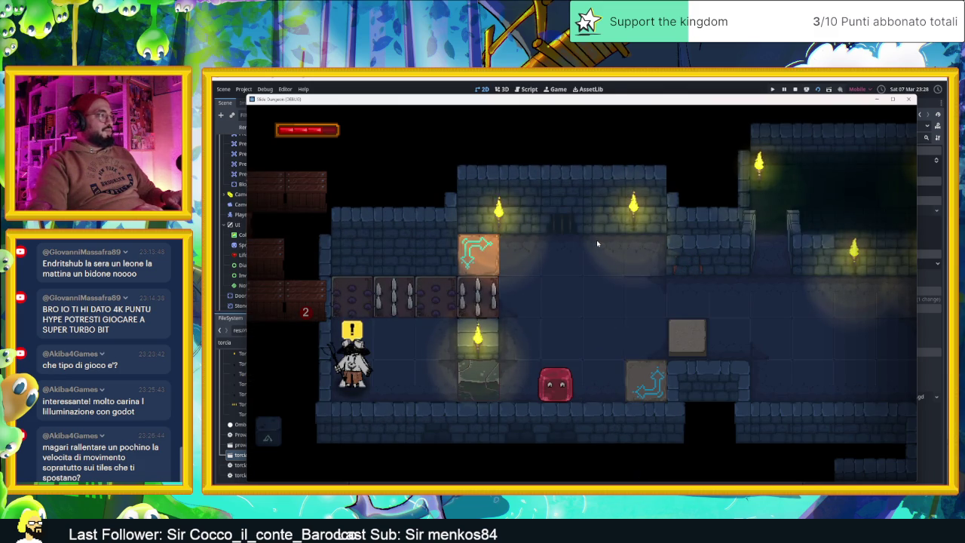
pyautogui.press('Left')
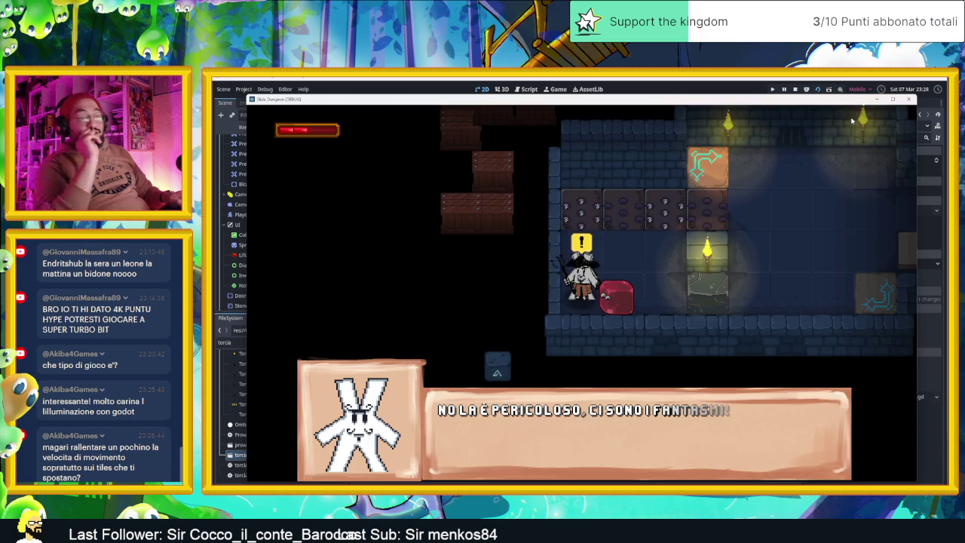
# Dismiss the NPC's dialogue, open the inventory, and browse the cards past Goat and Eye
pyautogui.press('space')
pyautogui.press('i')
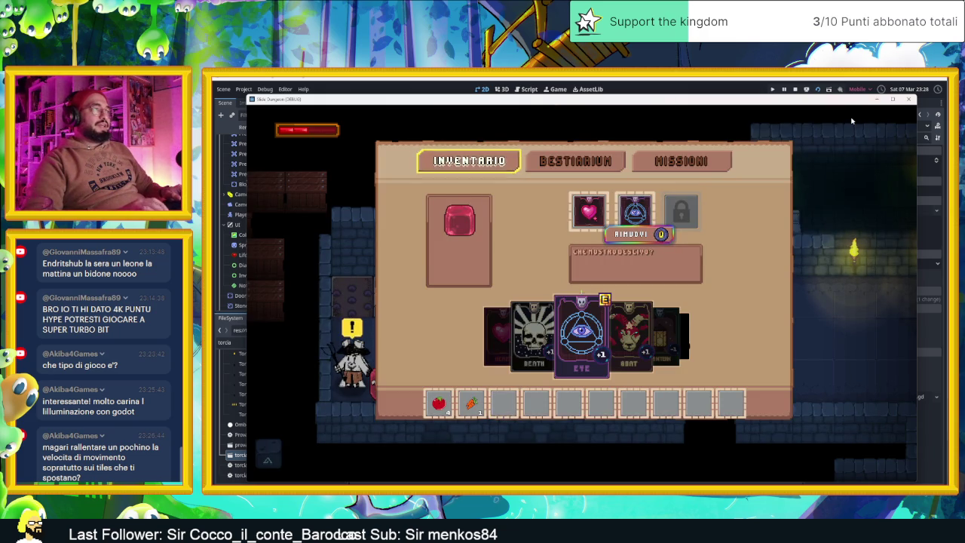
pyautogui.press('Right')
pyautogui.press('Down')
pyautogui.press('Left')
pyautogui.press('Left')
pyautogui.press('Left')
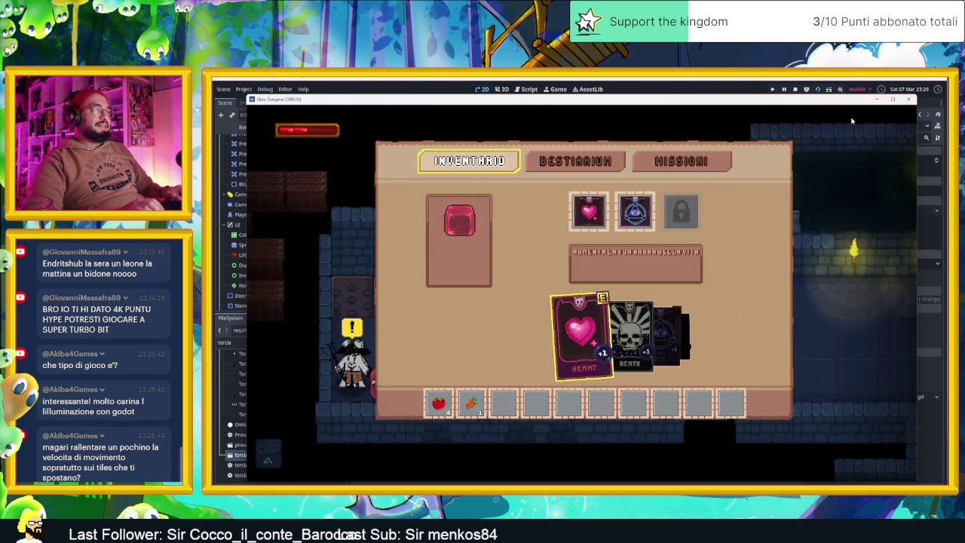
pyautogui.press('Left')
pyautogui.press('Left')
pyautogui.press('Left')
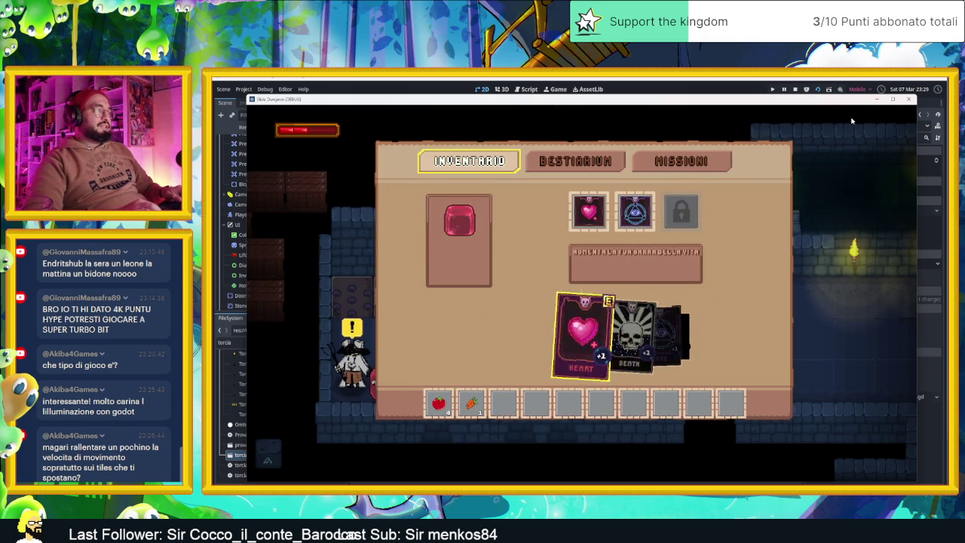
pyautogui.press('Left')
pyautogui.press('Left')
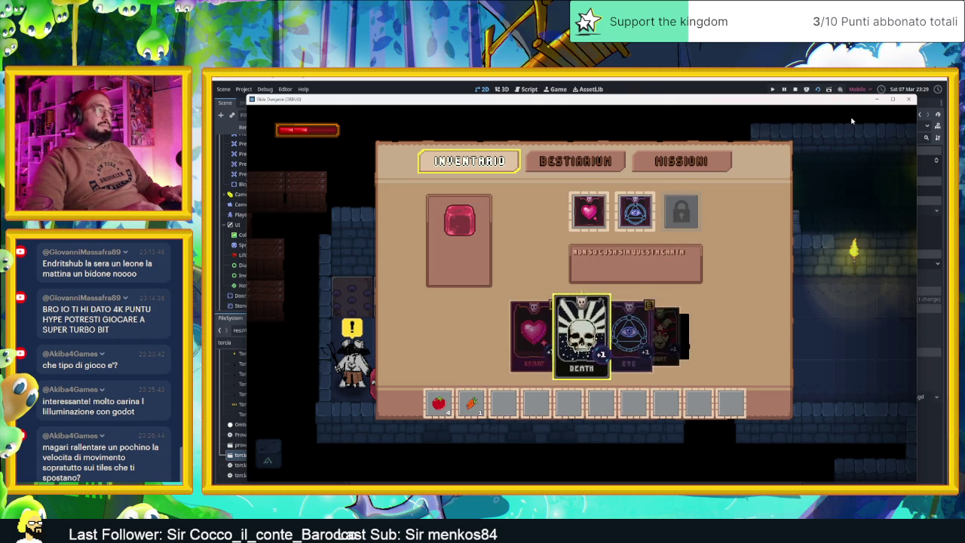
pyautogui.press('Right')
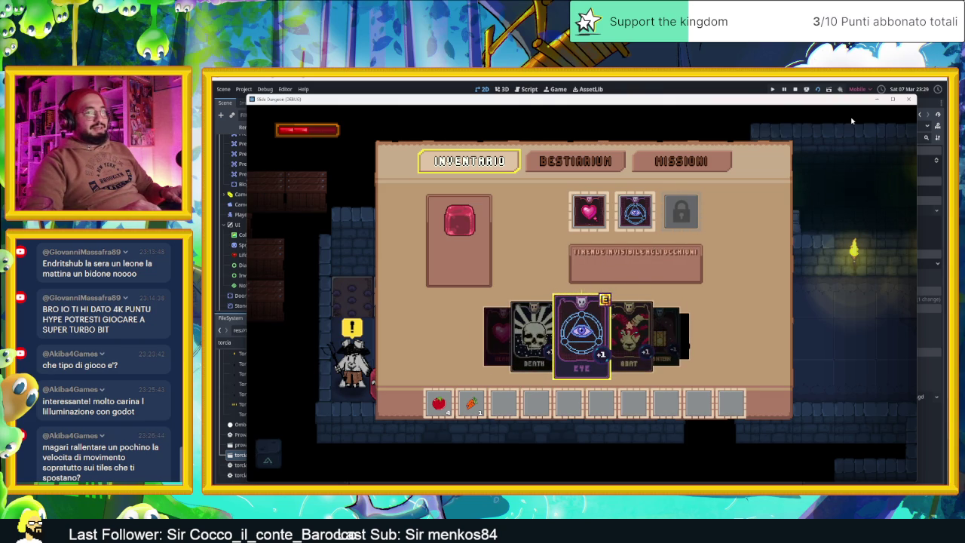
# Equip the Heart card in place of Eye in the second slot, then close the inventory
pyautogui.press('Left')
pyautogui.press('Left')
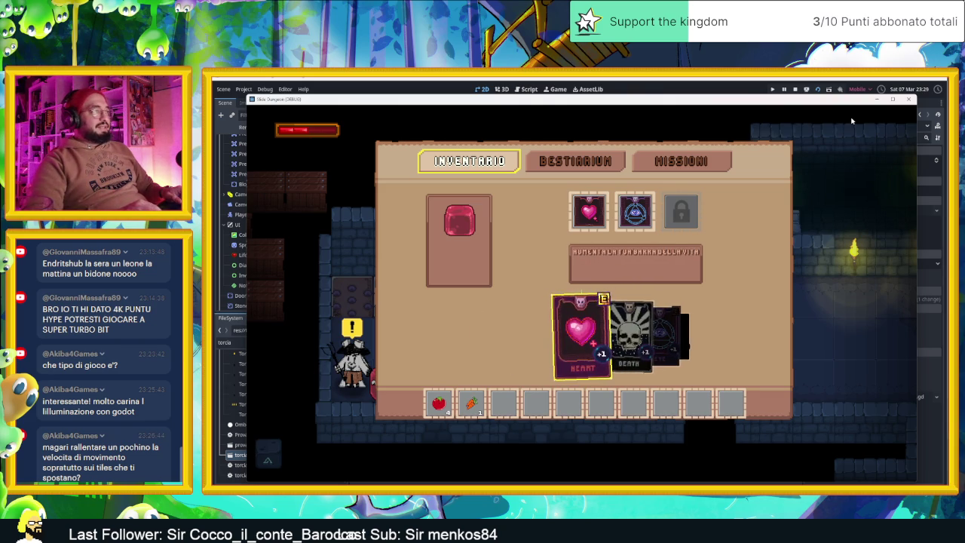
pyautogui.press('Right')
pyautogui.press('Left')
pyautogui.press('Left')
pyautogui.press('Left')
pyautogui.press('Right')
pyautogui.press('Right')
pyautogui.press('e')
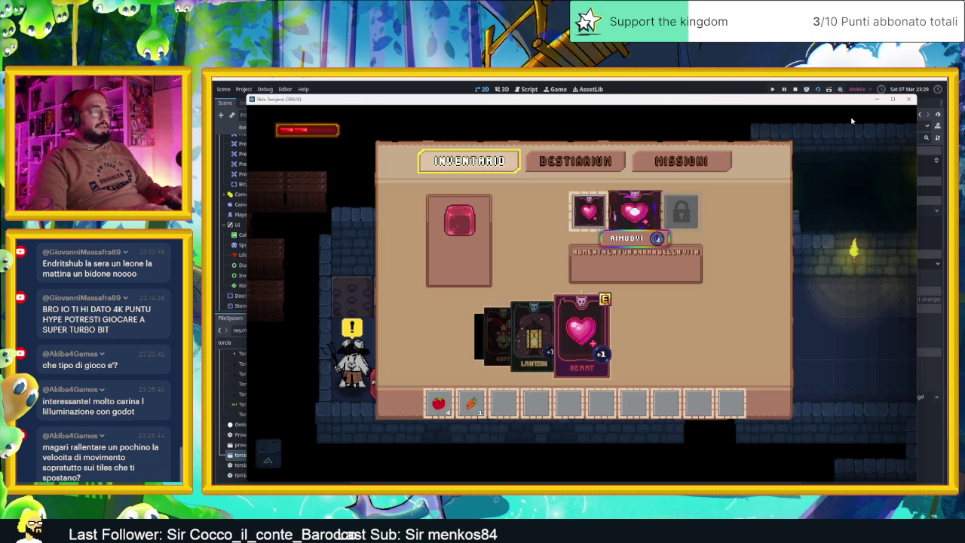
pyautogui.press('Left')
pyautogui.press('Up')
pyautogui.press('Left')
pyautogui.press('Right')
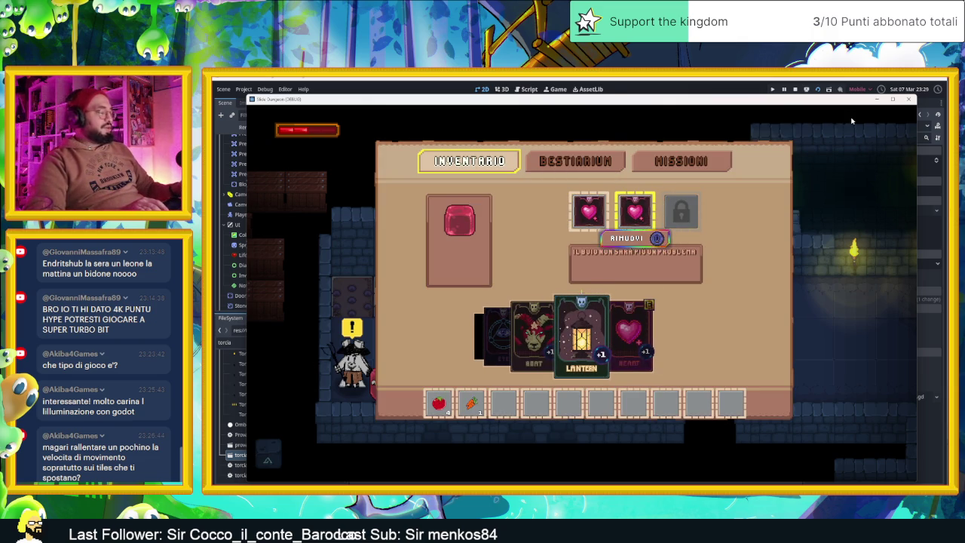
pyautogui.press('Escape')
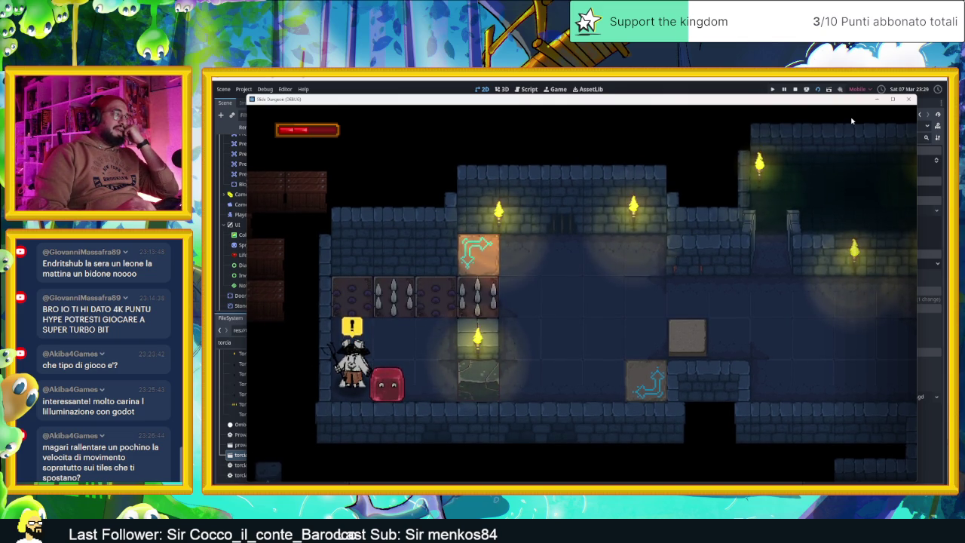
# Move the slime right toward the tower, then slide it back left across the room
pyautogui.press('Up')
pyautogui.press('Right')
pyautogui.press('Down')
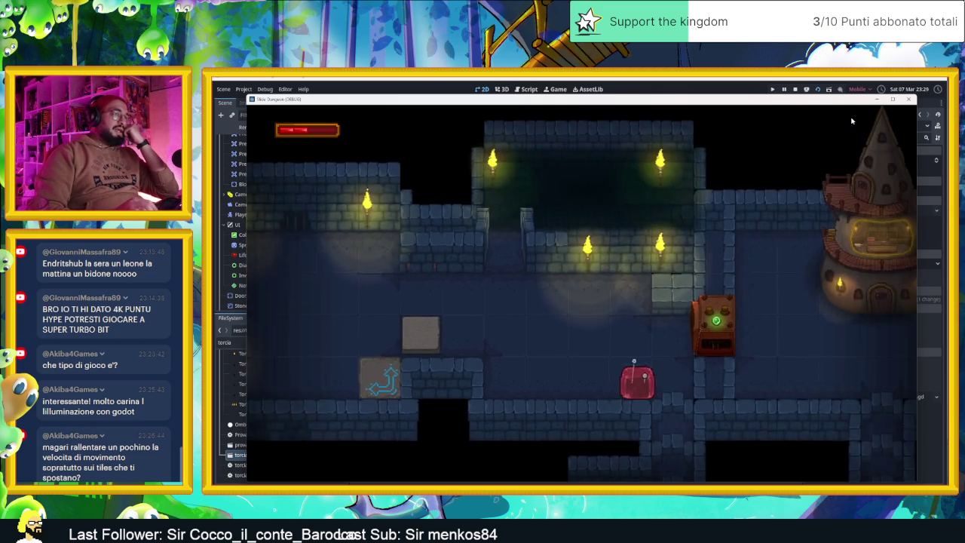
pyautogui.press('Right')
pyautogui.press('Up')
pyautogui.press('Left')
pyautogui.press('Down')
pyautogui.press('Right')
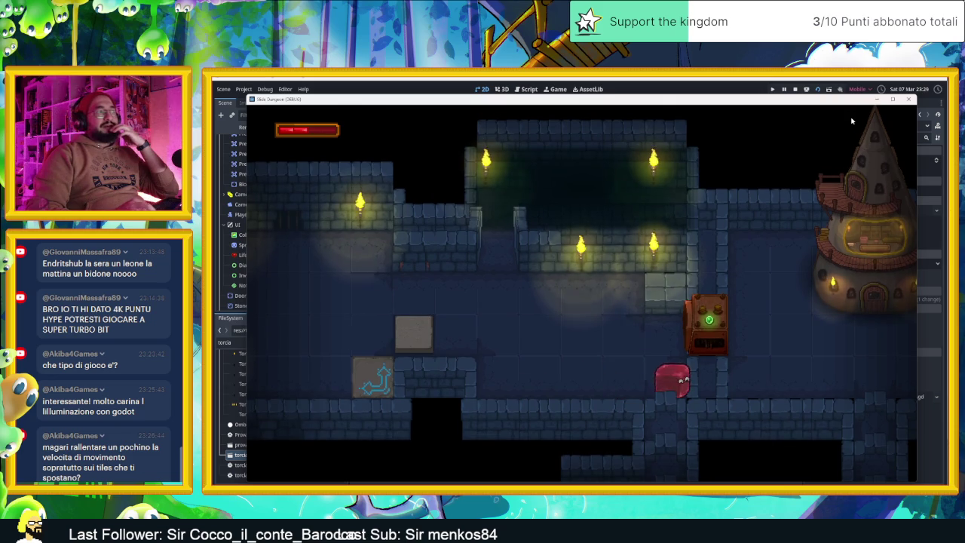
pyautogui.press('Left')
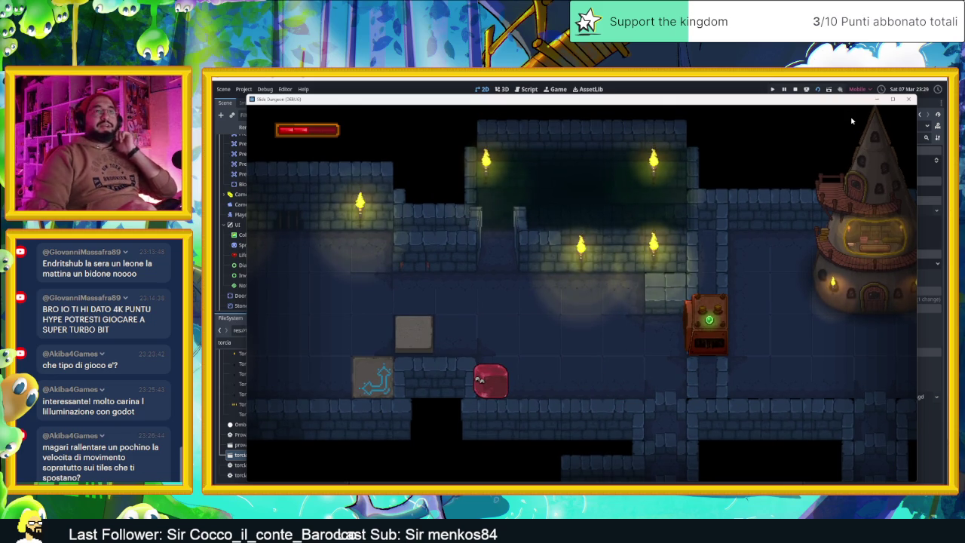
# Reopen the in-game inventory and browse the Goat, Death and Lantern cards
pyautogui.press('i')
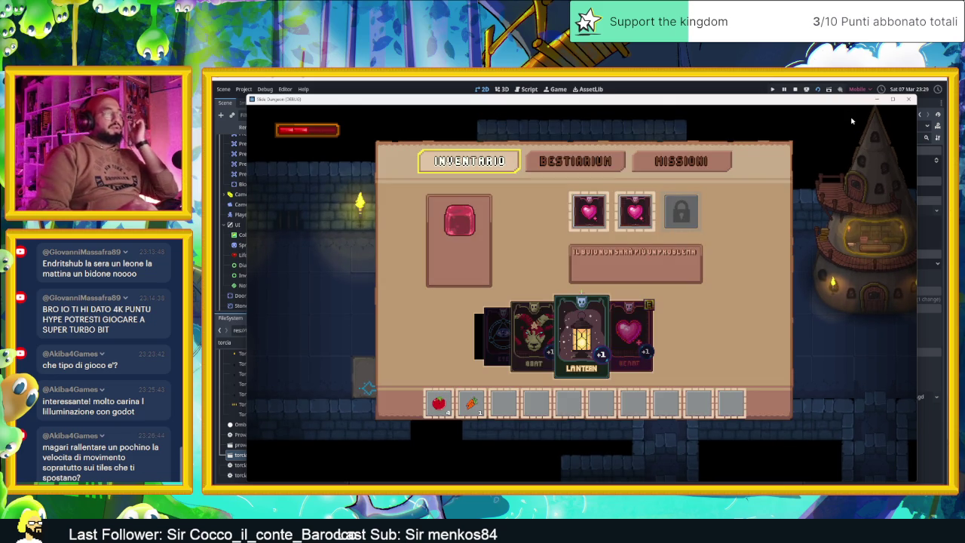
pyautogui.press('Left')
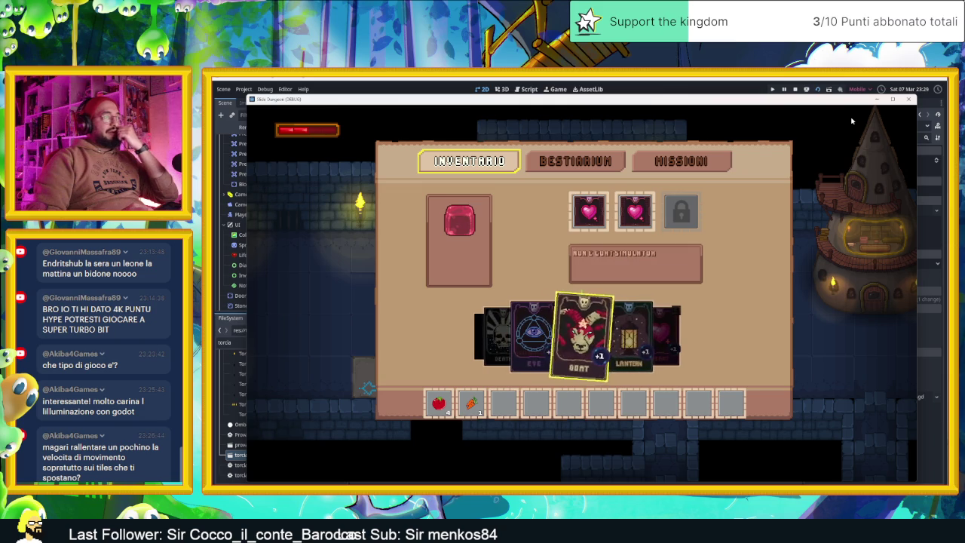
pyautogui.press('Left')
pyautogui.press('Left')
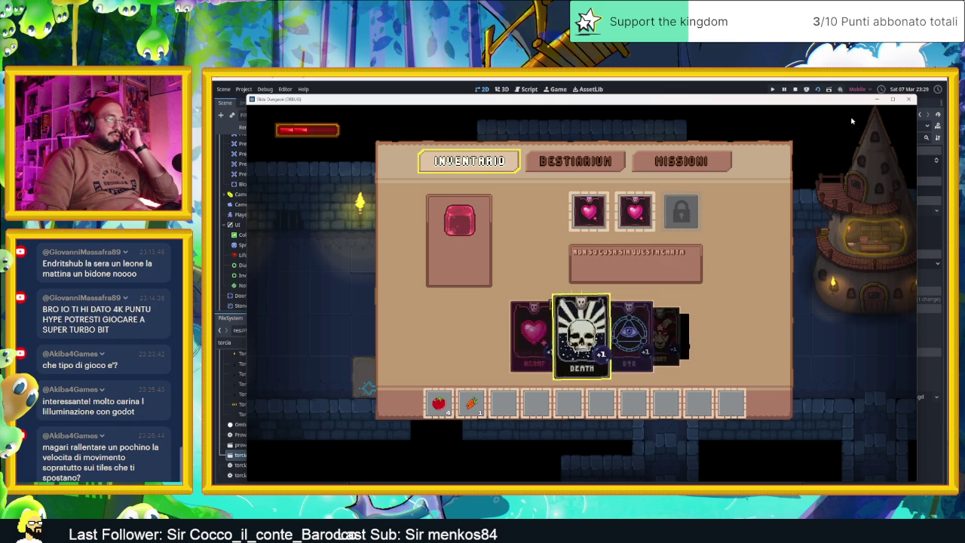
pyautogui.press('Right')
pyautogui.press('Right')
pyautogui.press('Right')
pyautogui.press('Right')
pyautogui.press('Left')
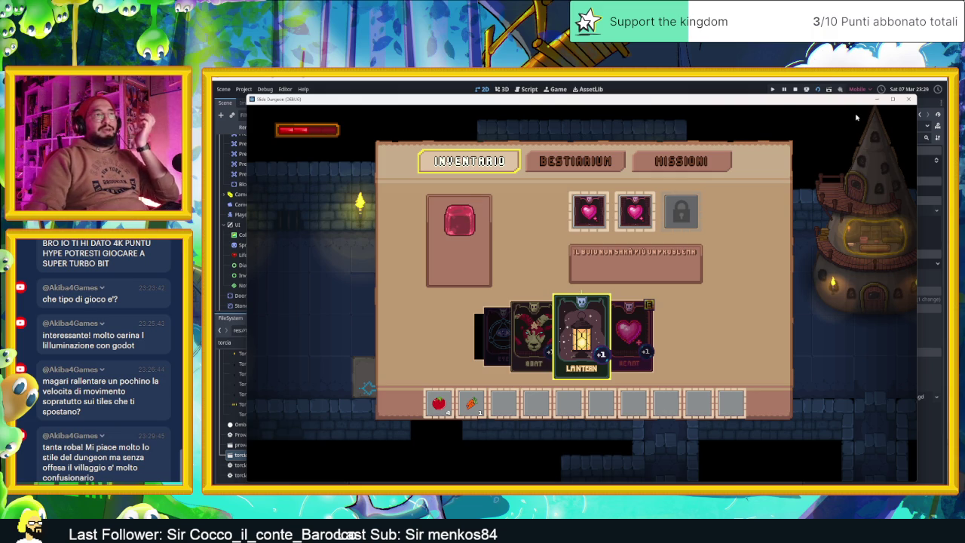
# Stop the game and survey the testing new tiles 04_05 scene around the tower area
pyautogui.click(794, 90)
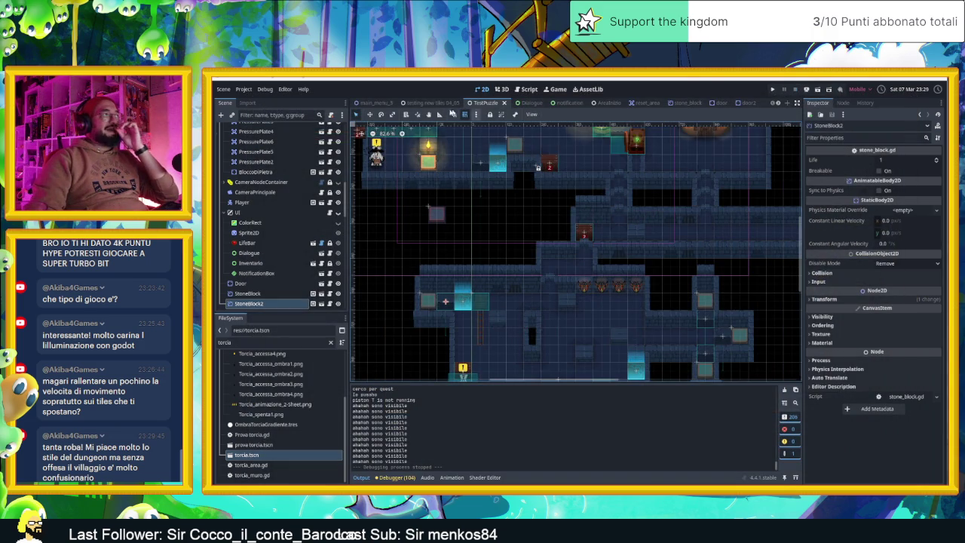
pyautogui.click(429, 104)
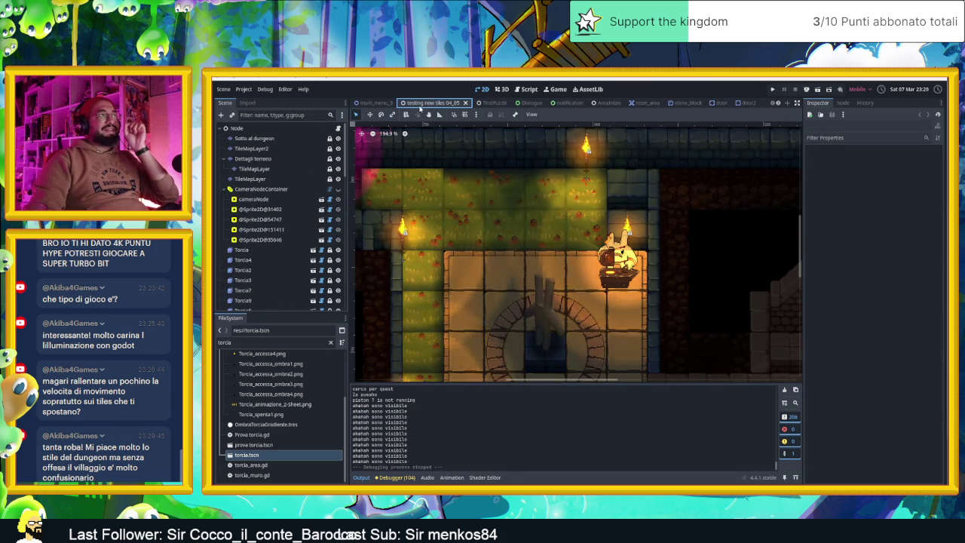
pyautogui.scroll(-3)
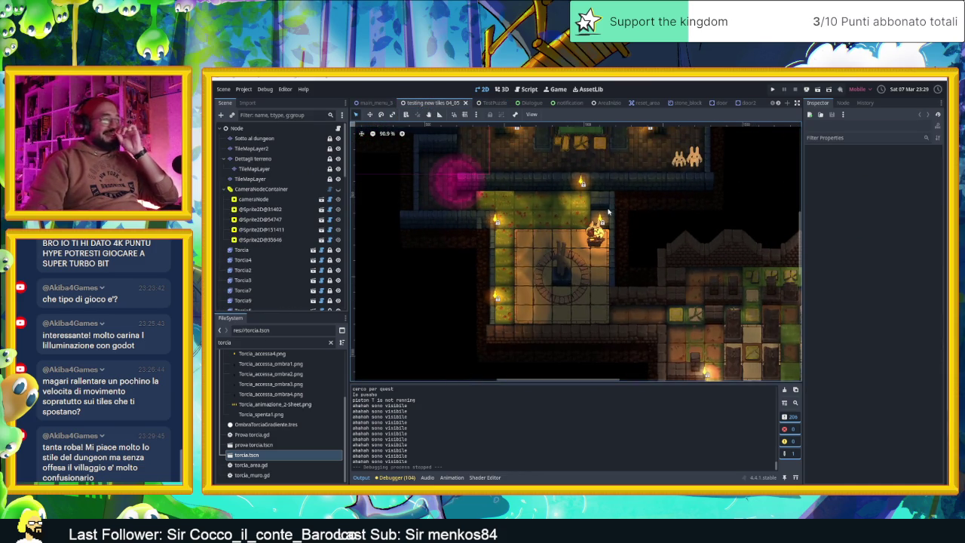
pyautogui.moveTo(672, 286); pyautogui.dragTo(595, 260)
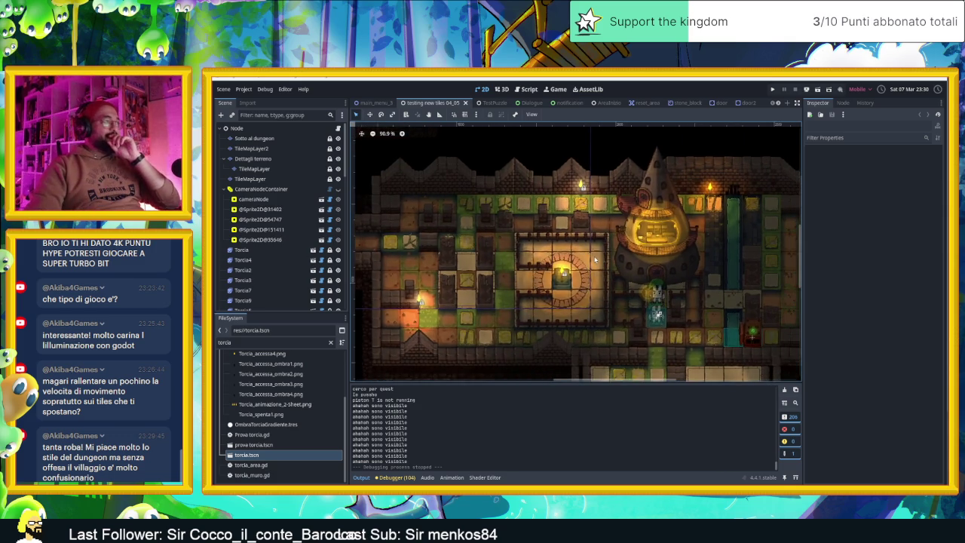
pyautogui.scroll(-3)
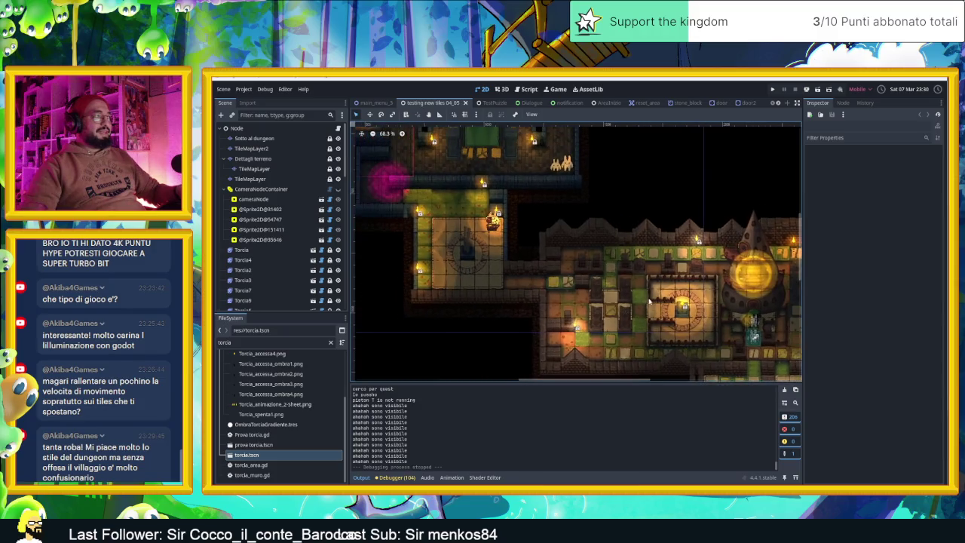
pyautogui.moveTo(489, 238); pyautogui.dragTo(611, 298)
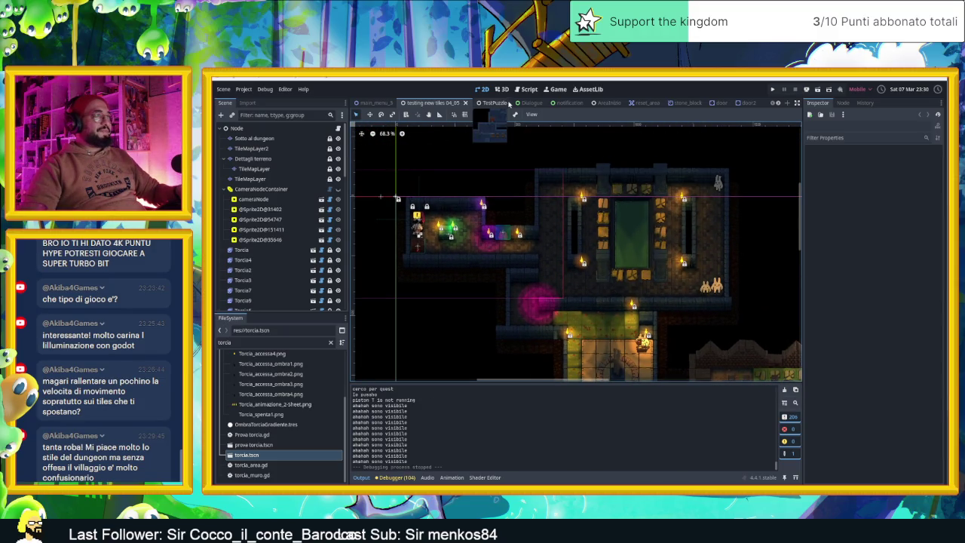
pyautogui.scroll(-3)
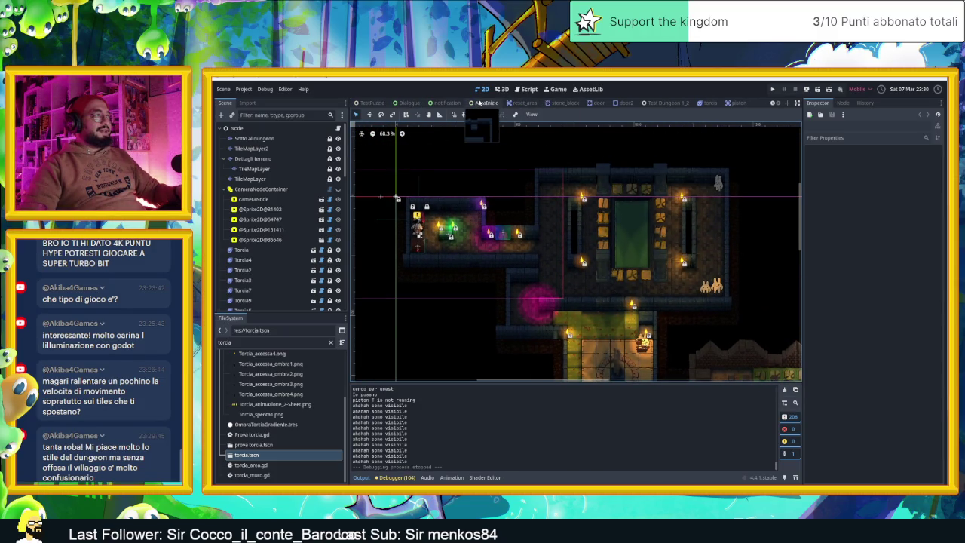
# Switch to the AreaInizio scene, select its Player node, and save and run it
pyautogui.click(479, 102)
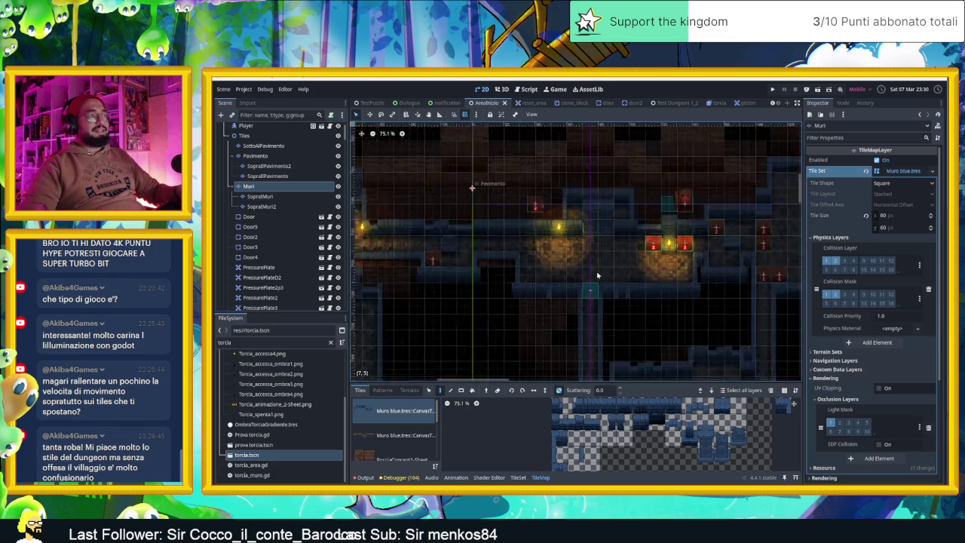
pyautogui.scroll(-3)
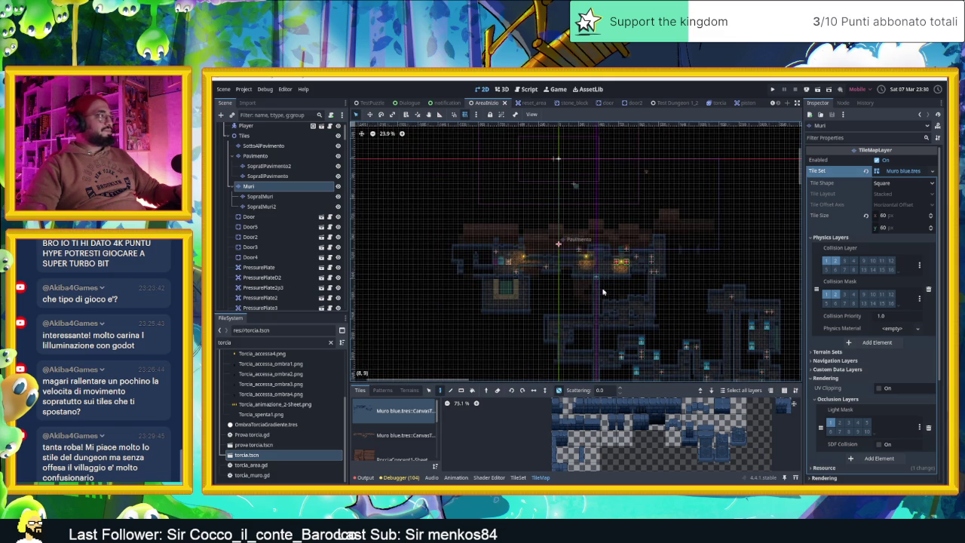
pyautogui.scroll(3)
pyautogui.click(246, 148)
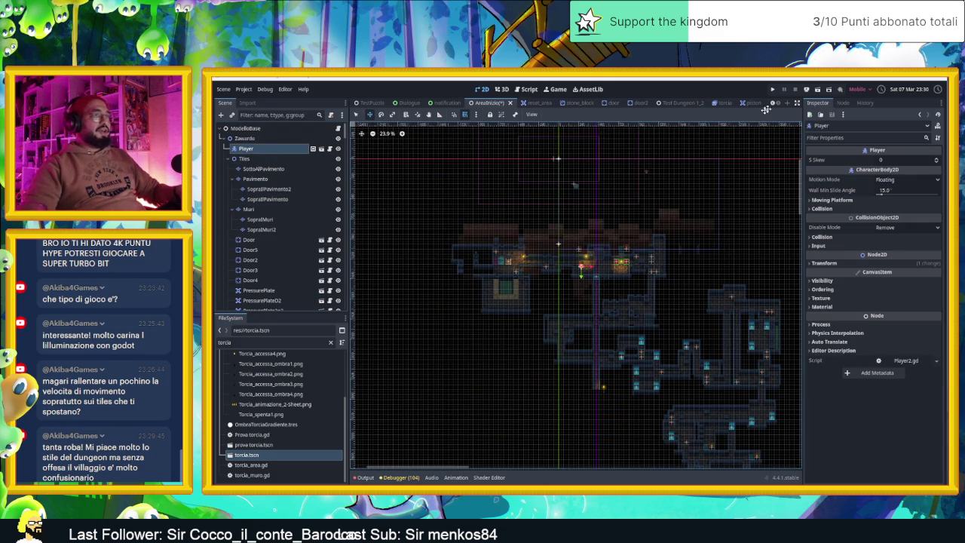
pyautogui.click(818, 91)
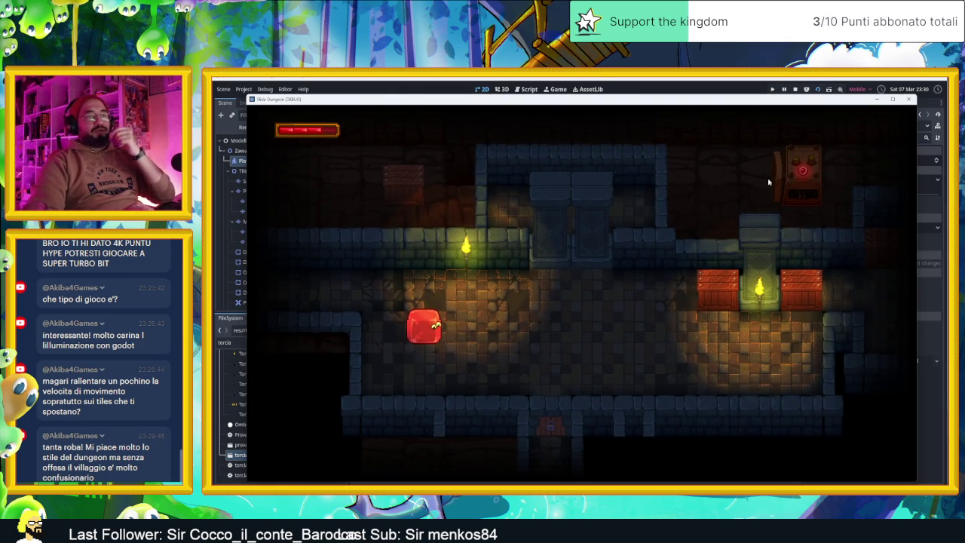
# Slide the slime down-right to the wall, then up and right into the next room
pyautogui.press('Down')
pyautogui.press('Right')
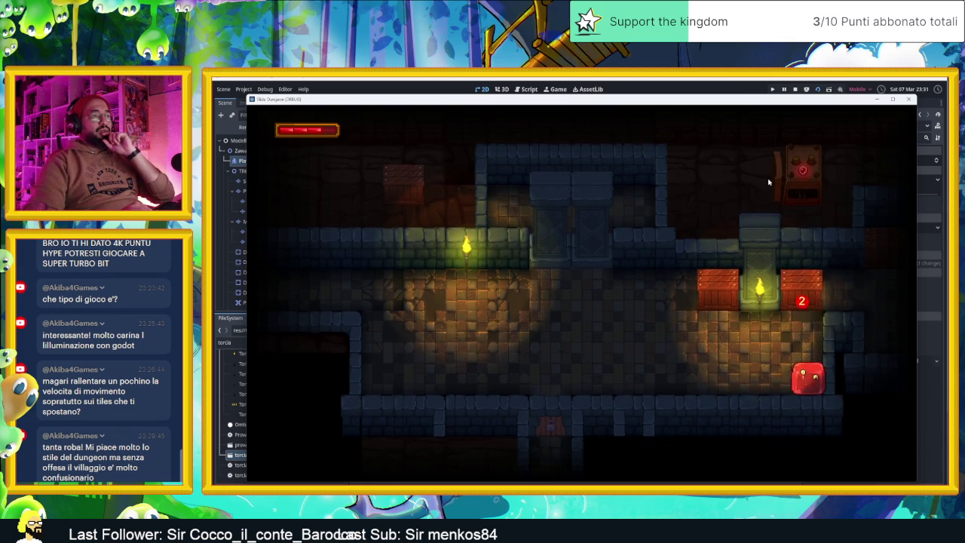
pyautogui.press('Up')
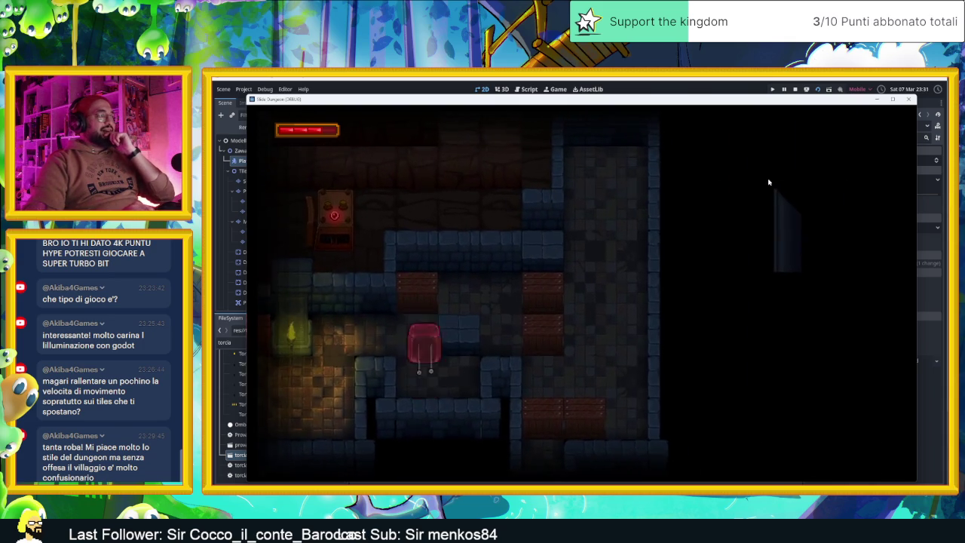
pyautogui.press('Up')
pyautogui.press('Right')
# Steer the slime around to the lower middle, then into the lower-right corner
pyautogui.press('Left')
pyautogui.press('Right')
pyautogui.press('Up')
pyautogui.press('Left')
pyautogui.press('Down')
pyautogui.press('Up')
pyautogui.press('Down')
pyautogui.press('Up')
pyautogui.press('Down')
pyautogui.press('Right')
# Slide the slime through corridors into a new room, the room above, and beyond
pyautogui.press('Up')
pyautogui.press('Down')
pyautogui.press('Left')
pyautogui.press('Up')
pyautogui.press('Right')
pyautogui.press('Left')
pyautogui.press('Up')
pyautogui.press('Up')
pyautogui.press('Down')
pyautogui.press('Right')
pyautogui.press('Up')
# Bring the player down into the arrow-tile room, then into the lower room and back
pyautogui.press('Down')
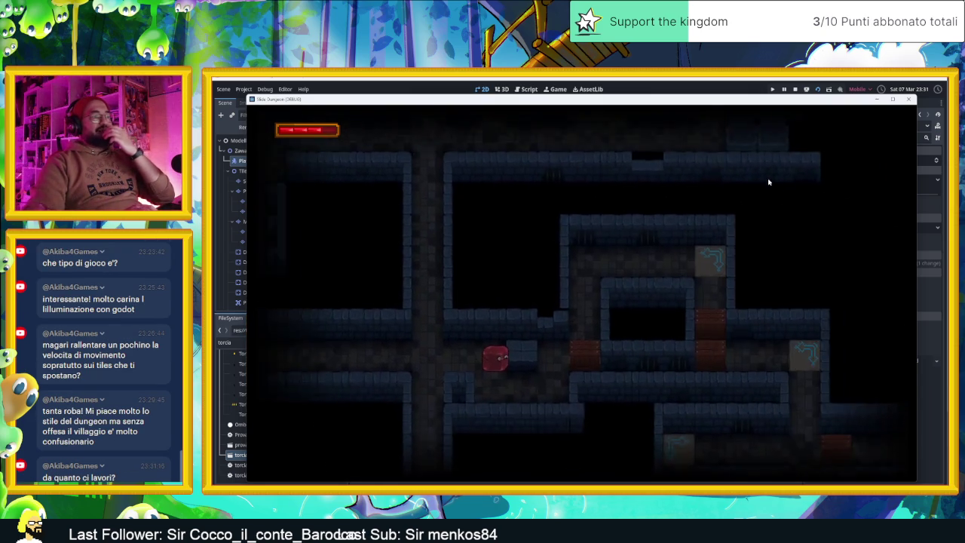
pyautogui.press('Left')
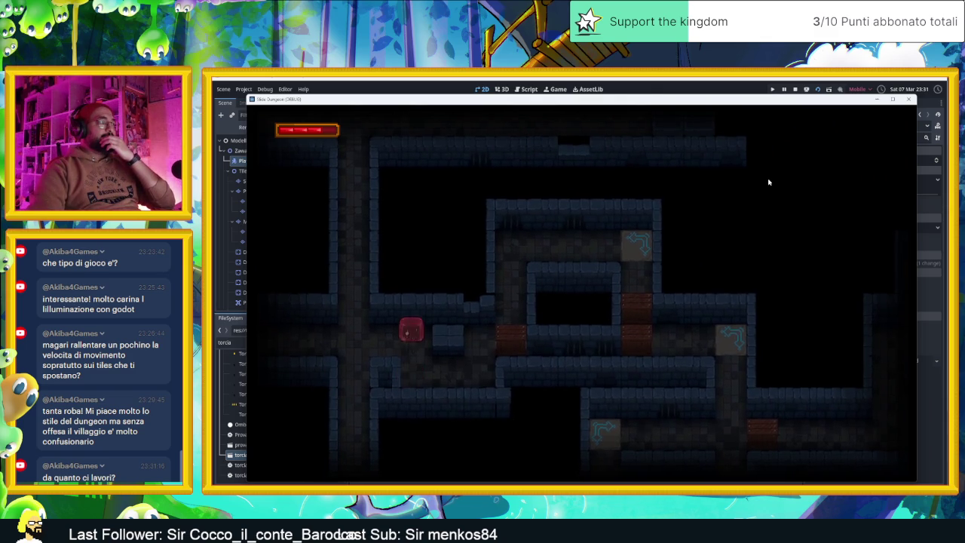
pyautogui.press('Down')
pyautogui.press('Right')
pyautogui.press('Up')
pyautogui.press('Up')
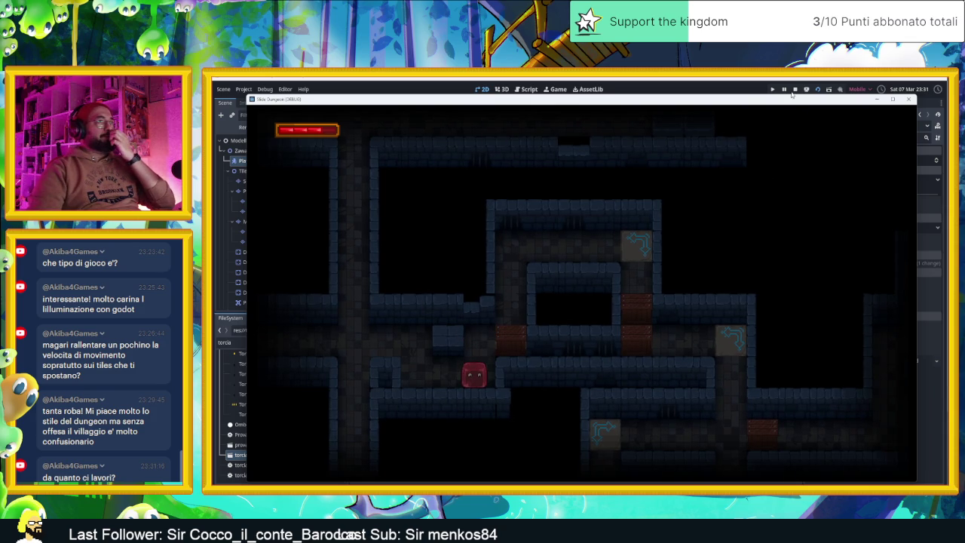
# Stop the game, drag WoodenBox51 up to a higher spot, and relaunch the scene
pyautogui.click(795, 90)
pyautogui.scroll(3)
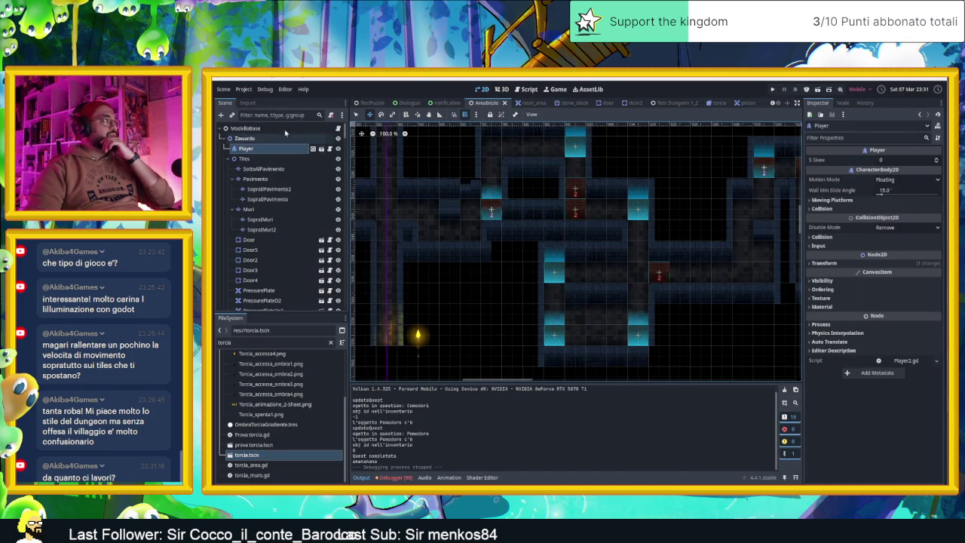
pyautogui.click(492, 211)
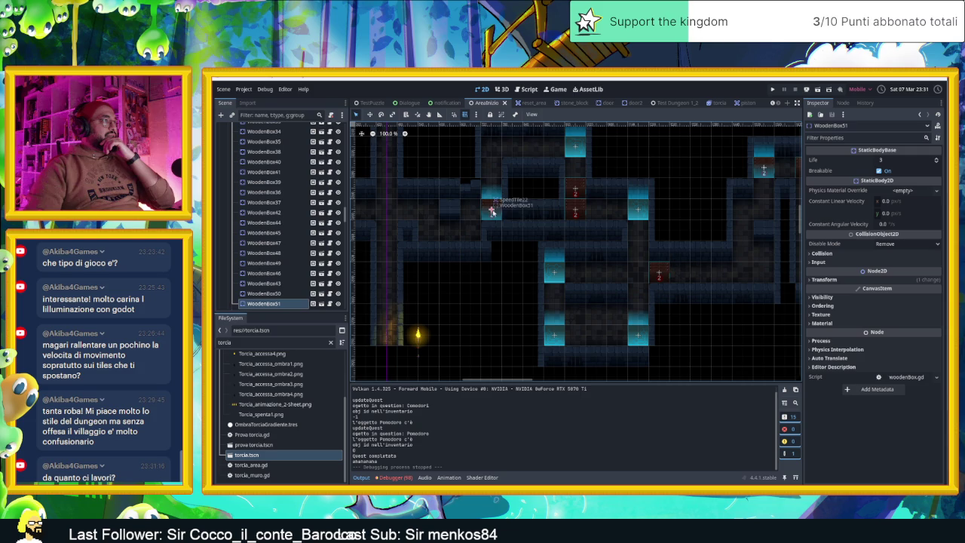
pyautogui.moveTo(492, 146); pyautogui.dragTo(492, 147)
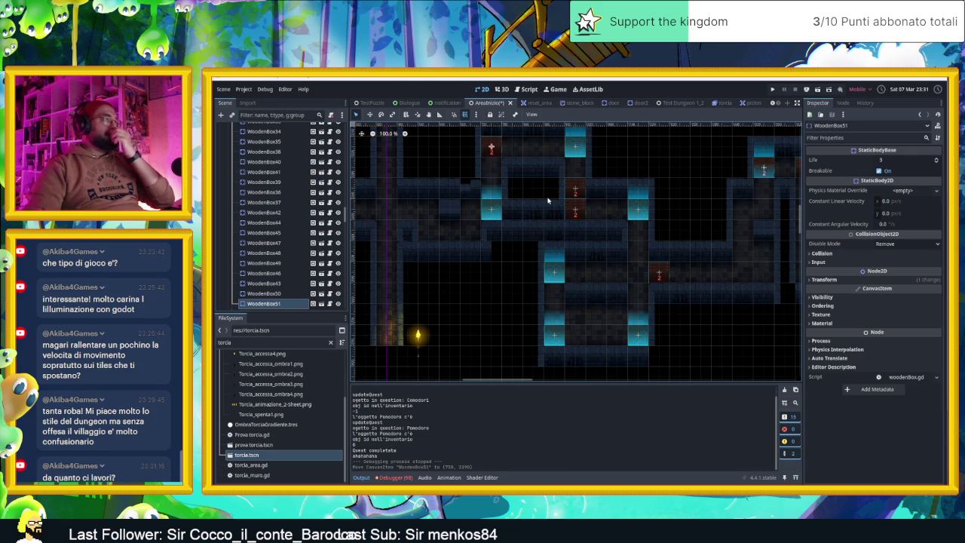
pyautogui.click(817, 90)
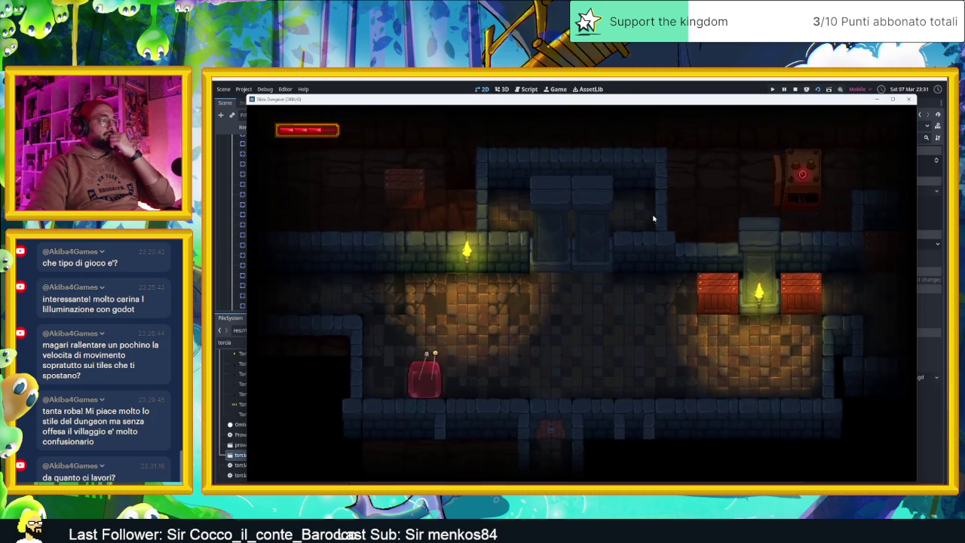
# Walk the player up and right with WASD, smashing the crate and moving past it
pyautogui.press('w')
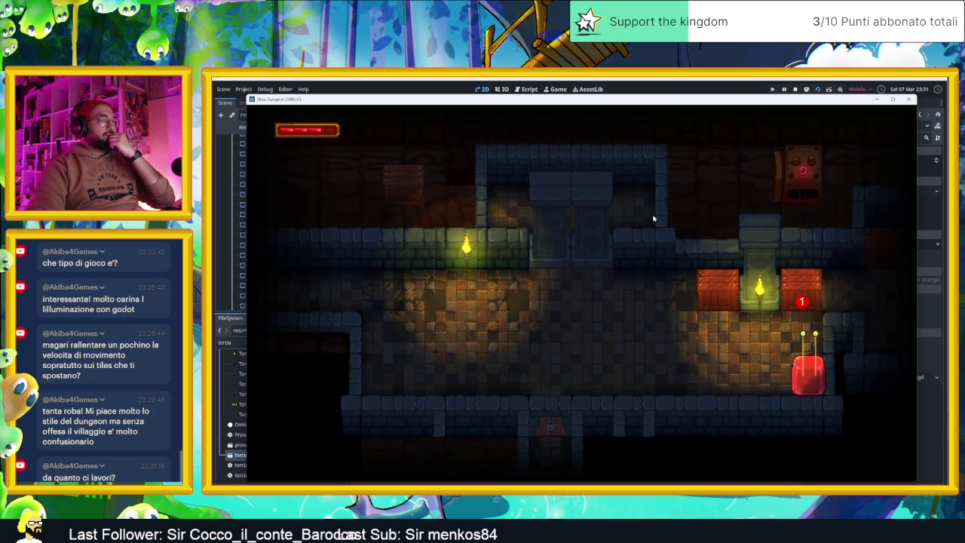
pyautogui.press('d')
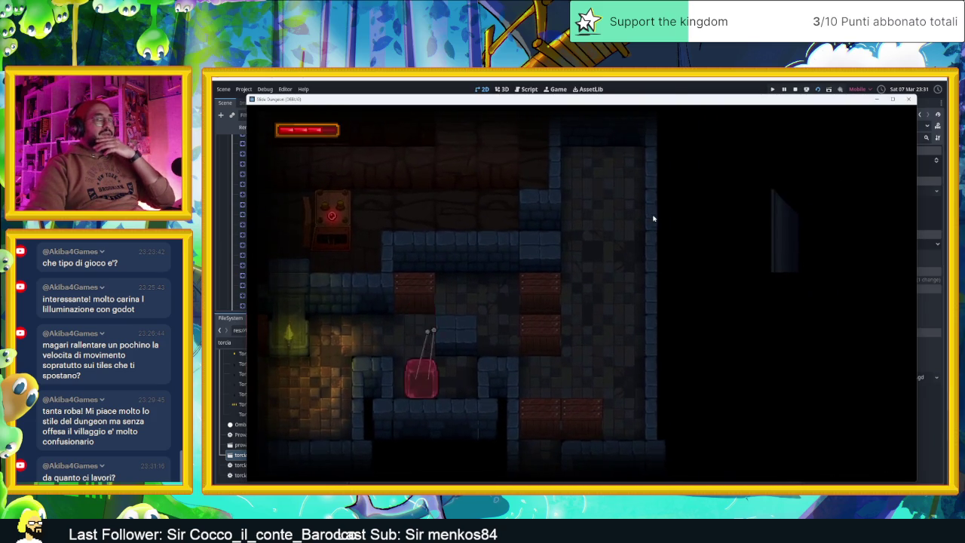
pyautogui.press('w')
pyautogui.press('d')
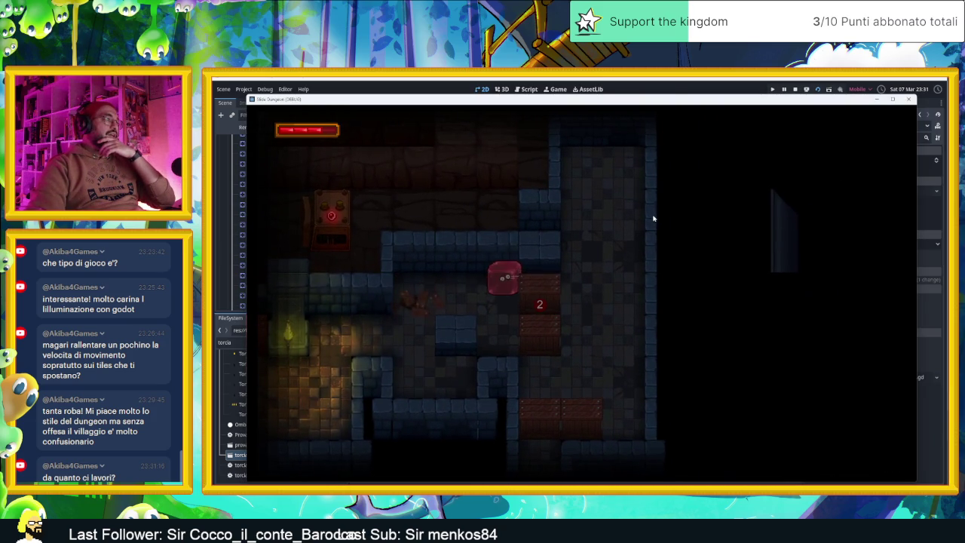
pyautogui.press('a')
pyautogui.press('d')
pyautogui.press('w')
pyautogui.press('a')
pyautogui.press('s')
pyautogui.press('s')
# Move the player down to the bottom corridor, then dash left and up into the crate area
pyautogui.press('d')
pyautogui.press('a')
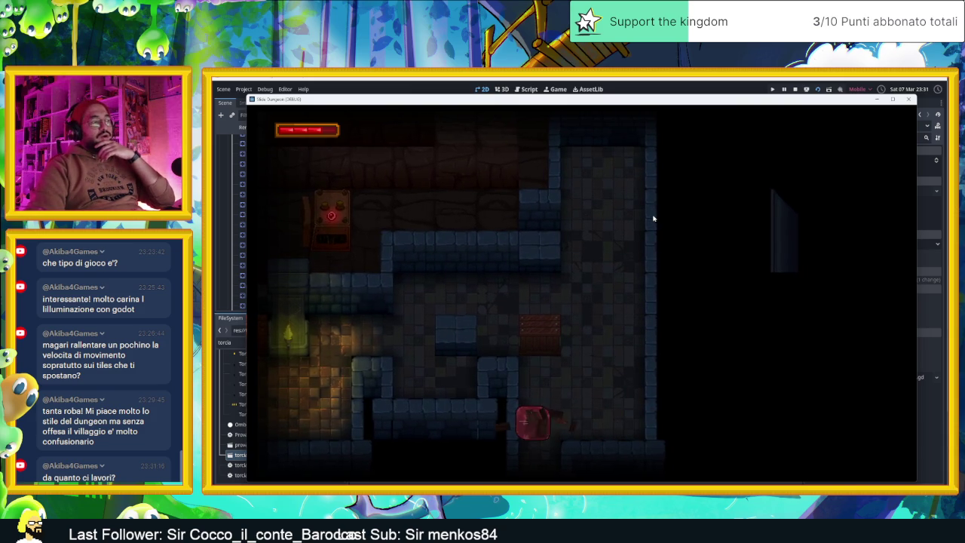
pyautogui.press('a')
pyautogui.press('d')
pyautogui.press('w')
pyautogui.press('s')
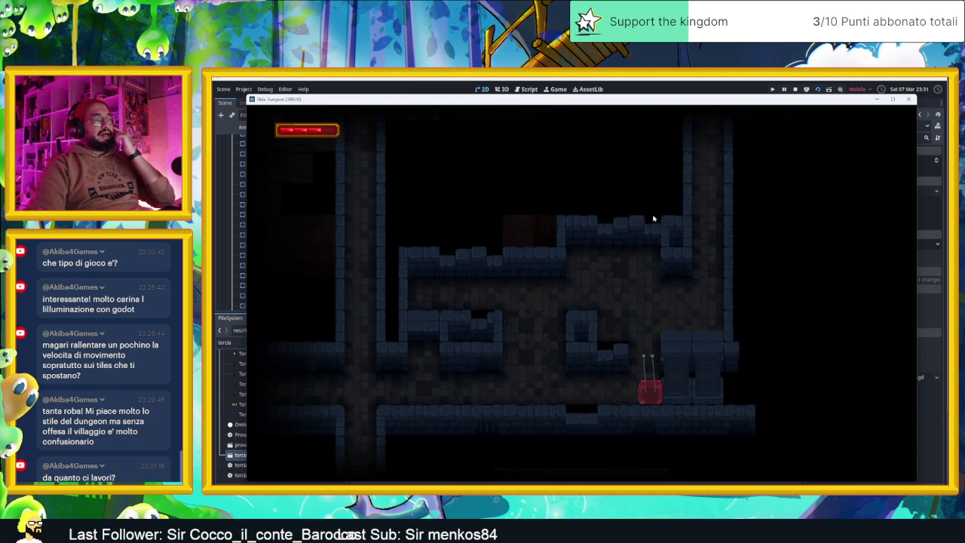
pyautogui.press('a')
pyautogui.press('w')
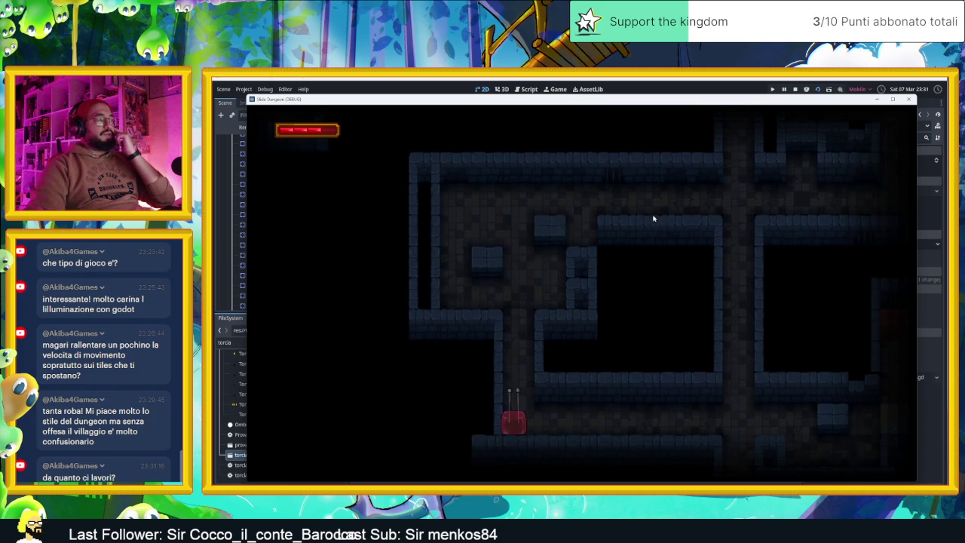
pyautogui.press('w')
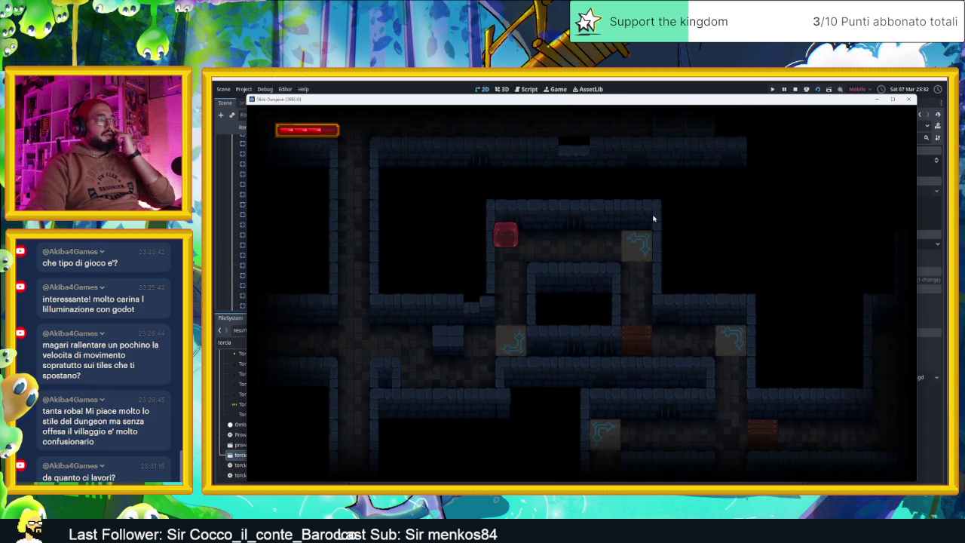
# Dash into the lower corridor, return to the cyan tile, then slide along the arrow tiles
pyautogui.press('s')
pyautogui.press('d')
pyautogui.press('w')
pyautogui.press('a')
pyautogui.press('d')
pyautogui.press('Up')
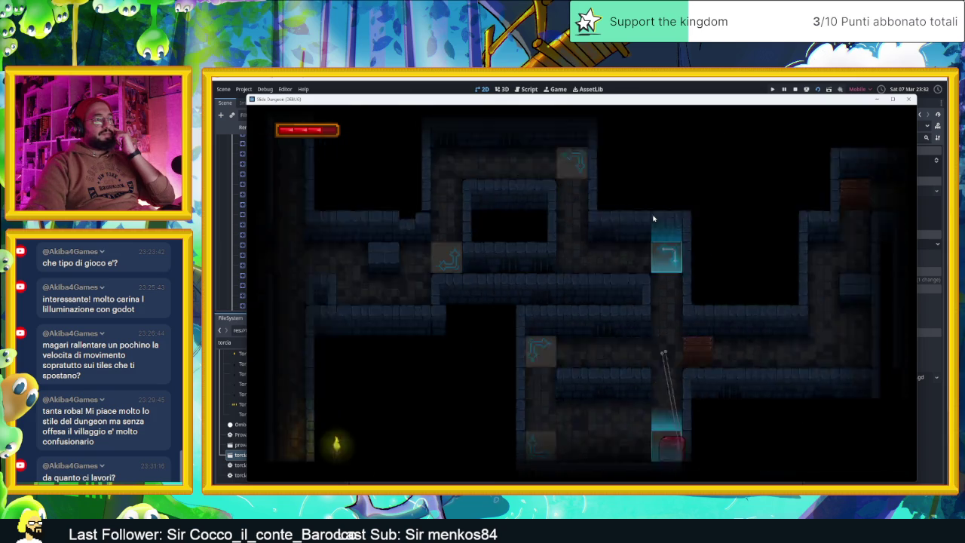
pyautogui.press('Down')
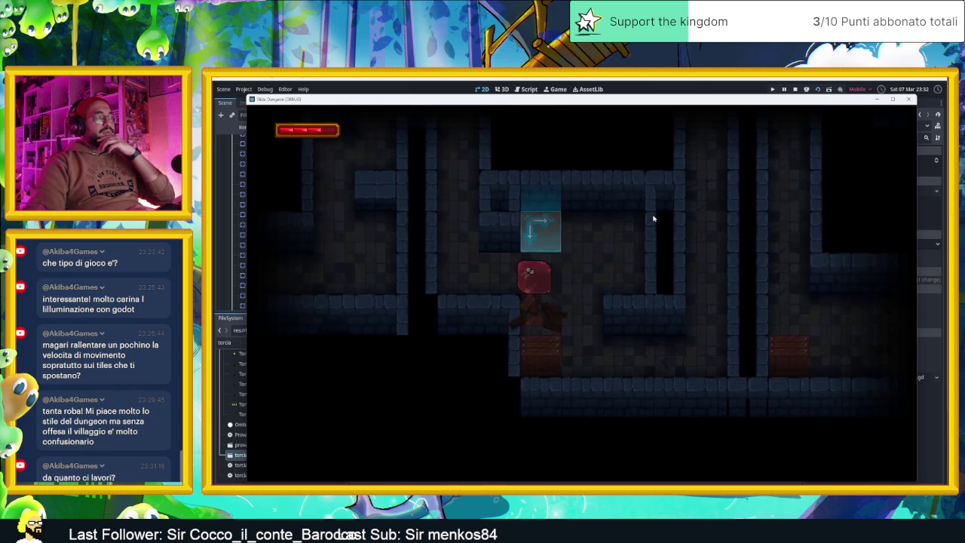
# Slide the player into a new room, out leftward, right to the orange block, then up
pyautogui.press('Down')
pyautogui.press('Right')
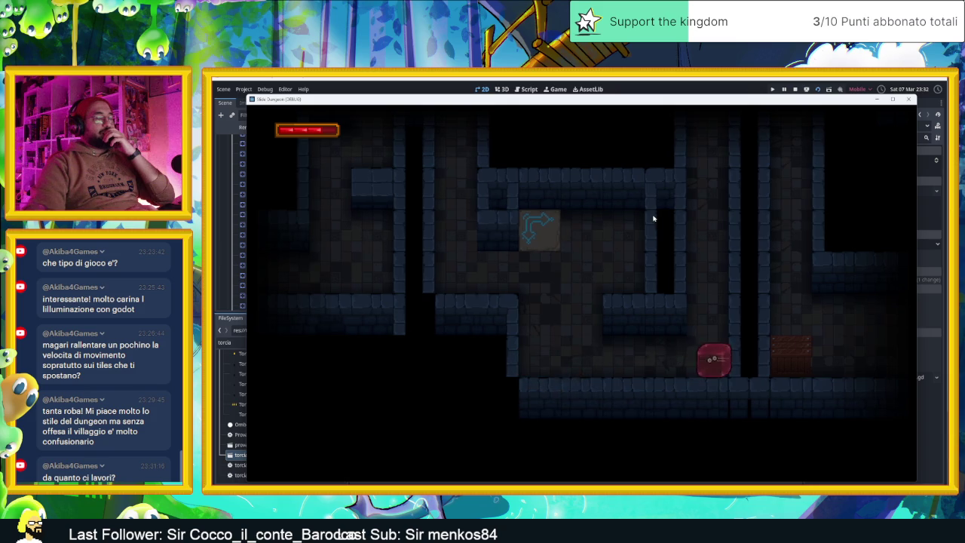
pyautogui.press('Down')
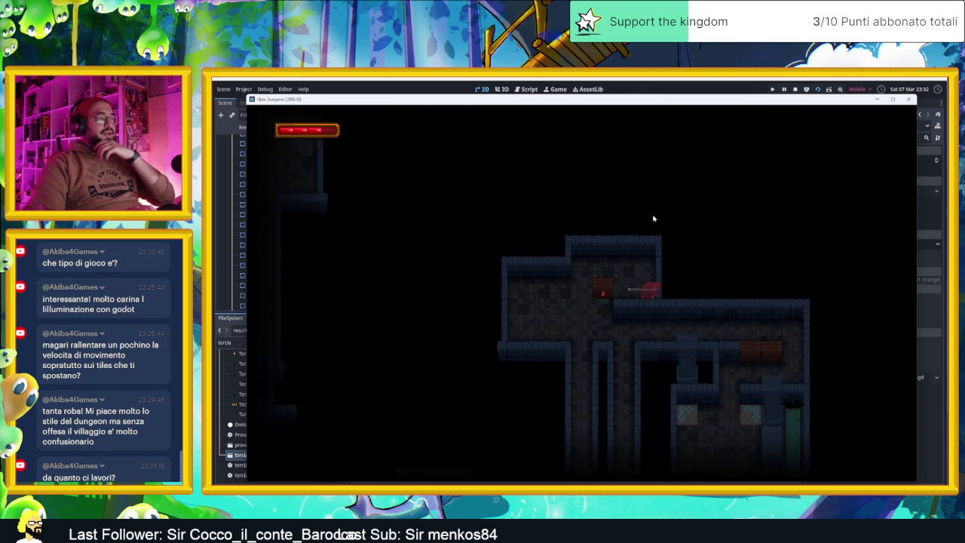
pyautogui.press('Left')
pyautogui.press('Right')
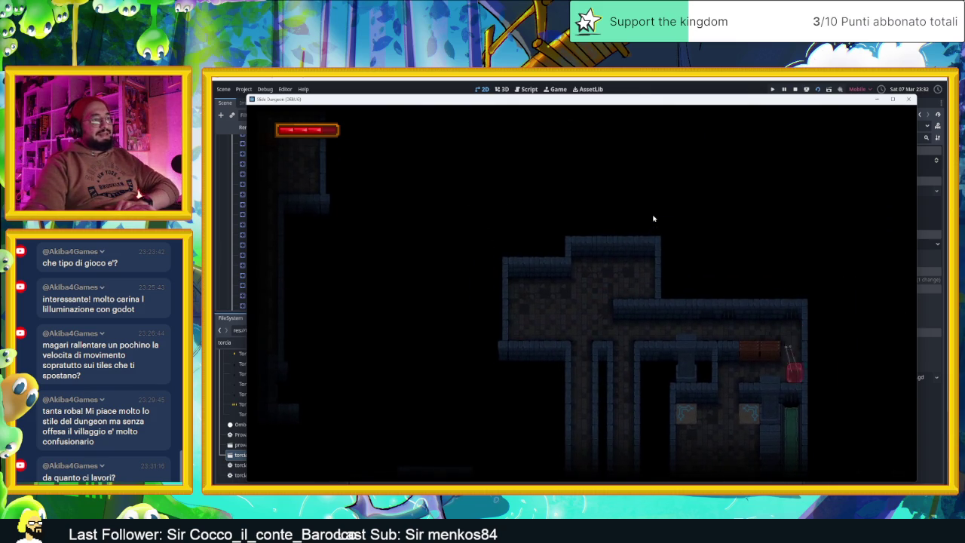
pyautogui.press('Up')
pyautogui.press('Down')
pyautogui.press('Up')
pyautogui.press('Up')
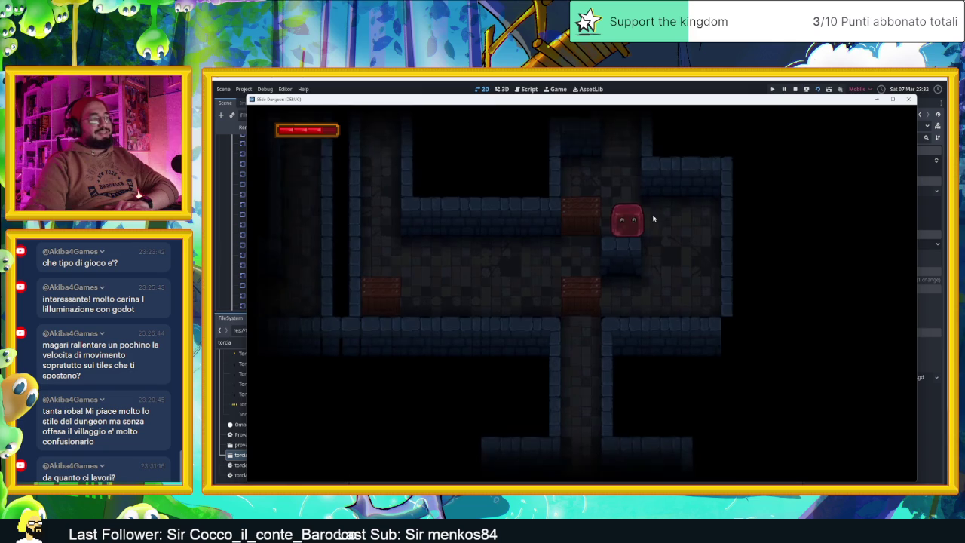
# Move the player between the upper and lower rooms, then across the corridor beside the torch block
pyautogui.press('Right')
pyautogui.press('Left')
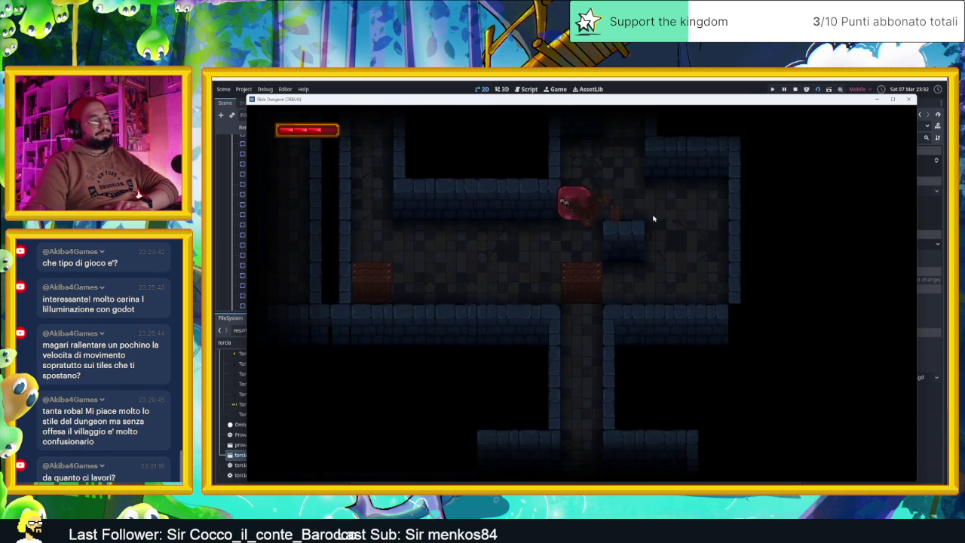
pyautogui.press('Down')
pyautogui.press('Up')
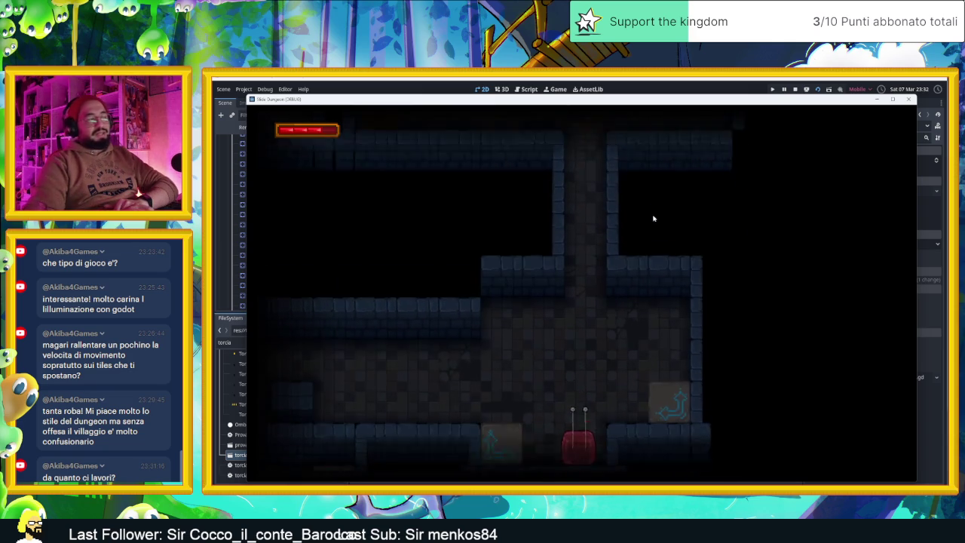
pyautogui.press('Left')
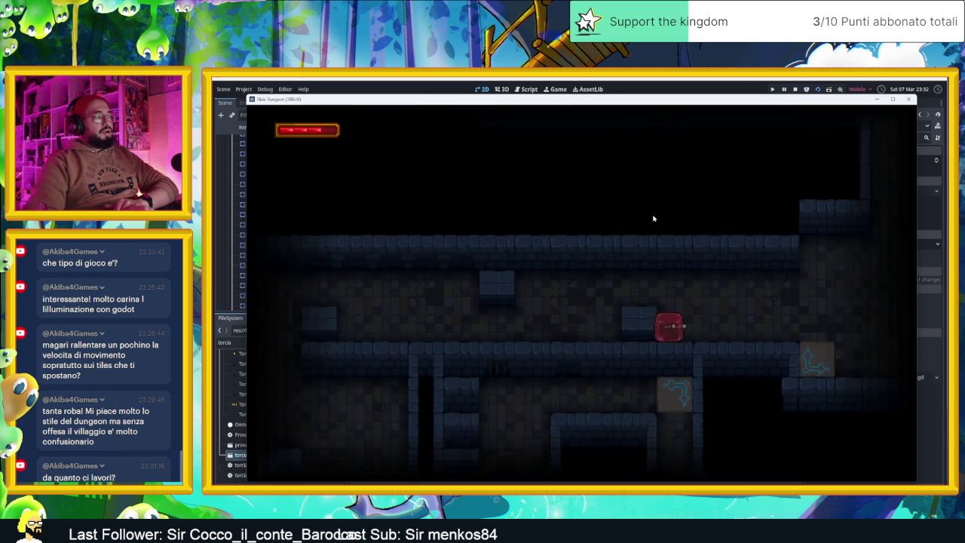
pyautogui.press('Left')
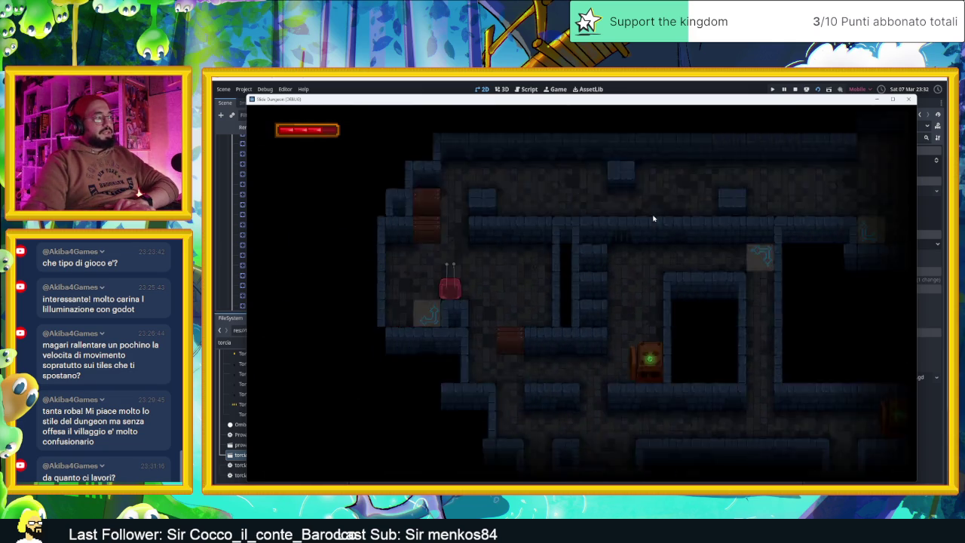
pyautogui.press('Right')
# Slide the player down-left through corridors, into the top-right corner, then across a new room
pyautogui.press('Down')
pyautogui.press('Left')
pyautogui.press('Down')
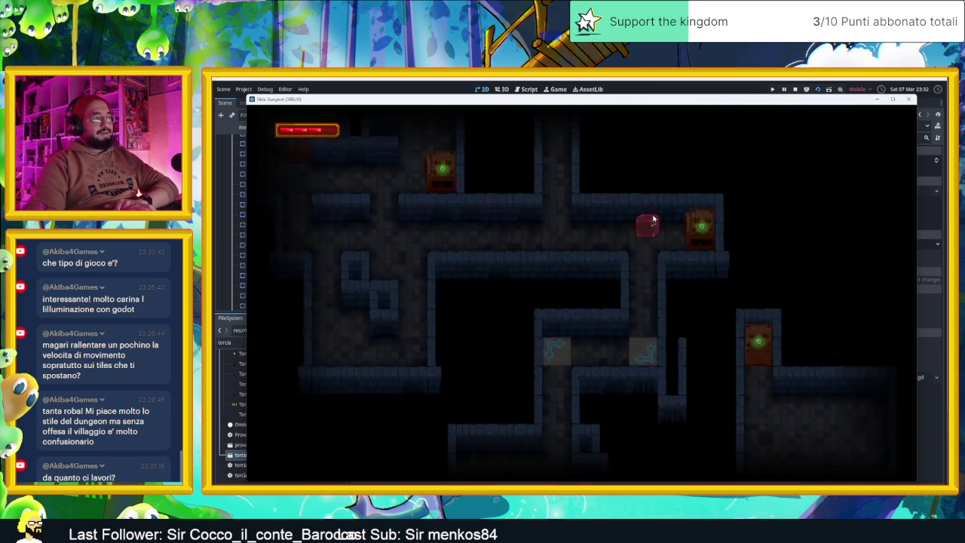
pyautogui.press('Down')
pyautogui.press('Right')
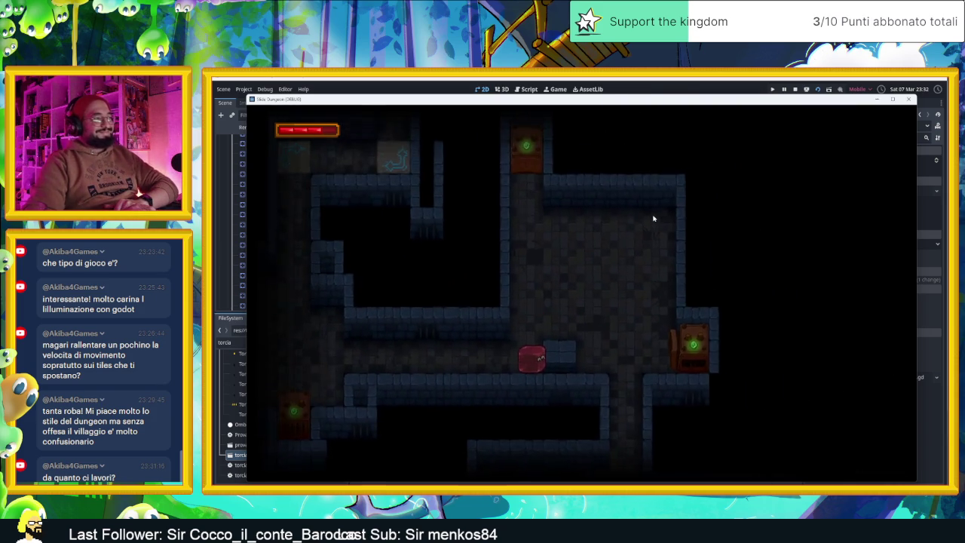
pyautogui.press('Up')
pyautogui.press('Right')
pyautogui.press('Down')
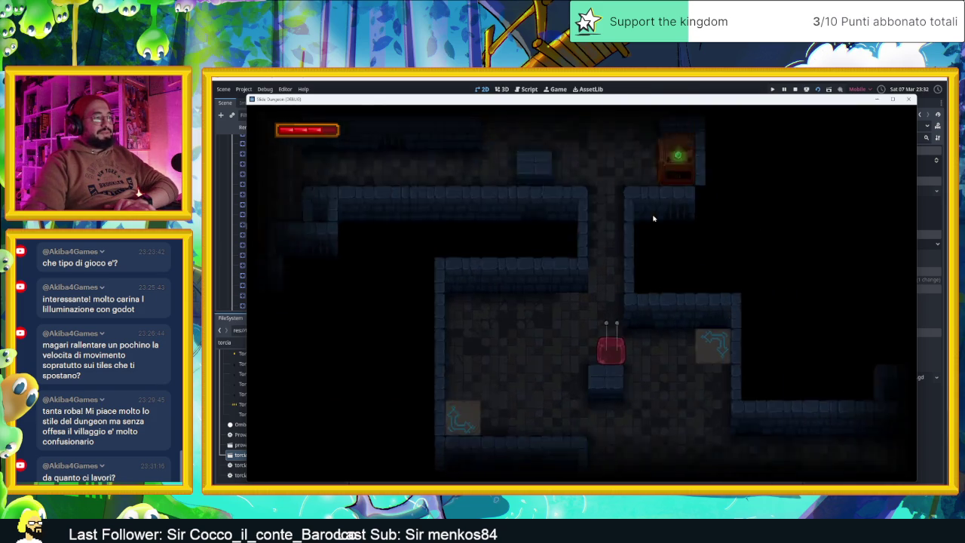
pyautogui.press('Left')
pyautogui.press('Right')
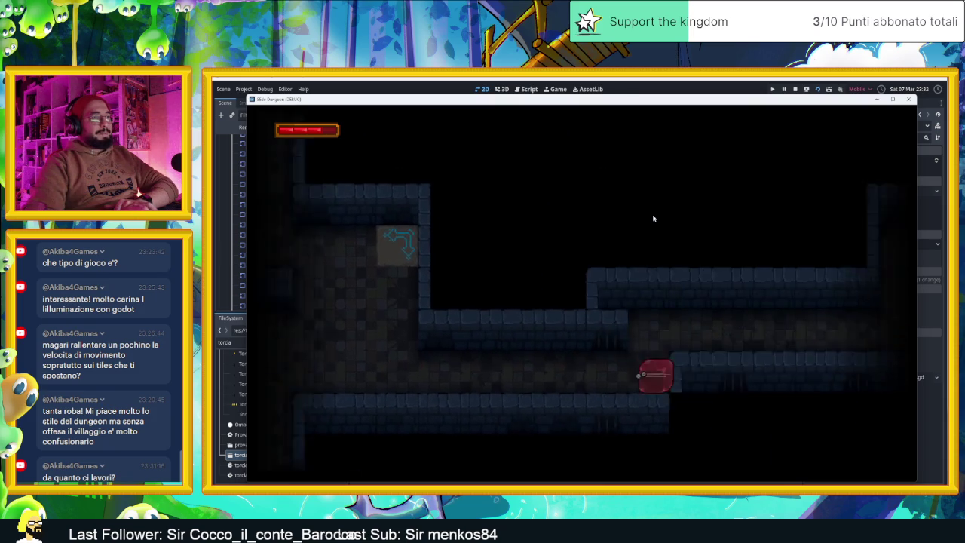
# Slide the player along the corridor, up-right into a new room, and into the tall room
pyautogui.press('Up')
pyautogui.press('Right')
pyautogui.press('Up')
pyautogui.press('Right')
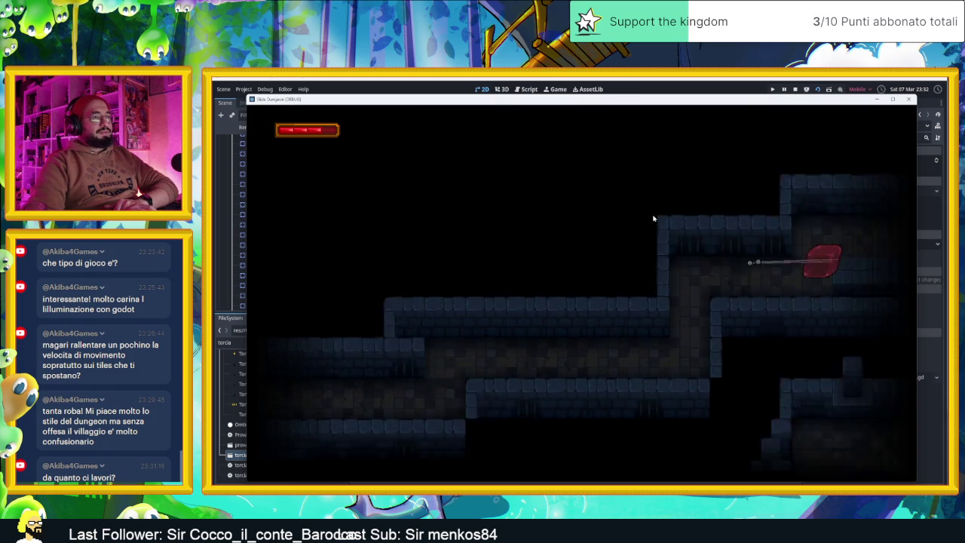
pyautogui.press('Right')
pyautogui.press('Down')
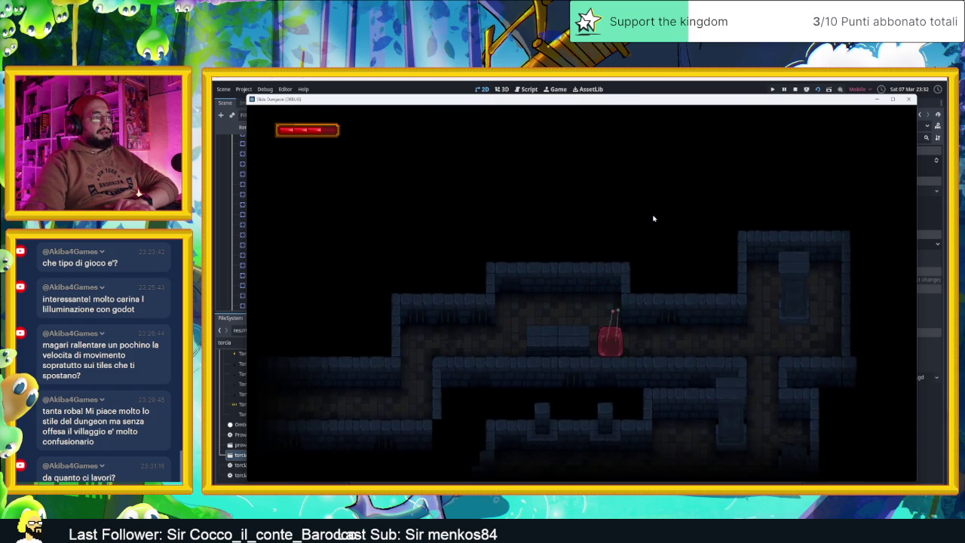
pyautogui.press('Right')
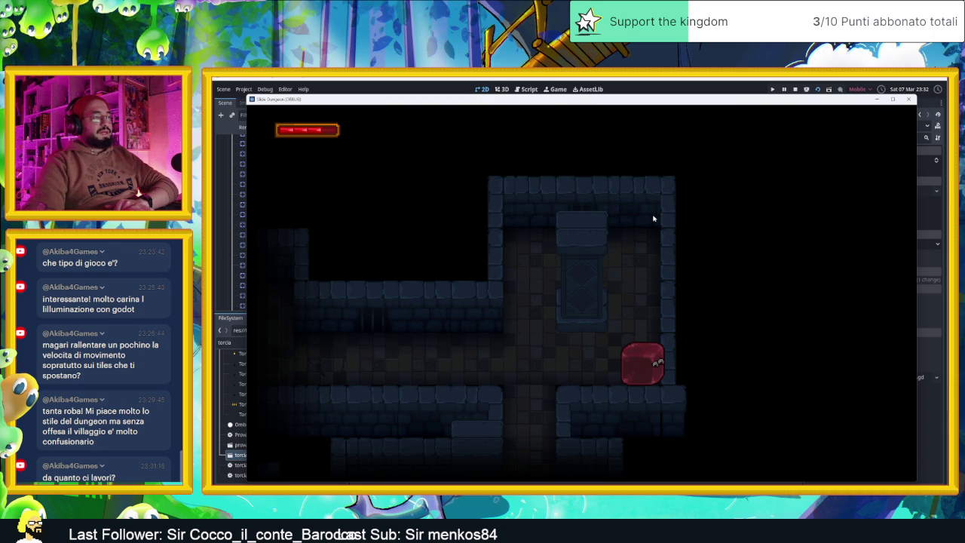
# Steer the slime up-left into another area, across the room, and down to the bottom wall
pyautogui.press('Up')
pyautogui.press('Left')
pyautogui.press('Down')
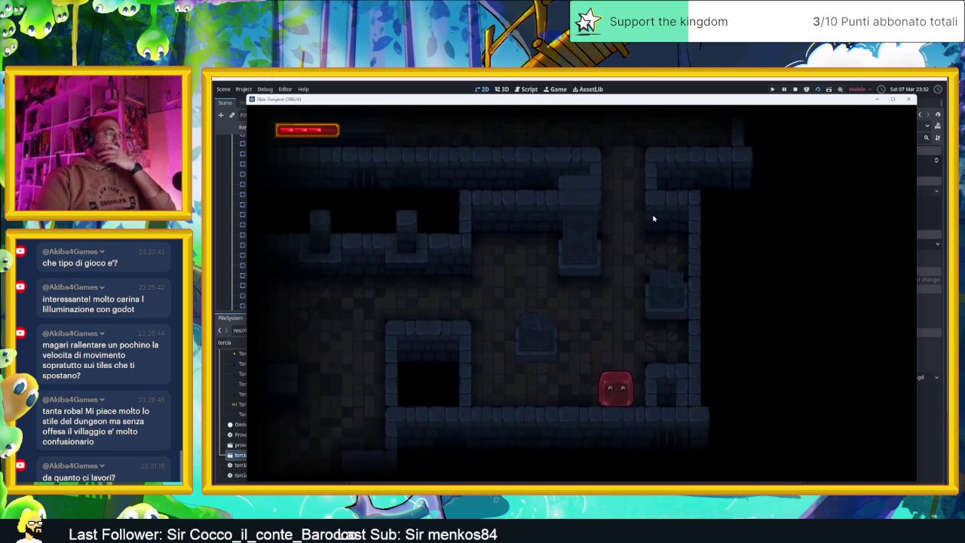
pyautogui.press('Left')
pyautogui.press('Up')
pyautogui.press('Right')
pyautogui.press('Down')
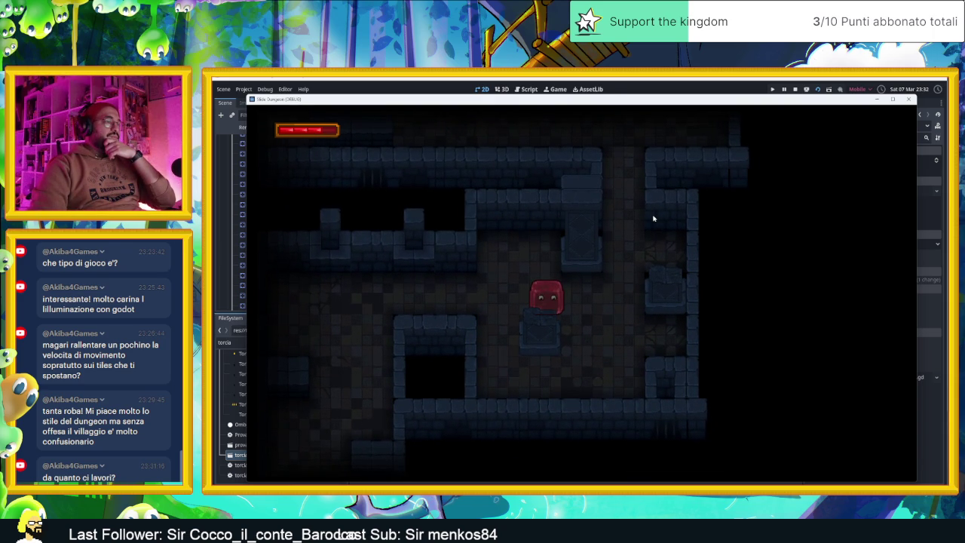
pyautogui.press('Right')
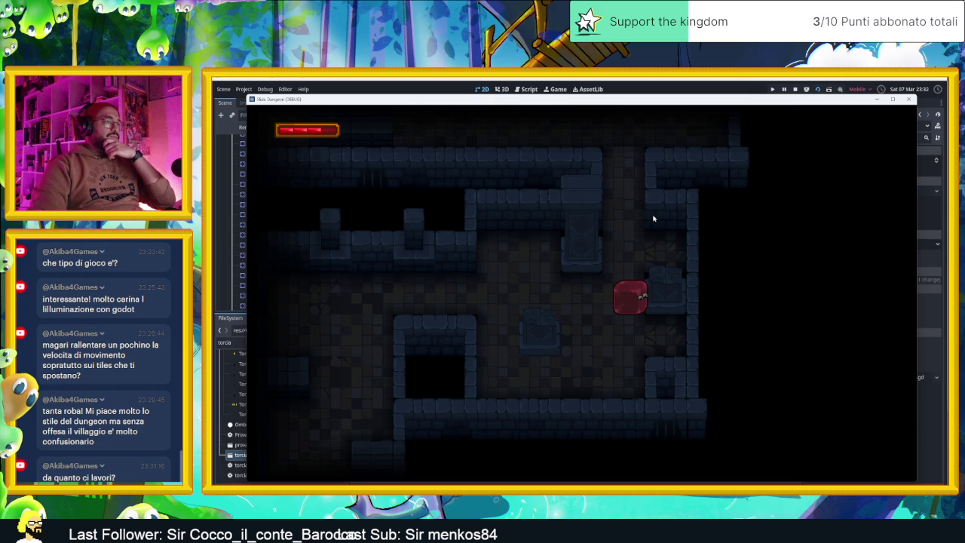
pyautogui.press('Down')
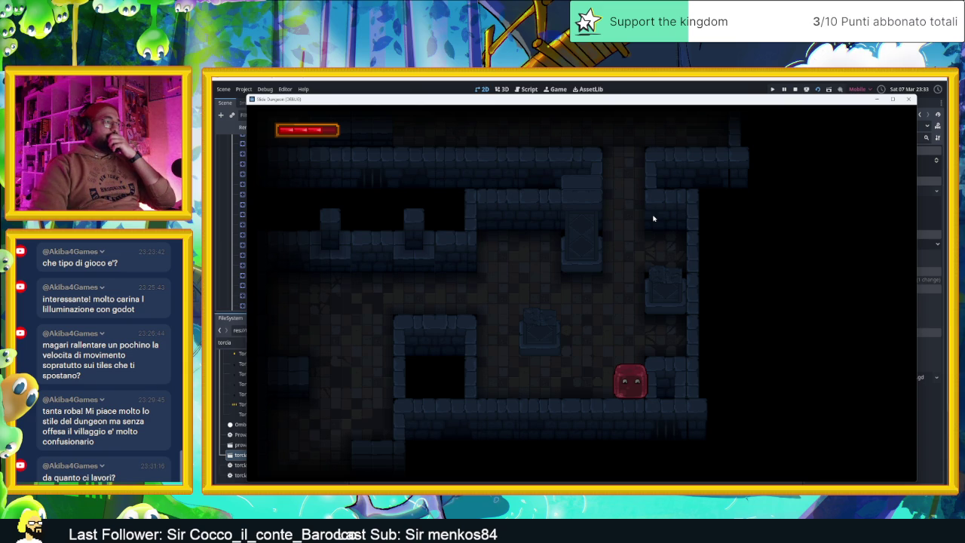
# Guide the slime into another room and down through it
pyautogui.press('Left')
pyautogui.press('Up')
pyautogui.press('Right')
pyautogui.press('Down')
pyautogui.press('Right')
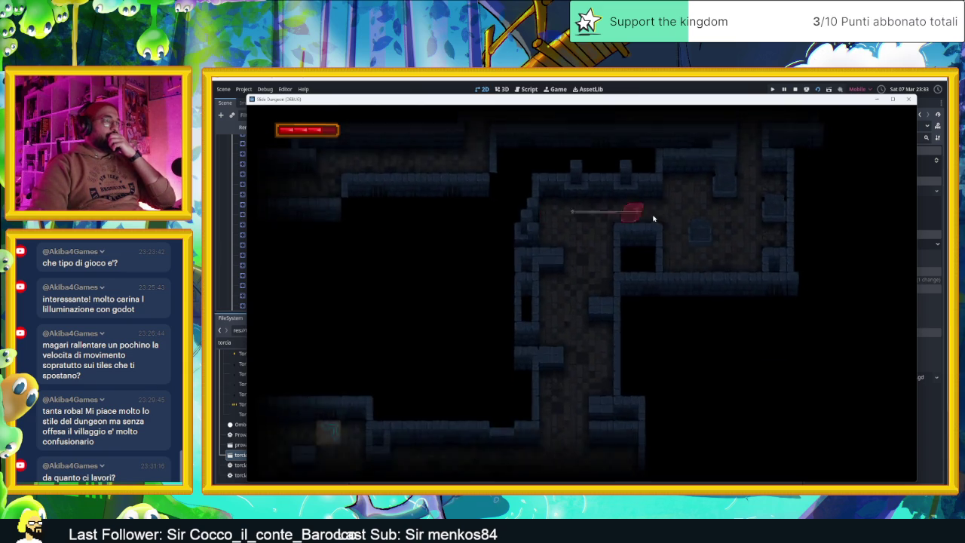
pyautogui.press('Left')
pyautogui.press('Down')
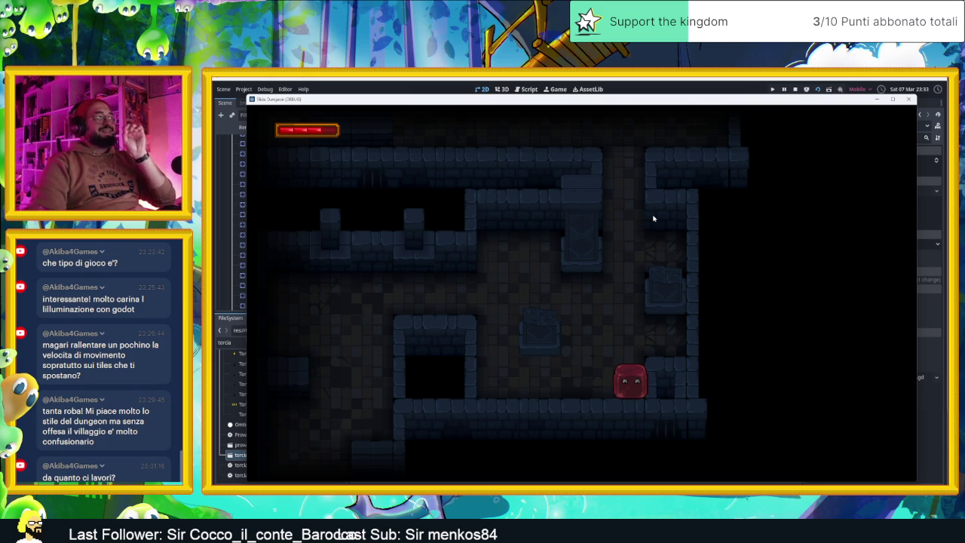
# Steer the slime to the room's centre, then onward into a new area
pyautogui.press('Left')
pyautogui.press('Up')
pyautogui.press('Right')
pyautogui.press('Down')
pyautogui.press('Up')
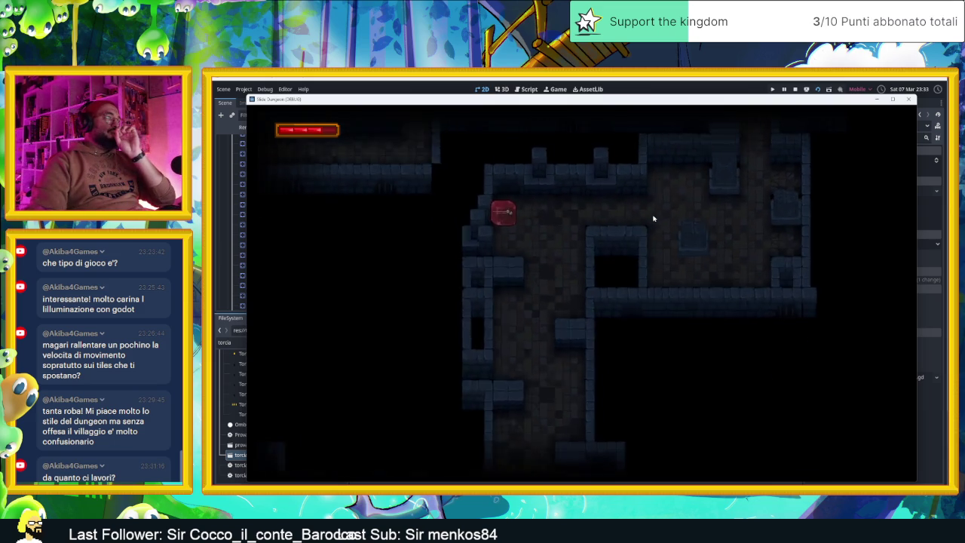
pyautogui.press('Right')
pyautogui.press('Down')
# Move the slime into the next room and back out its upper right
pyautogui.press('Left')
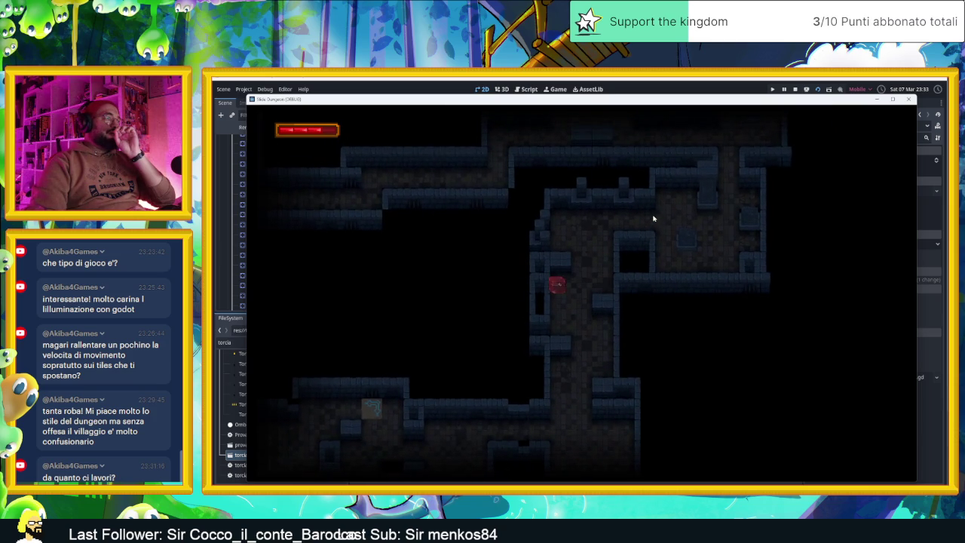
pyautogui.press('Right')
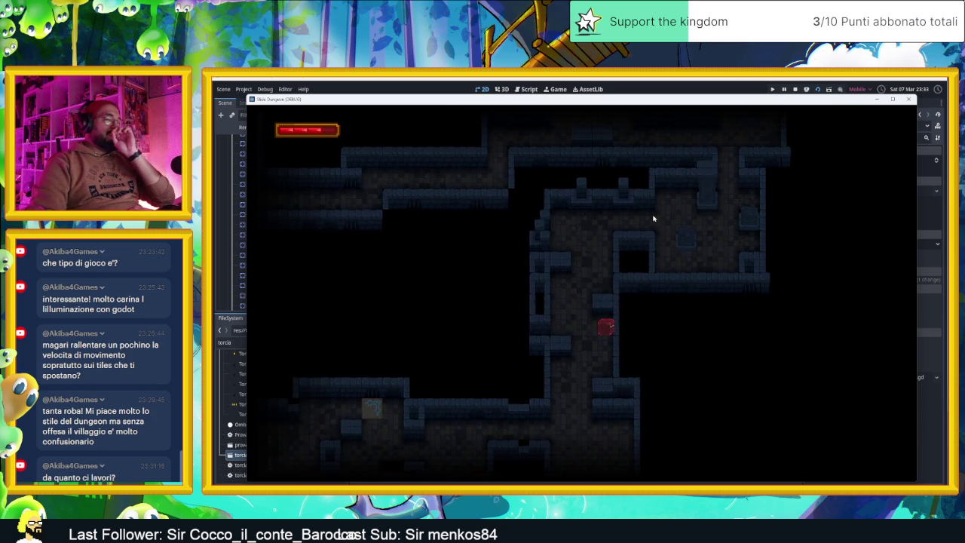
pyautogui.press('Down')
pyautogui.press('Left')
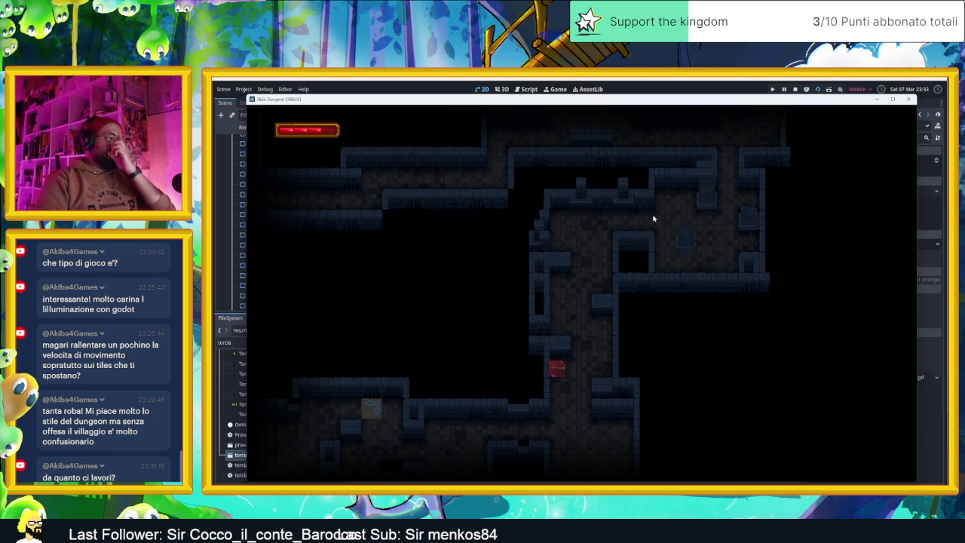
pyautogui.press('Down')
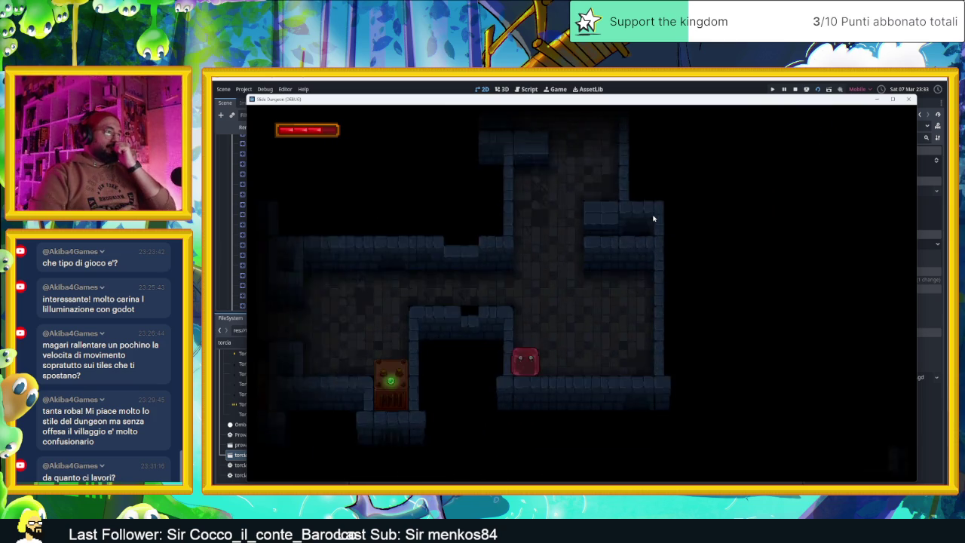
pyautogui.press('Right')
pyautogui.press('Up')
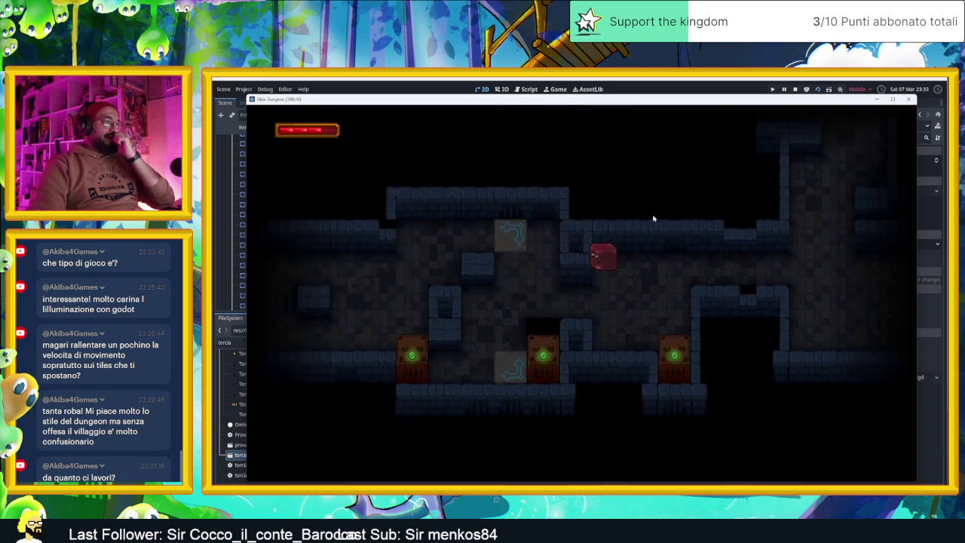
# Drop the slime to the lower floor and take it out the room's left side
pyautogui.press('Down')
pyautogui.press('Right')
pyautogui.press('Left')
pyautogui.press('Down')
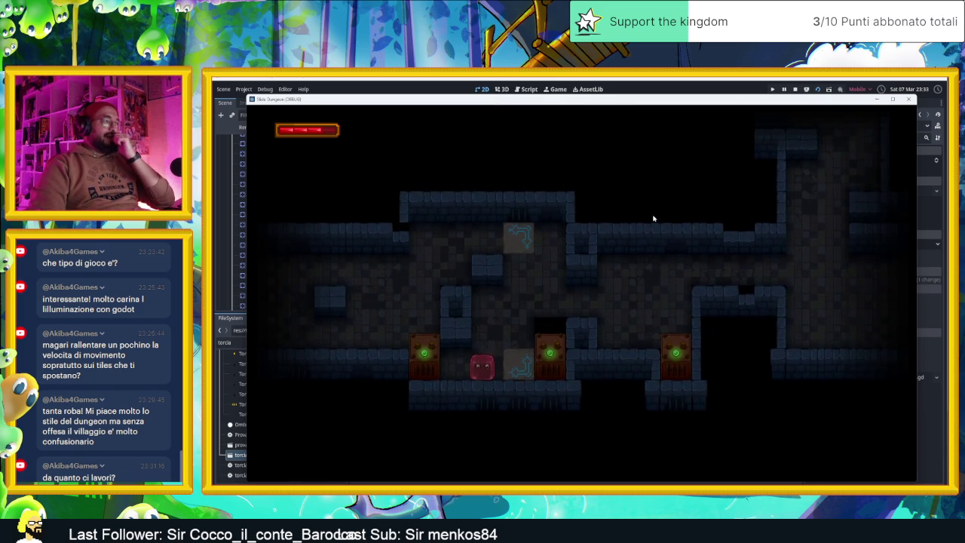
pyautogui.press('Right')
pyautogui.press('Down')
pyautogui.press('Left')
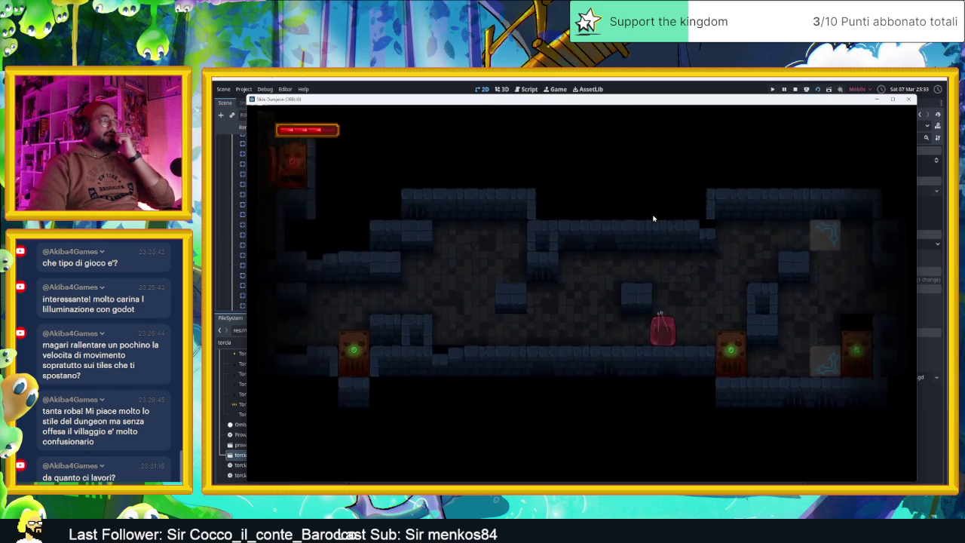
# Weave the slime through the room's corridors
pyautogui.press('Left')
pyautogui.press('Up')
pyautogui.press('Right')
pyautogui.press('Down')
pyautogui.press('Left')
pyautogui.press('Down')
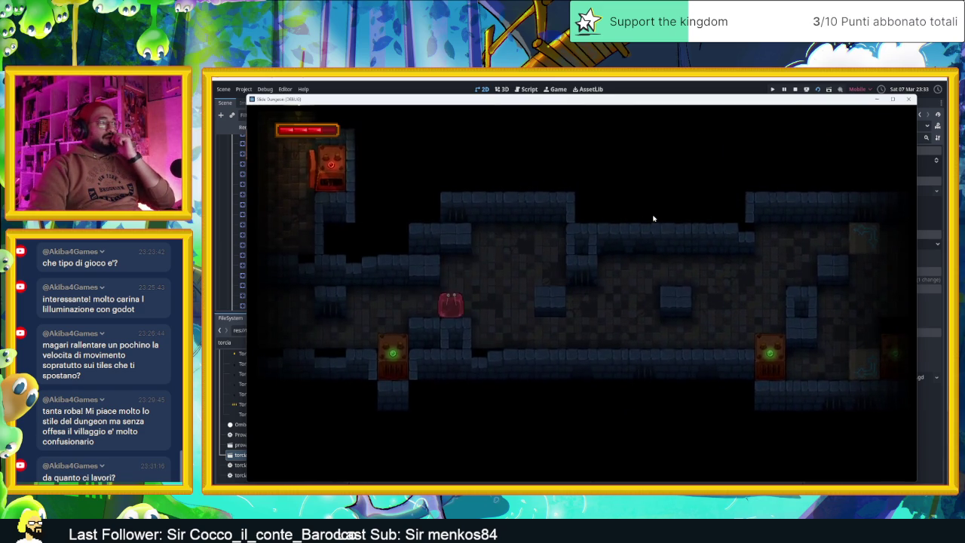
# Circle the slime around the torch-lit room
pyautogui.press('Down')
pyautogui.press('Left')
pyautogui.press('Up')
pyautogui.press('Right')
pyautogui.press('Down')
pyautogui.press('Left')
pyautogui.press('Up')
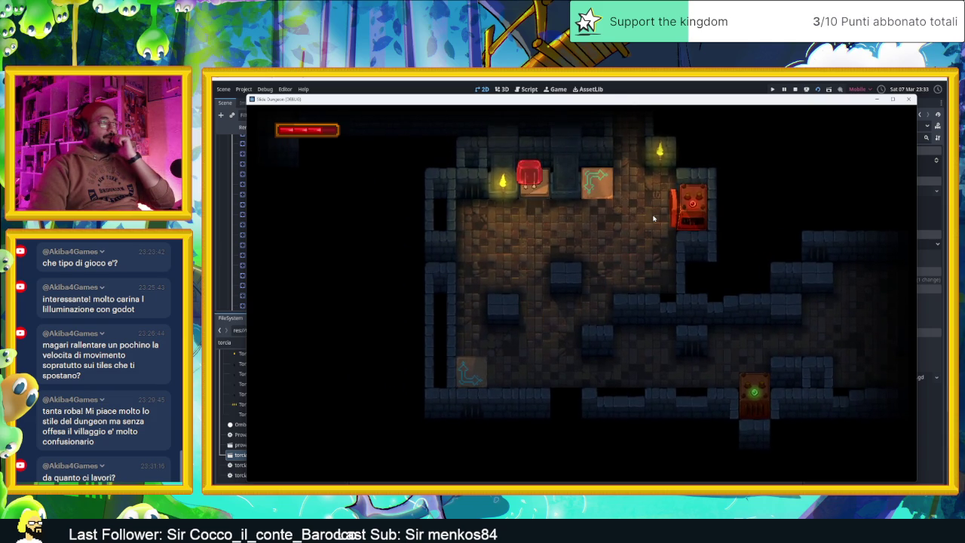
# Lead the slime up the corridor and left along the upper corridor
pyautogui.press('Down')
pyautogui.press('Left')
pyautogui.press('Up')
pyautogui.press('Right')
pyautogui.press('Up')
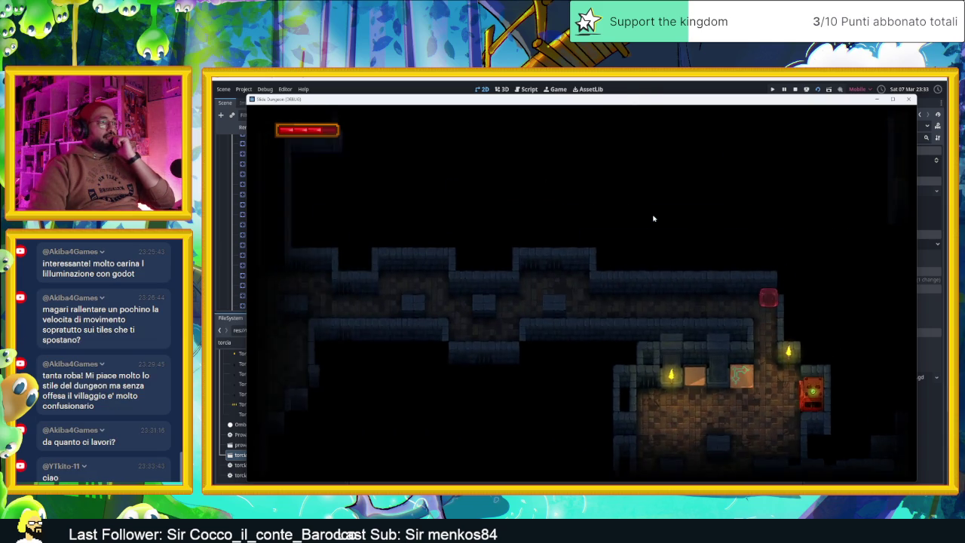
pyautogui.press('Left')
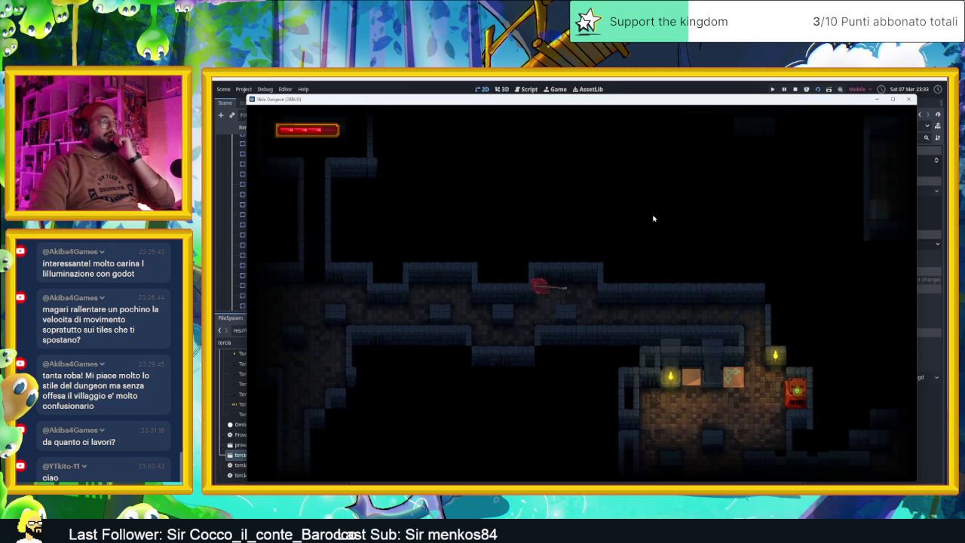
pyautogui.press('Up')
pyautogui.press('Left')
# Work the slime down into the torch-lit room, then on toward the blue-stone room
pyautogui.press('Down')
pyautogui.press('Left')
pyautogui.press('Up')
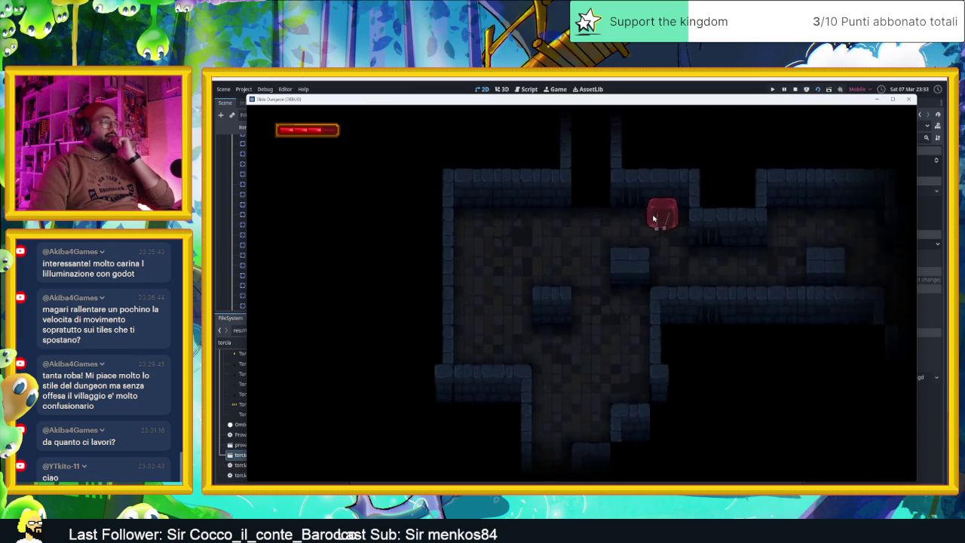
pyautogui.press('Left')
pyautogui.press('Down')
pyautogui.press('Right')
pyautogui.press('Down')
pyautogui.press('Left')
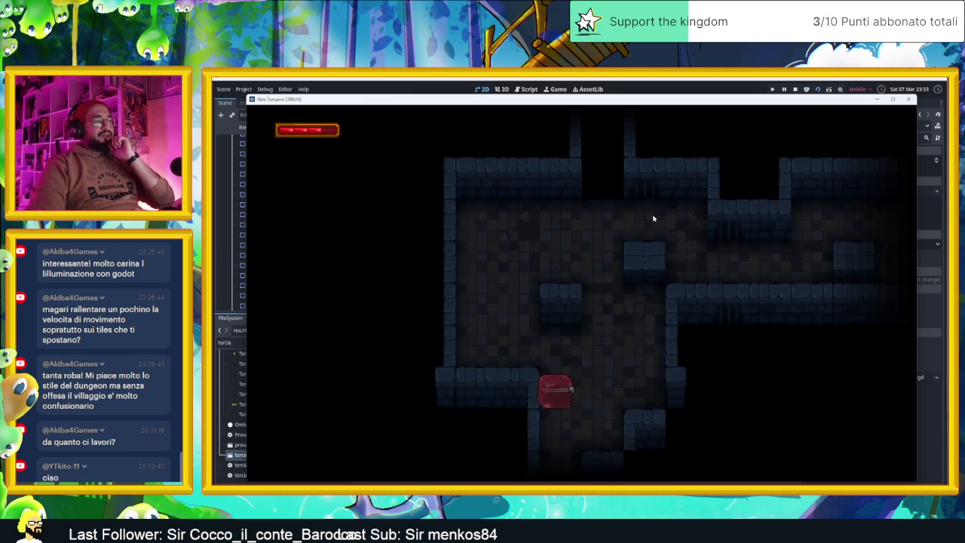
pyautogui.press('Down')
pyautogui.press('Up')
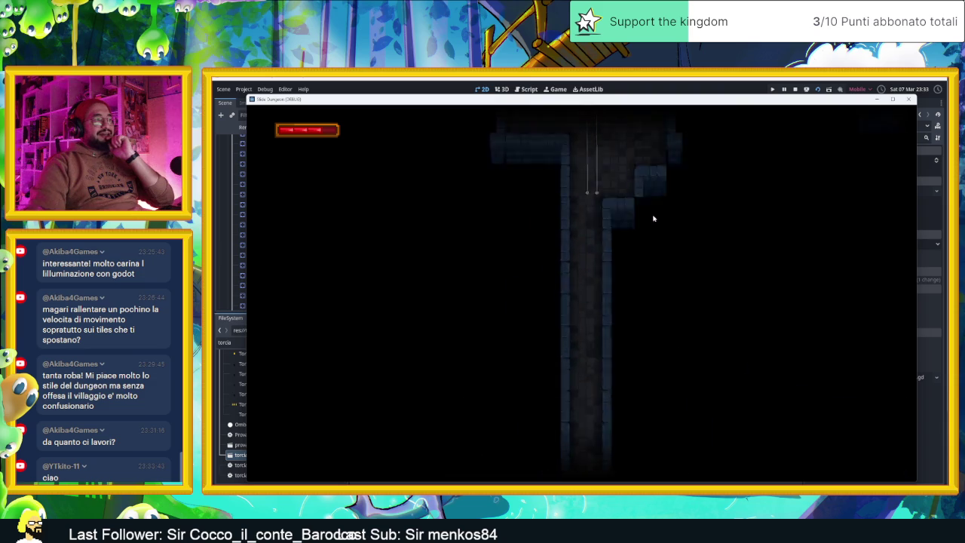
# Bring the slime back beside the torch, then out to the larger room
pyautogui.press('Down')
pyautogui.press('Left')
pyautogui.press('Right')
pyautogui.press('Up')
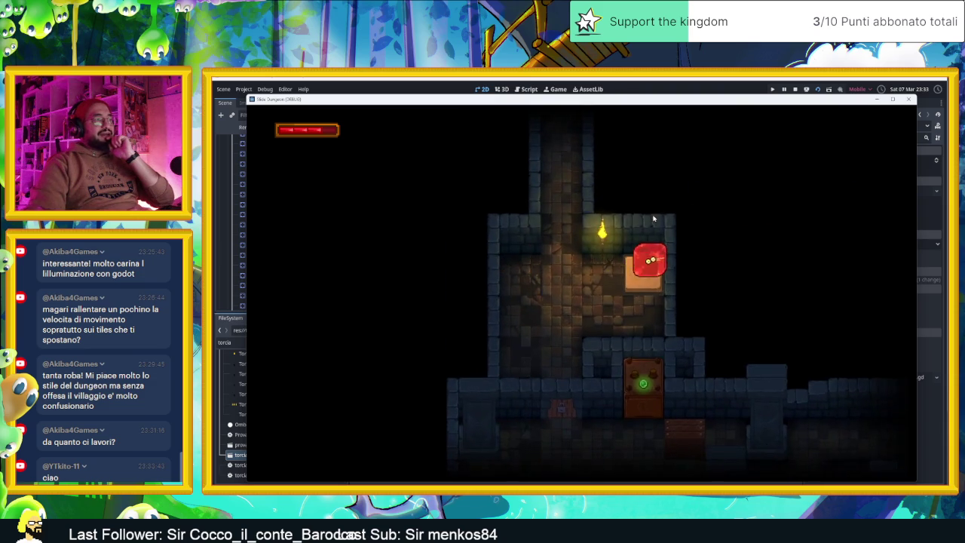
pyautogui.press('Left')
pyautogui.press('Down')
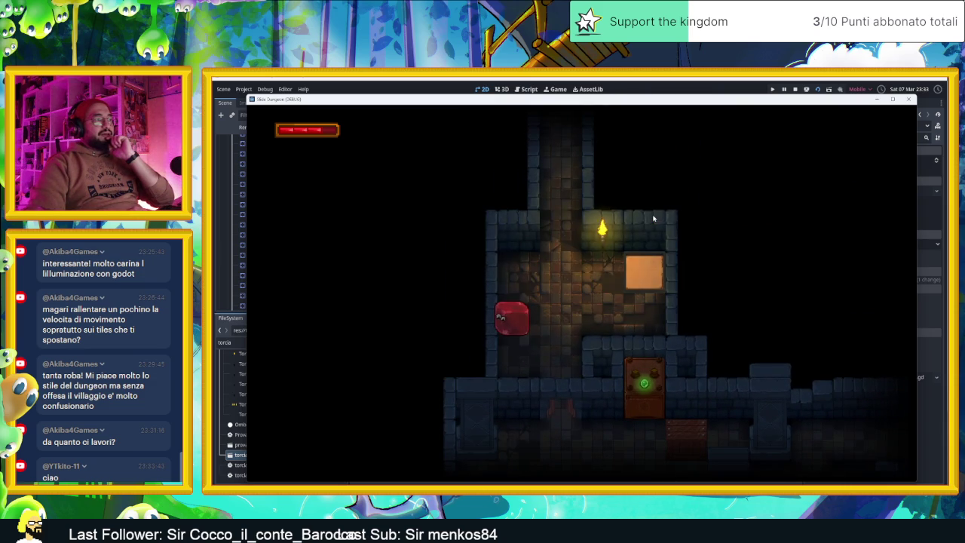
pyautogui.press('Down')
pyautogui.press('Right')
pyautogui.press('Down')
# Push the slime right along the floor, then close the game window to end the playtest
pyautogui.press('Right')
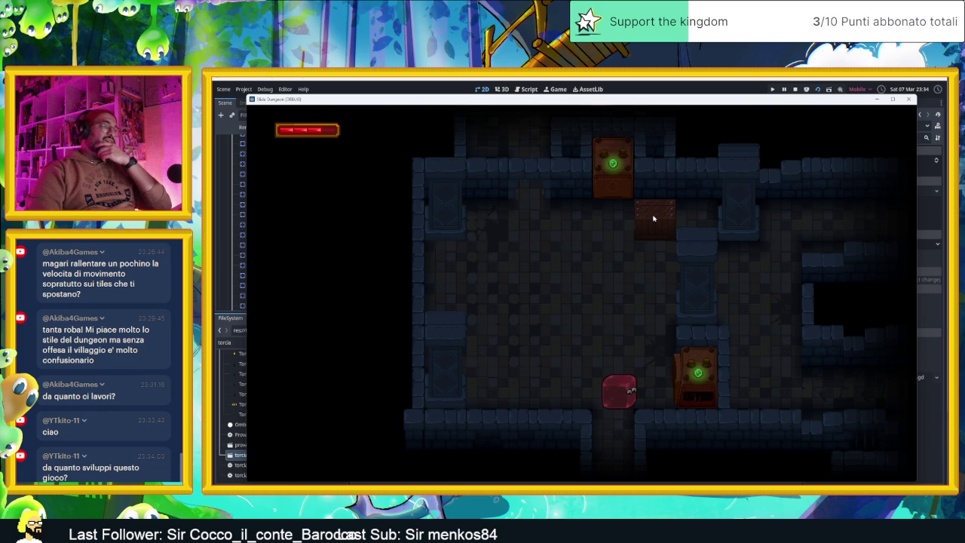
pyautogui.press('Right')
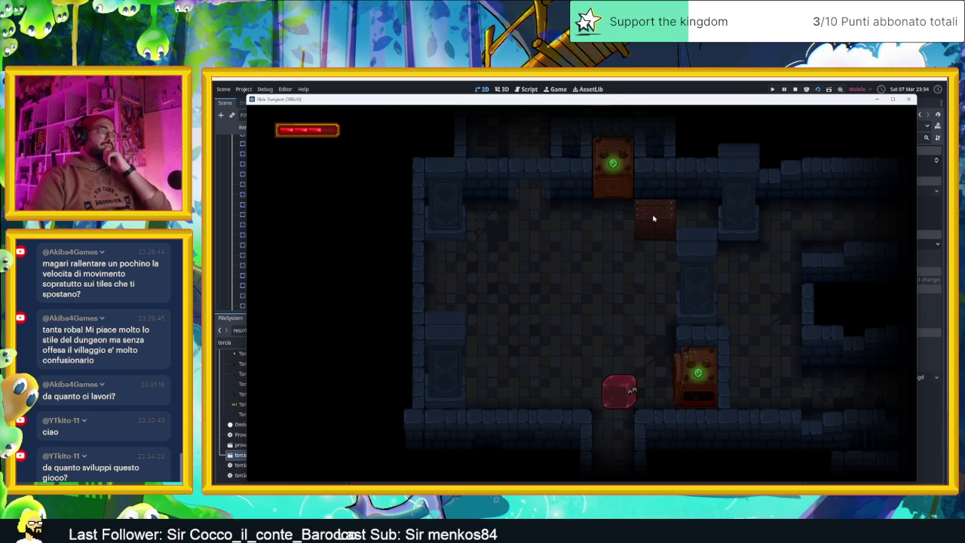
pyautogui.press('Right')
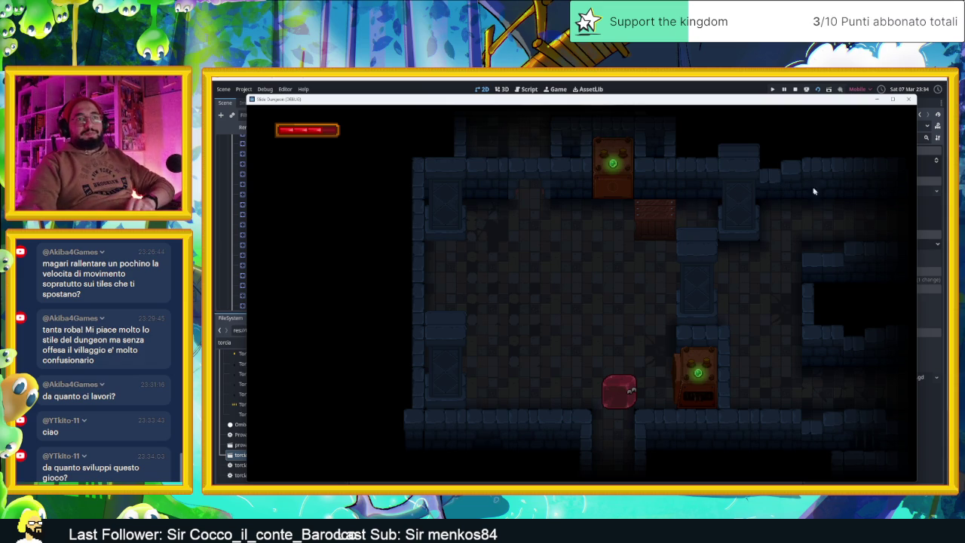
pyautogui.click(908, 100)
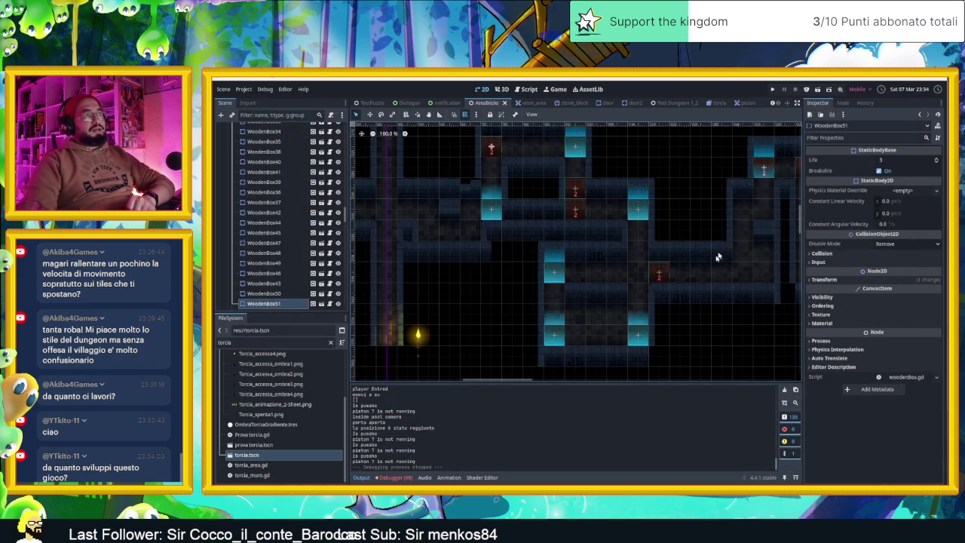
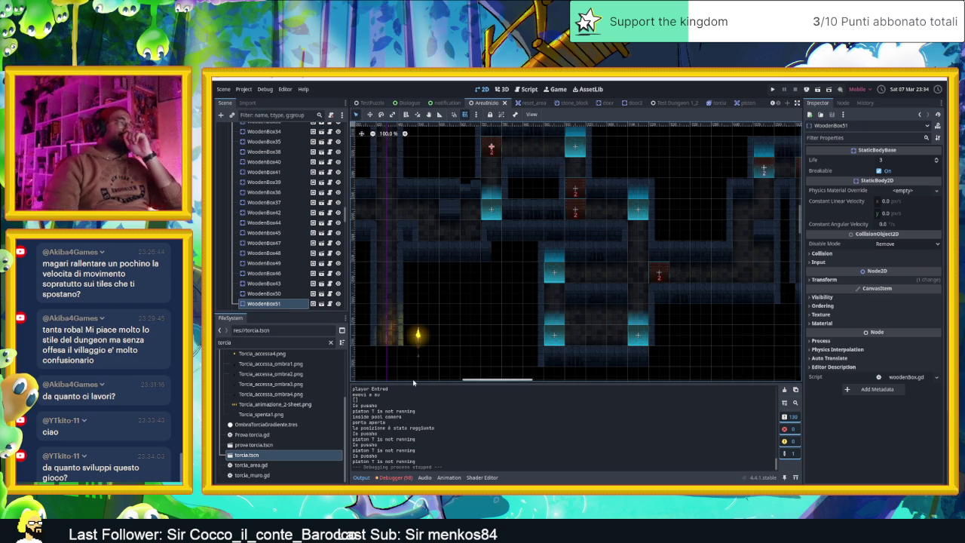
# Select the Trapole node in the AreaInizio scene tree and focus the FileSystem filter field
pyautogui.scroll(-3)
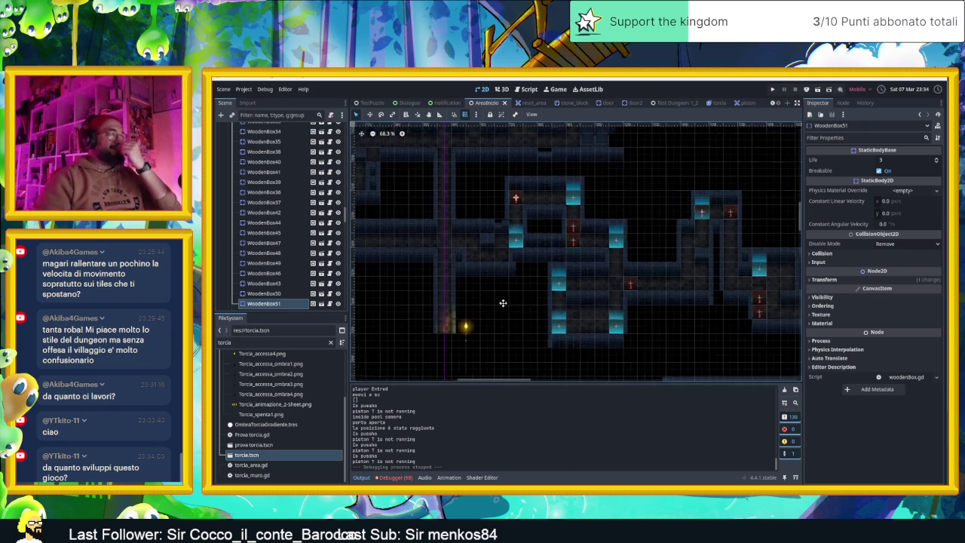
pyautogui.scroll(-3)
pyautogui.scroll(3)
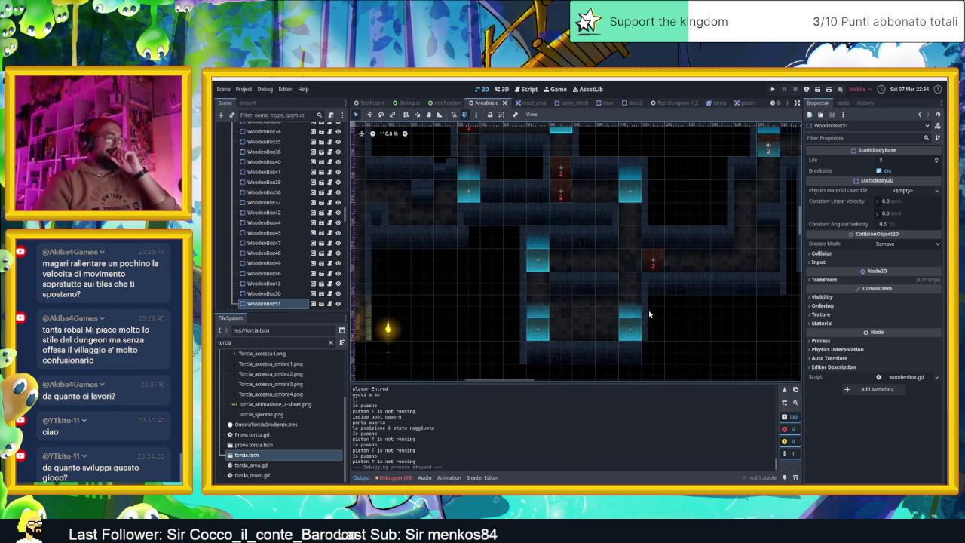
pyautogui.scroll(-3)
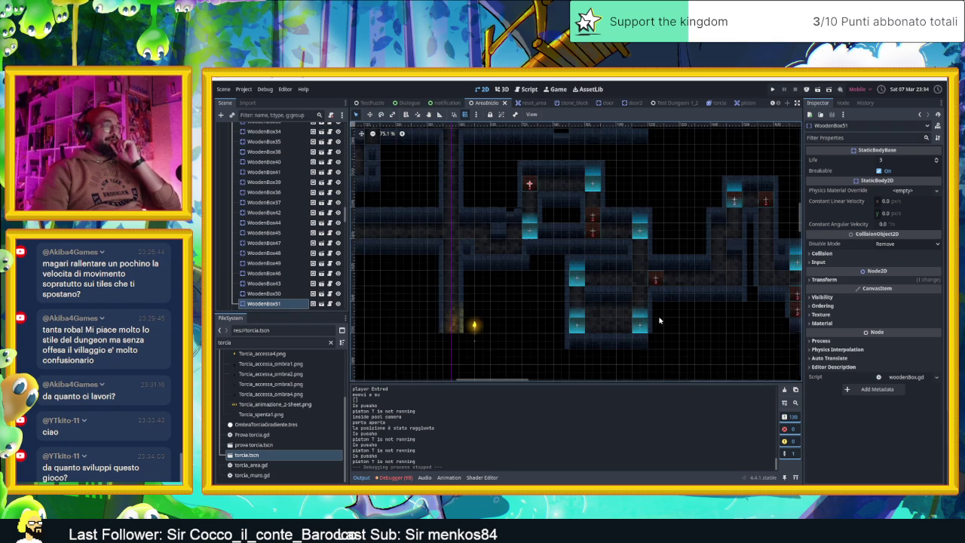
pyautogui.scroll(-3)
pyautogui.scroll(-3)
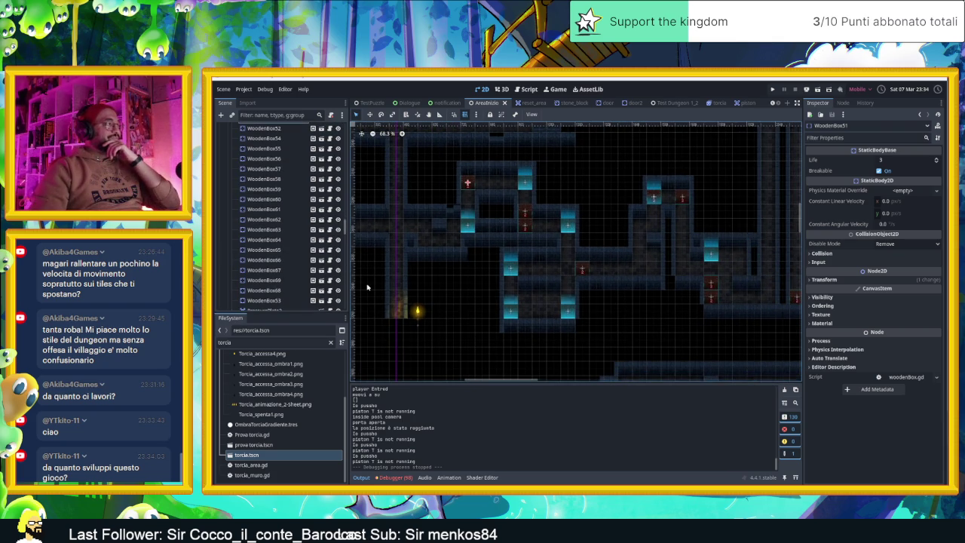
pyautogui.scroll(-3)
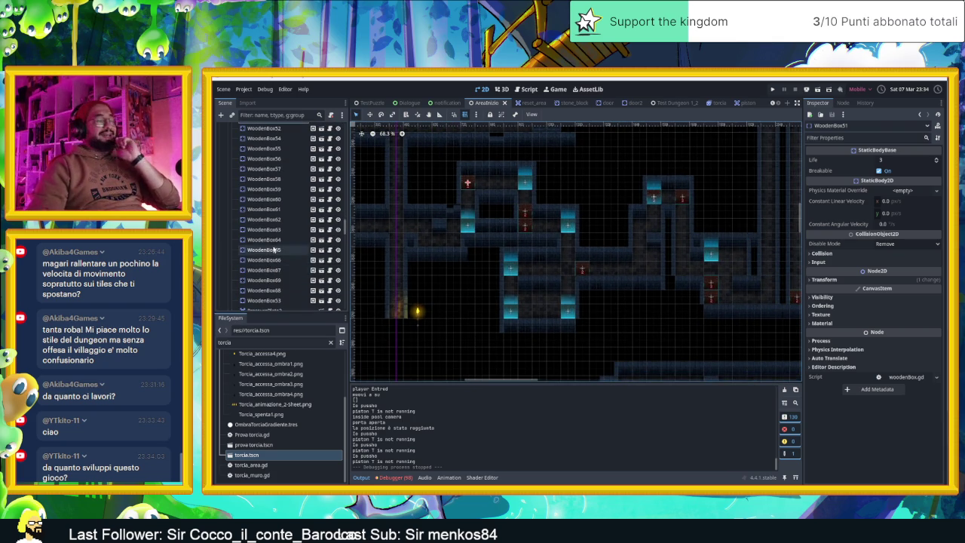
pyautogui.scroll(-3)
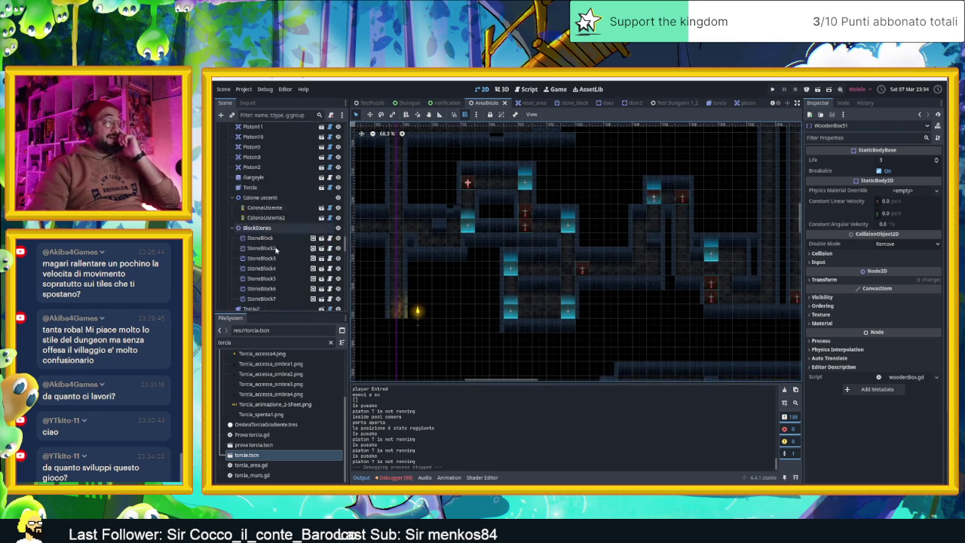
pyautogui.click(283, 230)
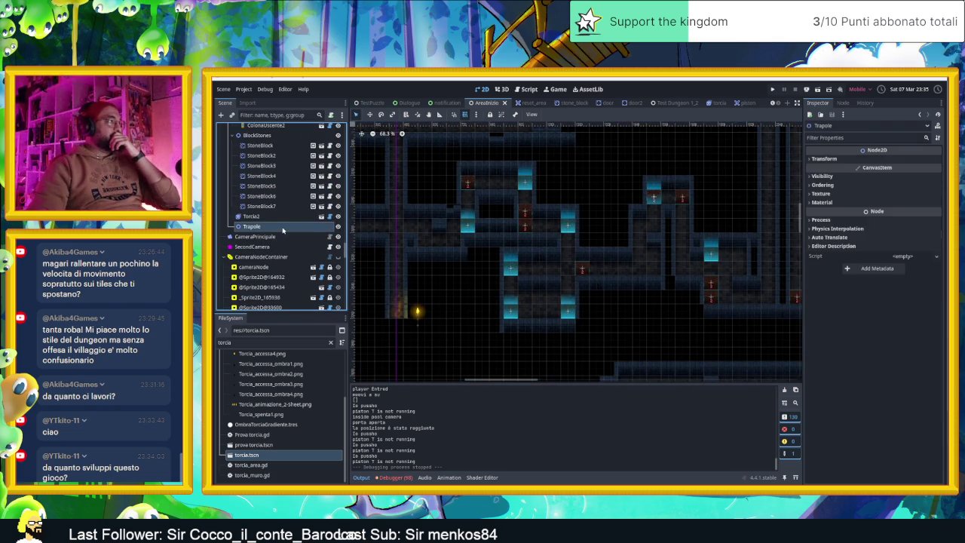
pyautogui.click(284, 344)
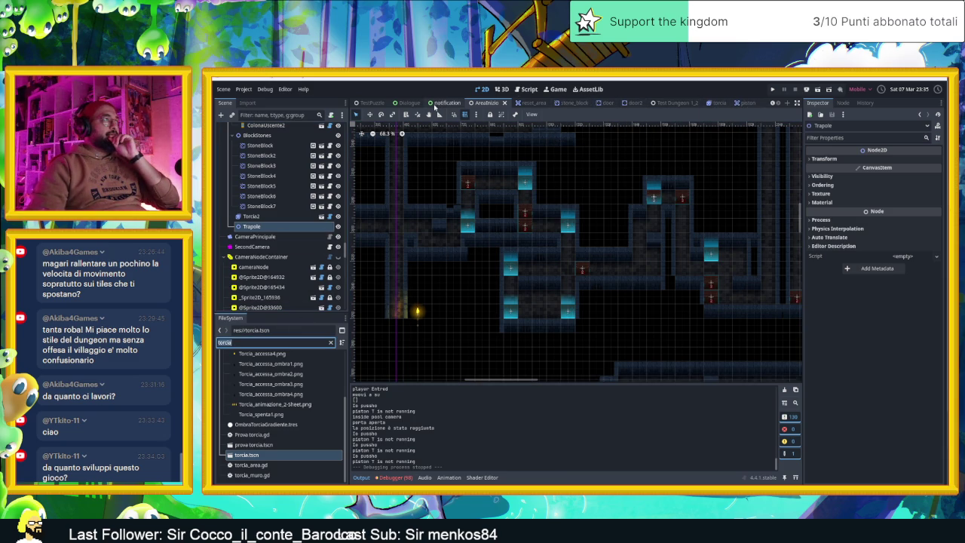
pyautogui.scroll(3)
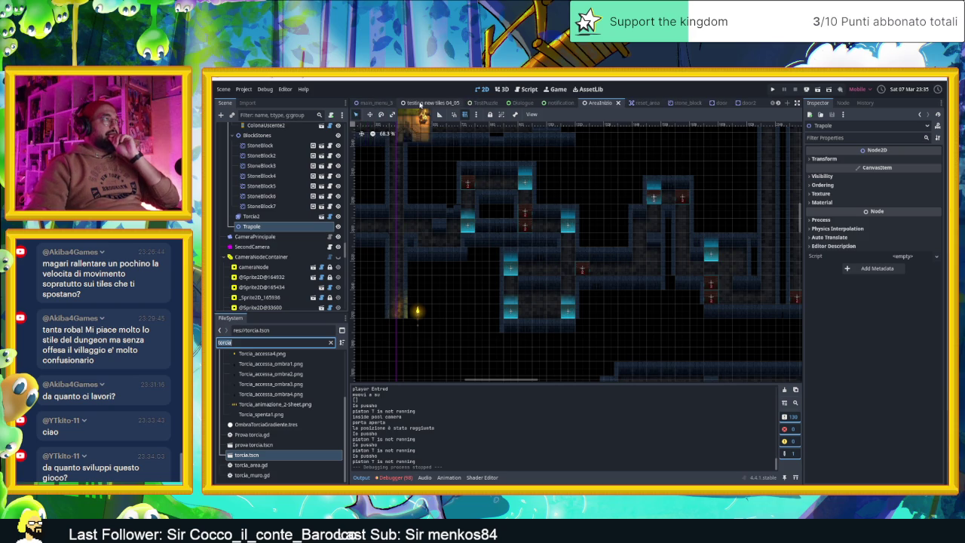
# Inspect SpireTrap4's trap settings in the TestPuzzle scene
pyautogui.click(428, 103)
pyautogui.click(373, 103)
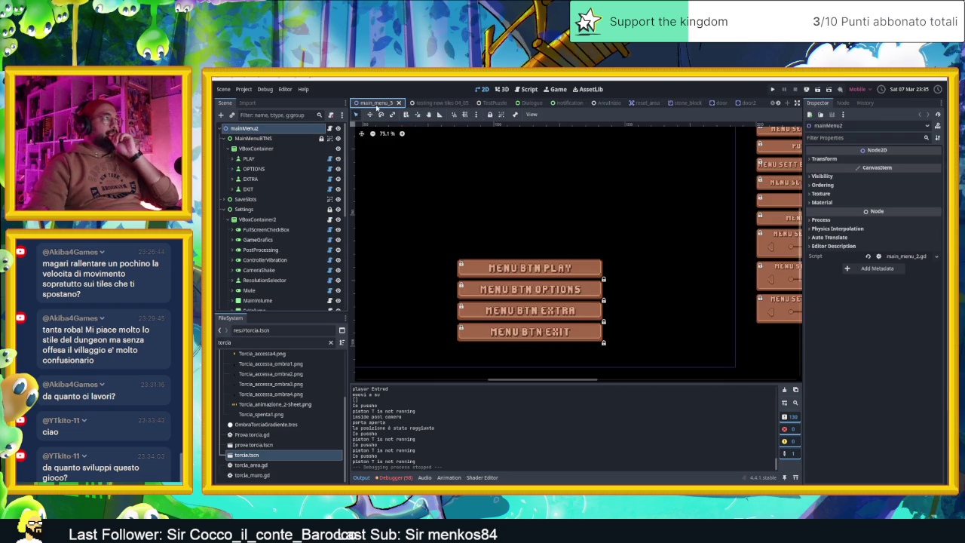
pyautogui.click(487, 103)
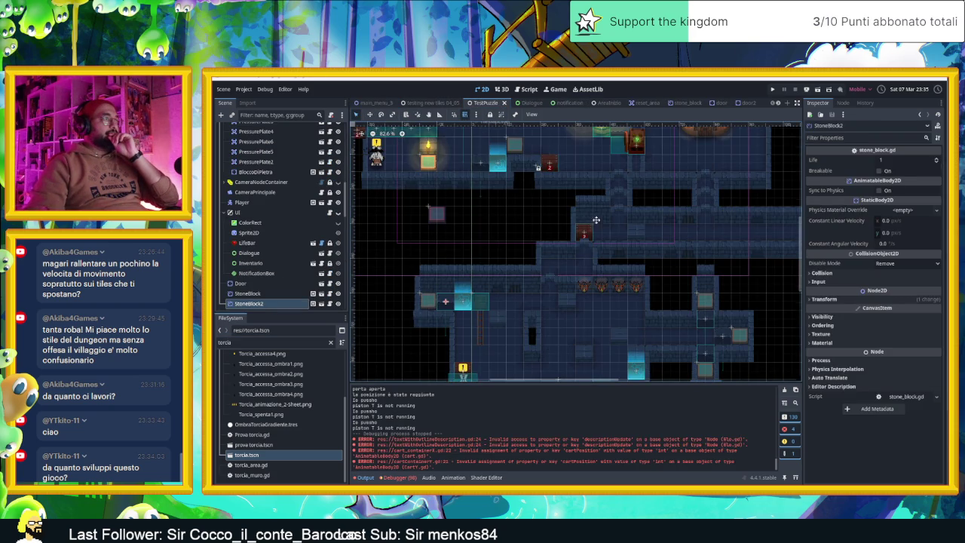
pyautogui.moveTo(595, 219); pyautogui.dragTo(589, 263)
pyautogui.click(419, 170)
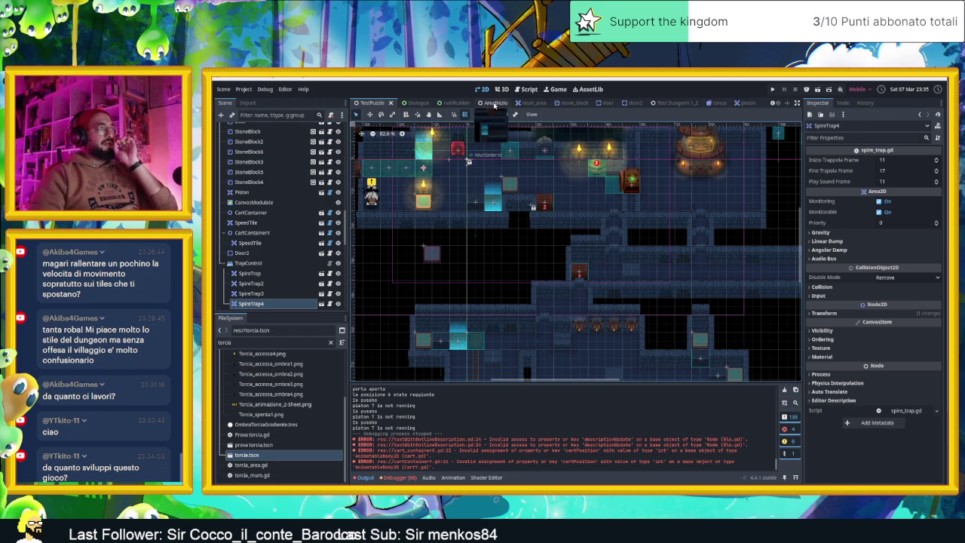
# Save the AreaInizio scene and filter the project files for 'SPIRE'
pyautogui.click(492, 104)
pyautogui.hotkey('ctrl', 's')
pyautogui.write('SPIRE')
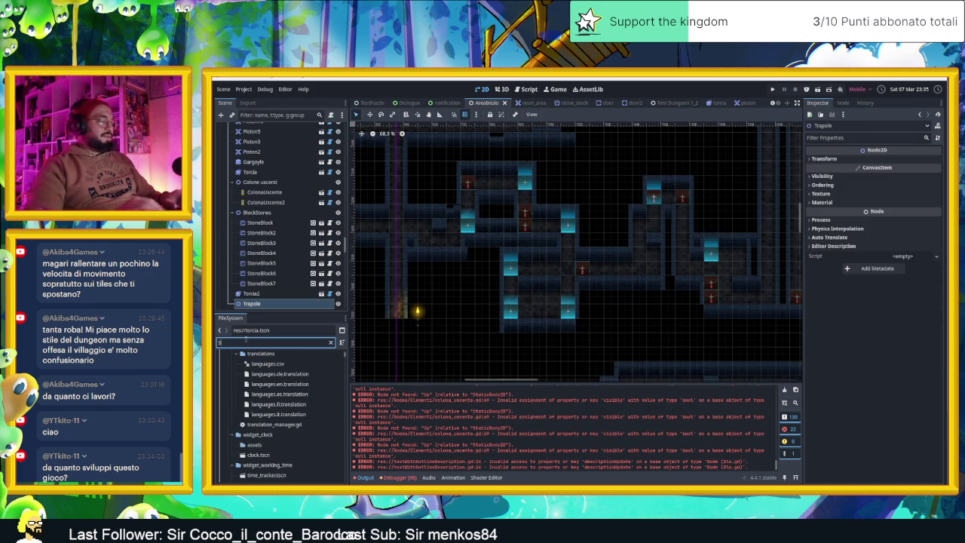
# Select the spire_trap.tscn file among the filtered project files
pyautogui.click(253, 417)
pyautogui.moveTo(255, 418); pyautogui.dragTo(262, 419)
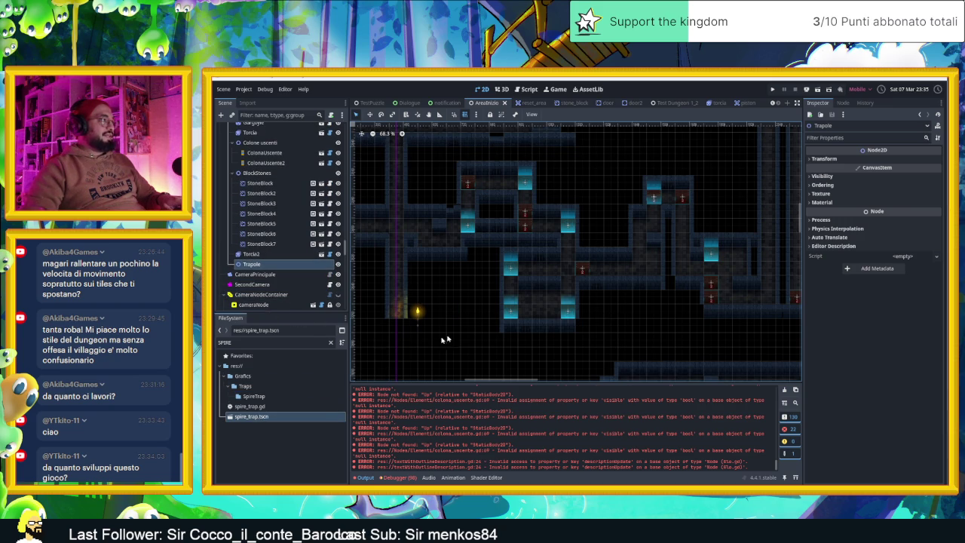
pyautogui.scroll(-3)
# Pan and zoom across the dungeon map to survey its corridors
pyautogui.moveTo(456, 243); pyautogui.dragTo(509, 239)
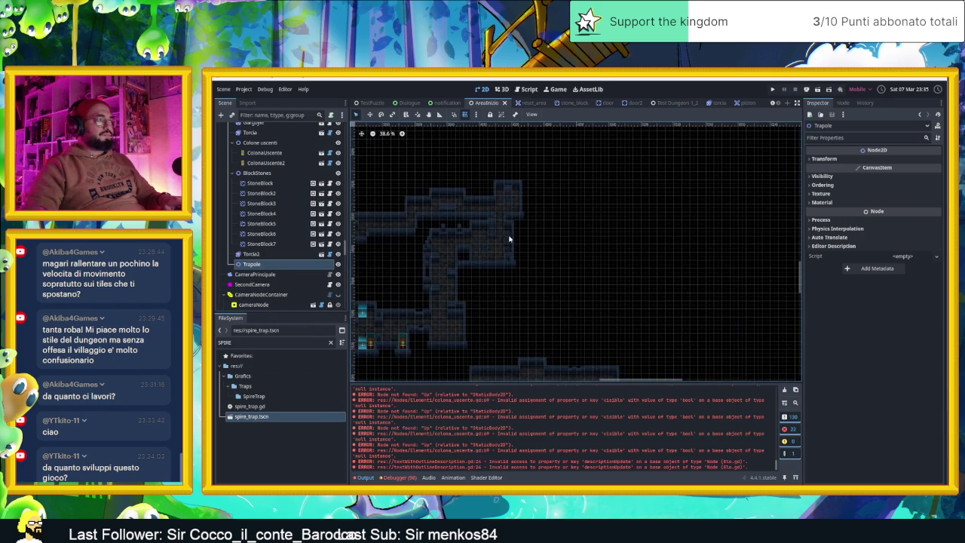
pyautogui.scroll(3)
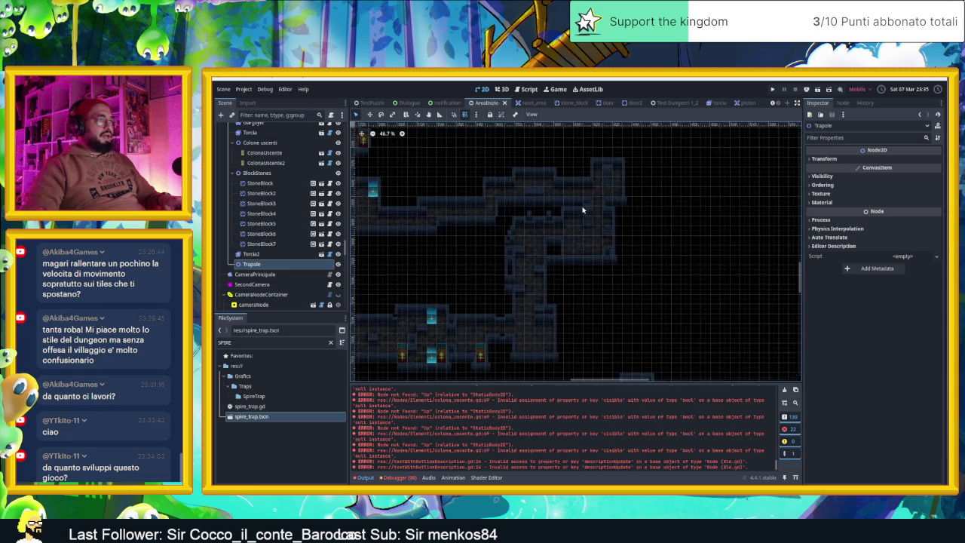
pyautogui.scroll(3)
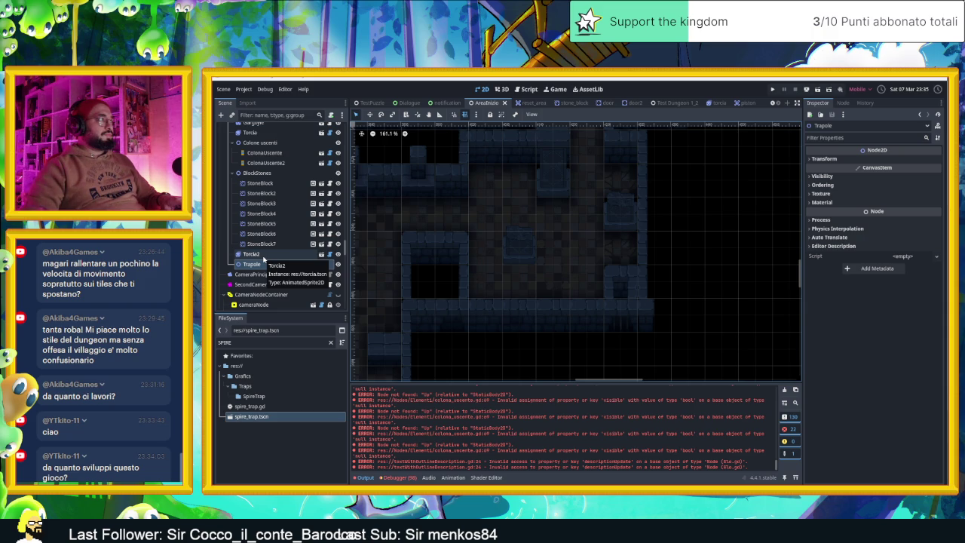
pyautogui.scroll(-3)
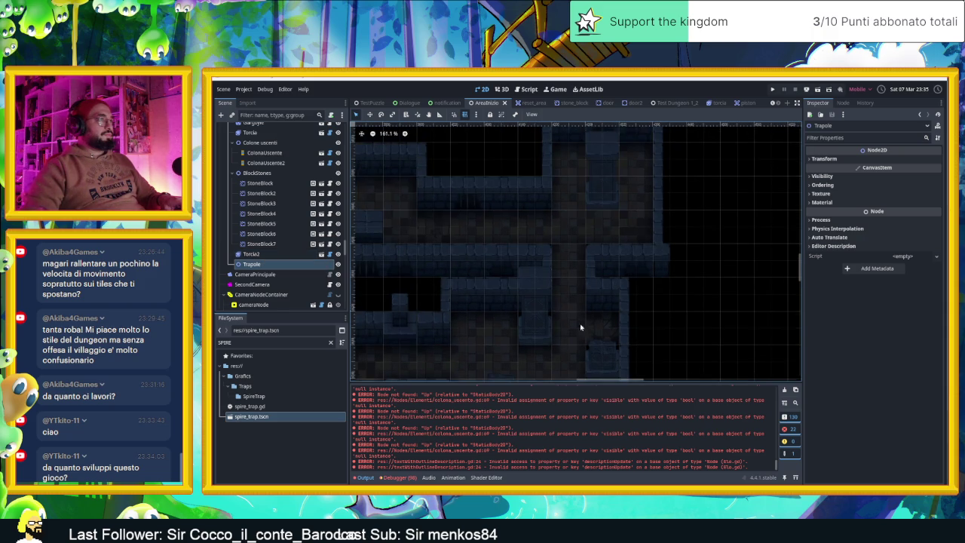
pyautogui.scroll(3)
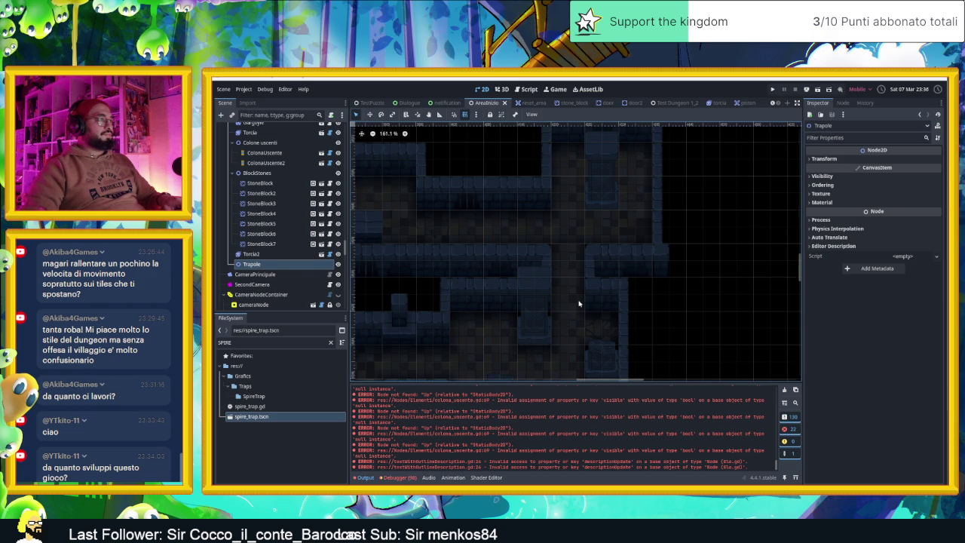
pyautogui.scroll(-3)
pyautogui.moveTo(503, 299); pyautogui.dragTo(662, 274)
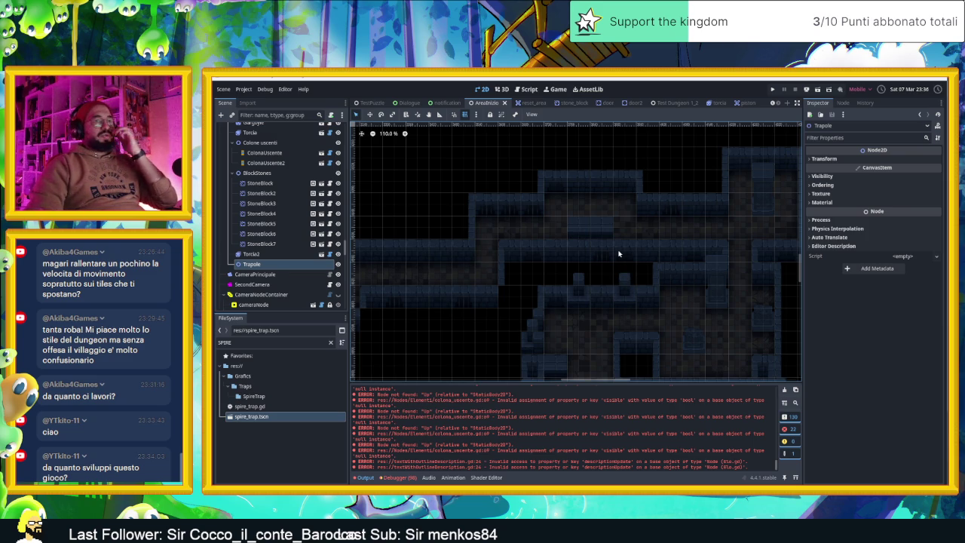
# Clear the error messages from the Output panel and save the scene
pyautogui.scroll(-3)
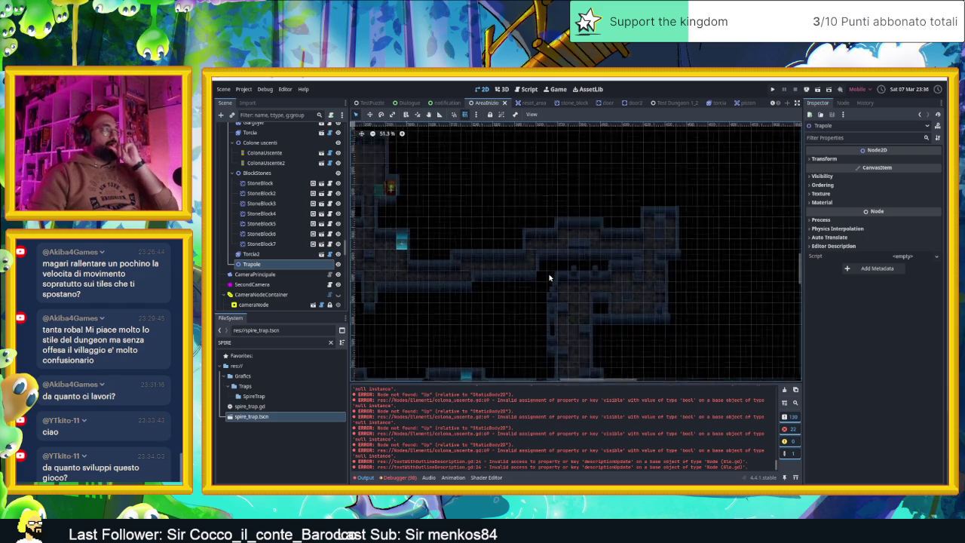
pyautogui.scroll(-3)
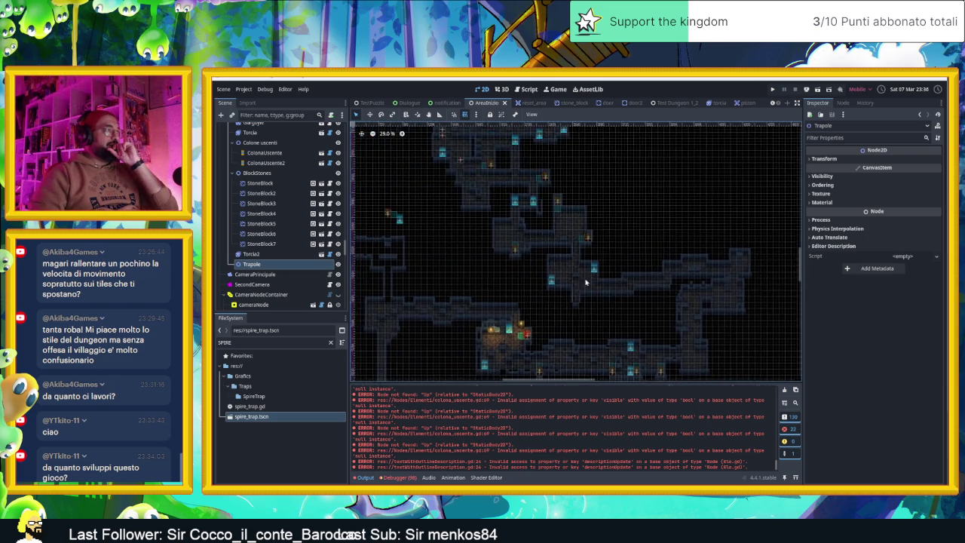
pyautogui.scroll(3)
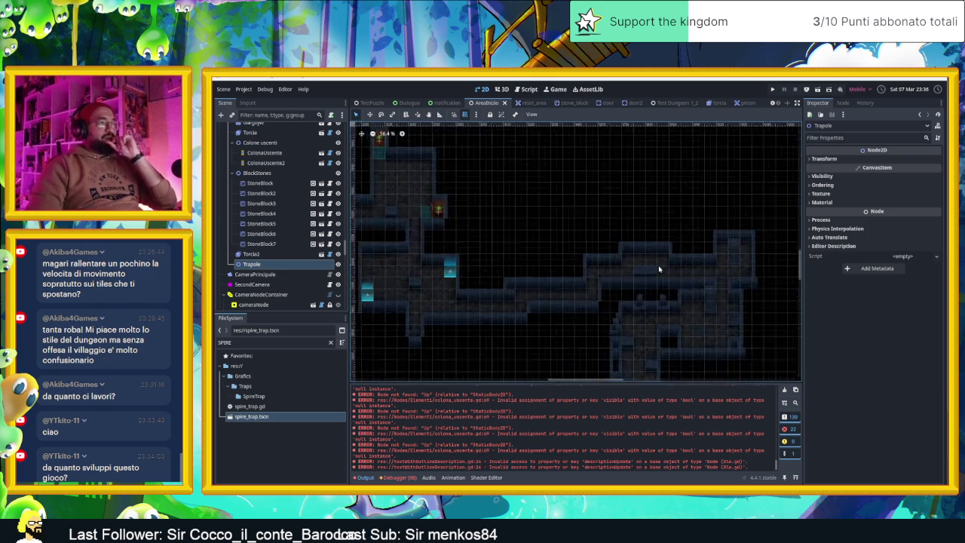
pyautogui.scroll(3)
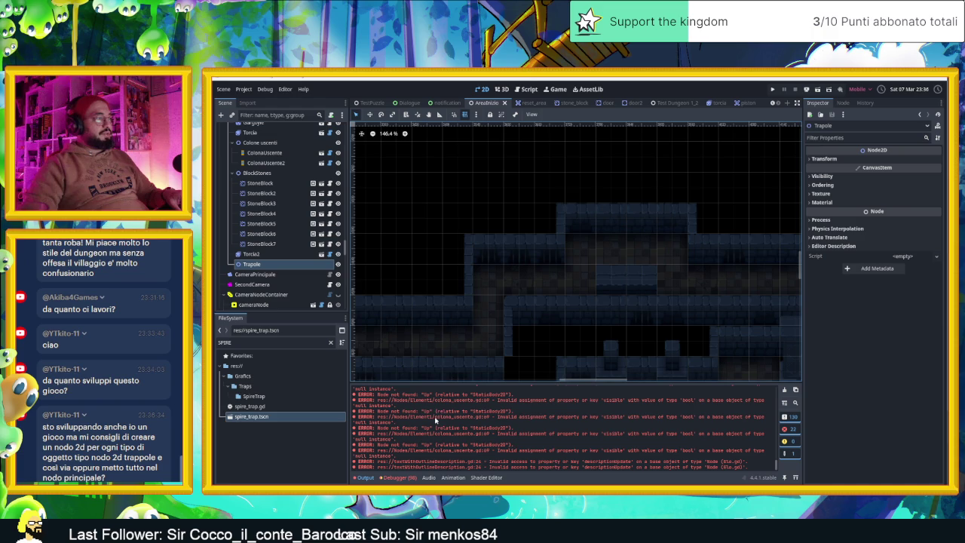
pyautogui.click(784, 389)
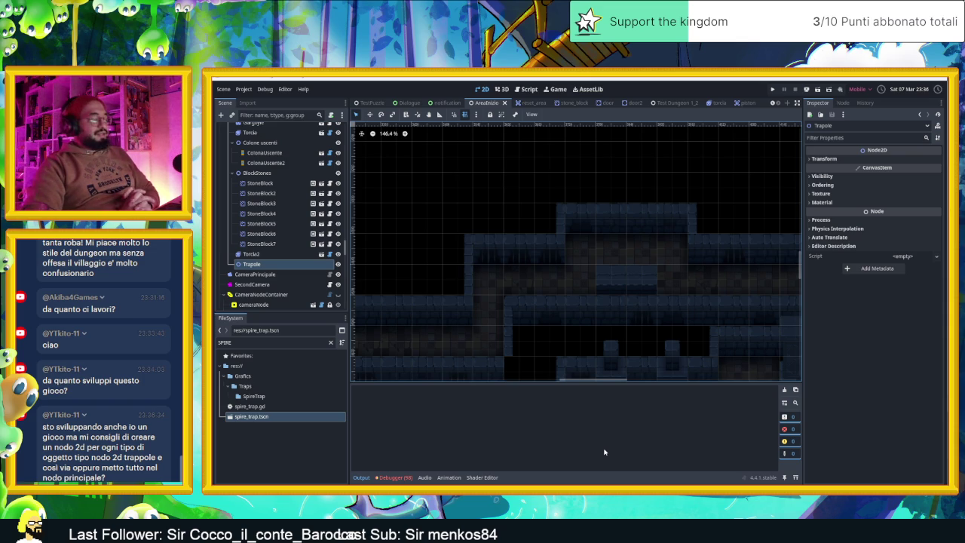
pyautogui.hotkey('ctrl', 's')
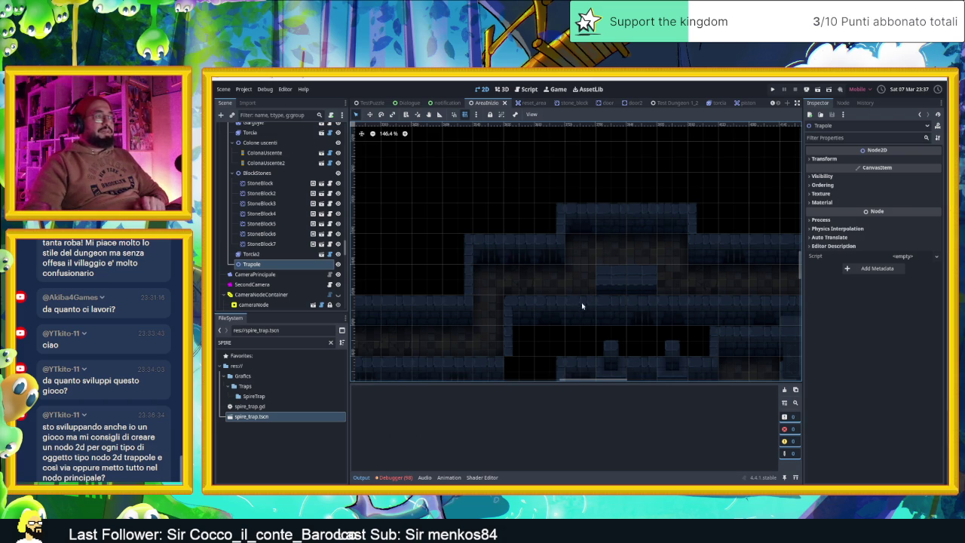
# Select the Muri TileMapLayer node at the top of the Scene dock
pyautogui.scroll(3)
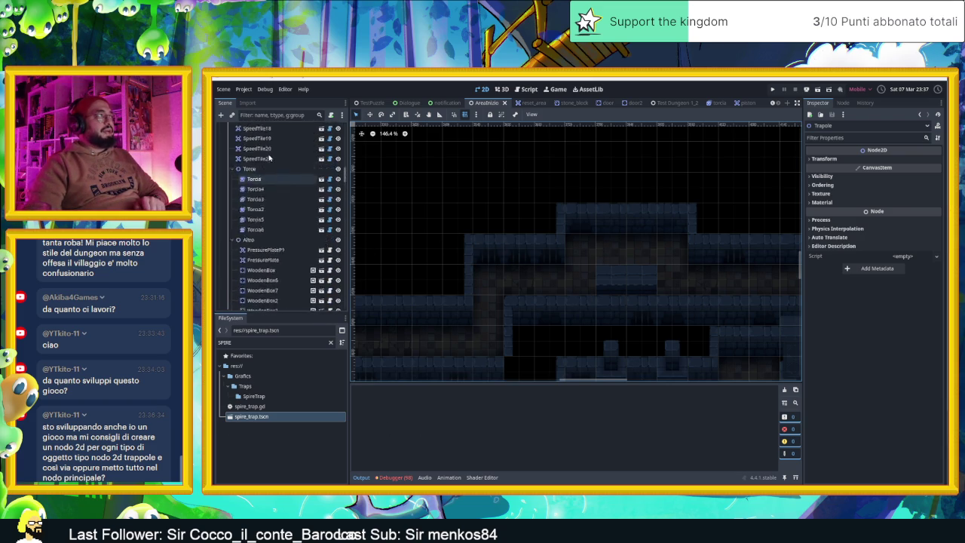
pyautogui.scroll(3)
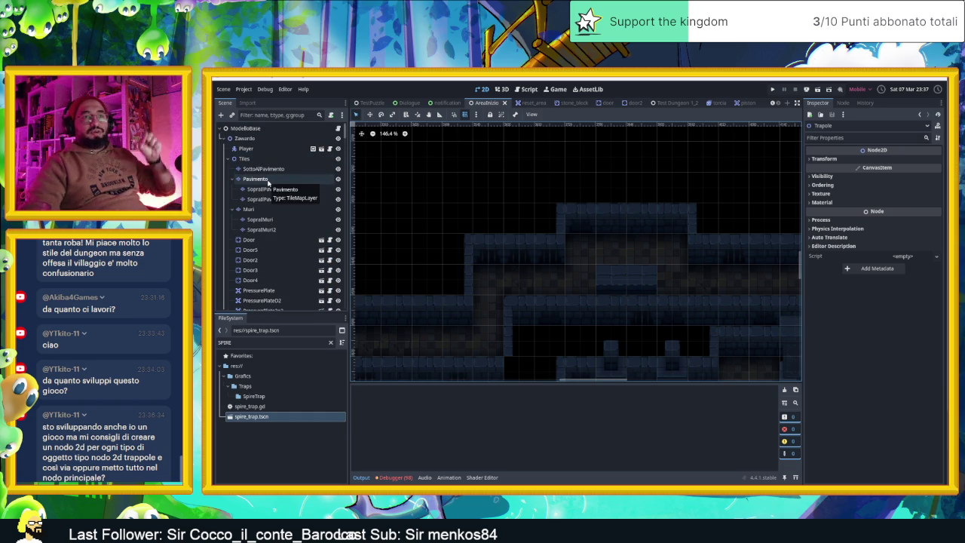
pyautogui.click(253, 211)
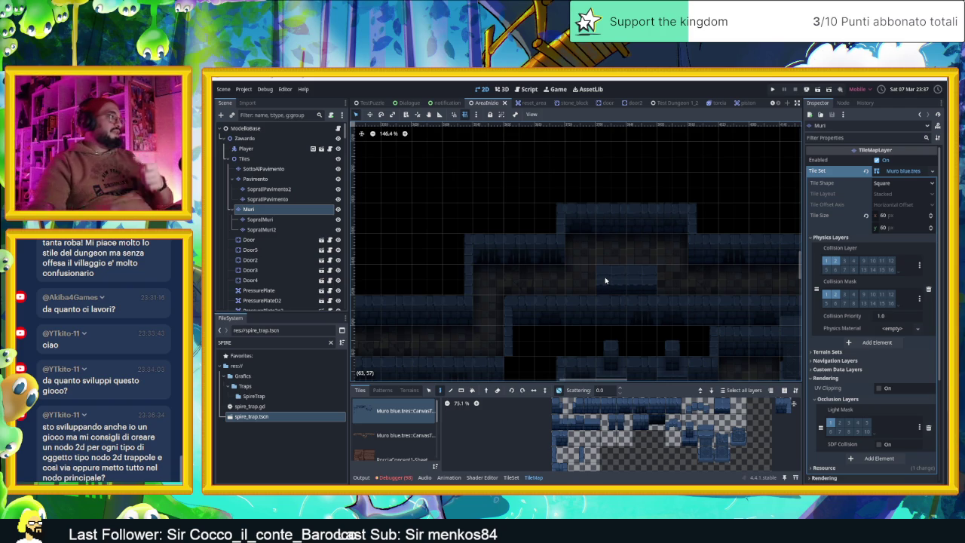
# Select a block of wall tiles on the Muri layer and move it into place
pyautogui.scroll(-3)
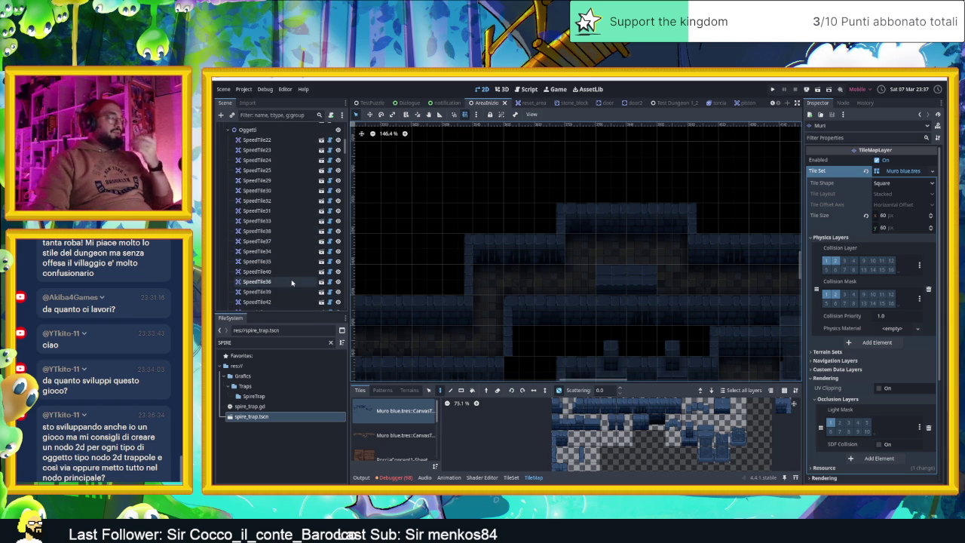
pyautogui.scroll(3)
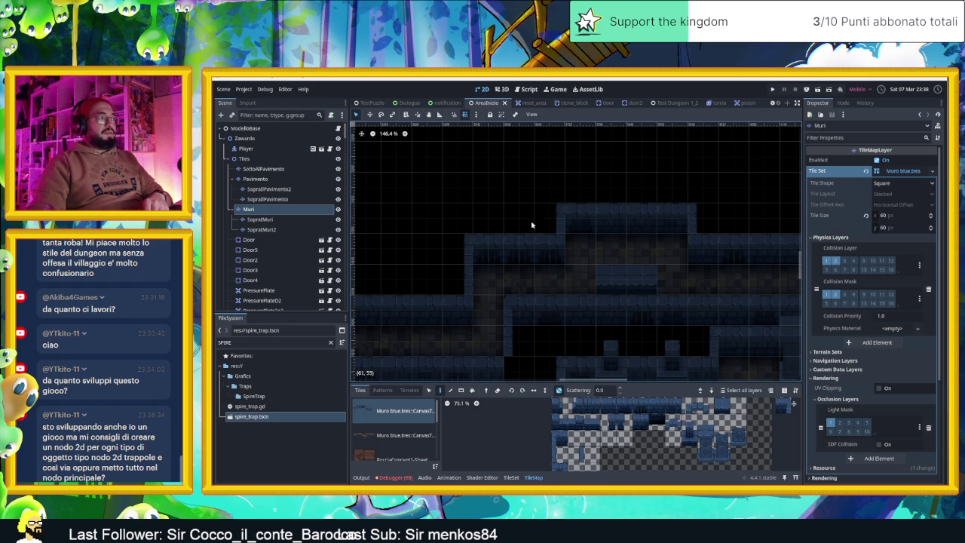
pyautogui.press('s')
pyautogui.moveTo(445, 184); pyautogui.dragTo(718, 298)
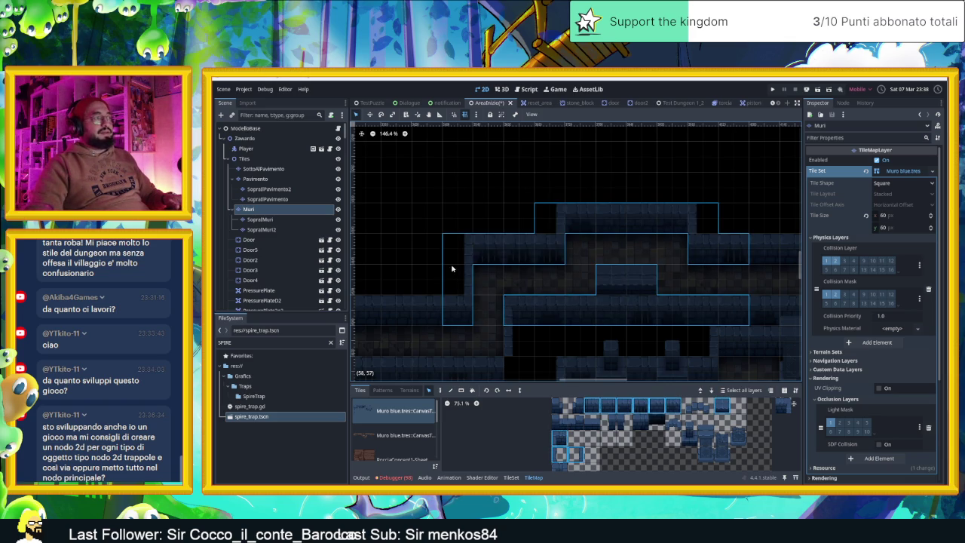
pyautogui.moveTo(427, 187); pyautogui.dragTo(529, 310)
pyautogui.moveTo(623, 288); pyautogui.dragTo(624, 280)
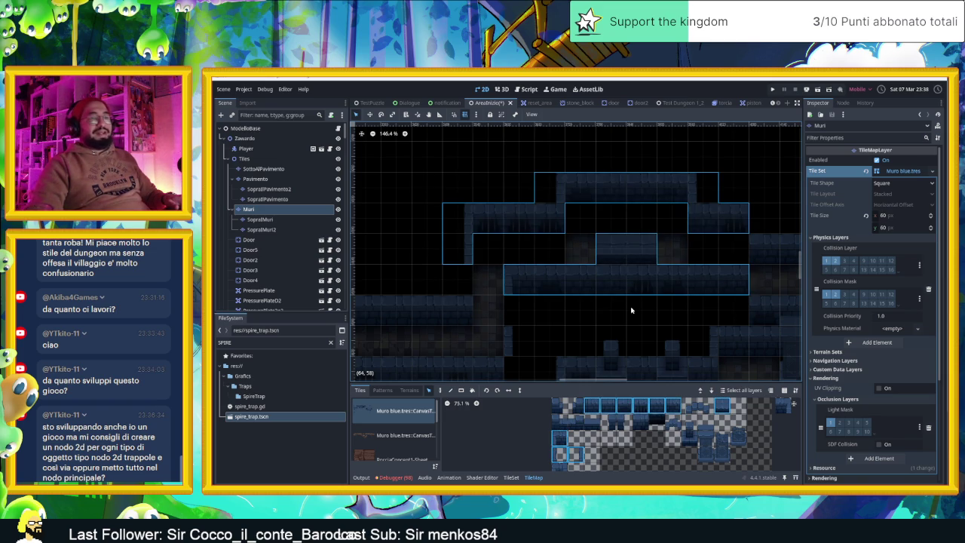
pyautogui.click(632, 310)
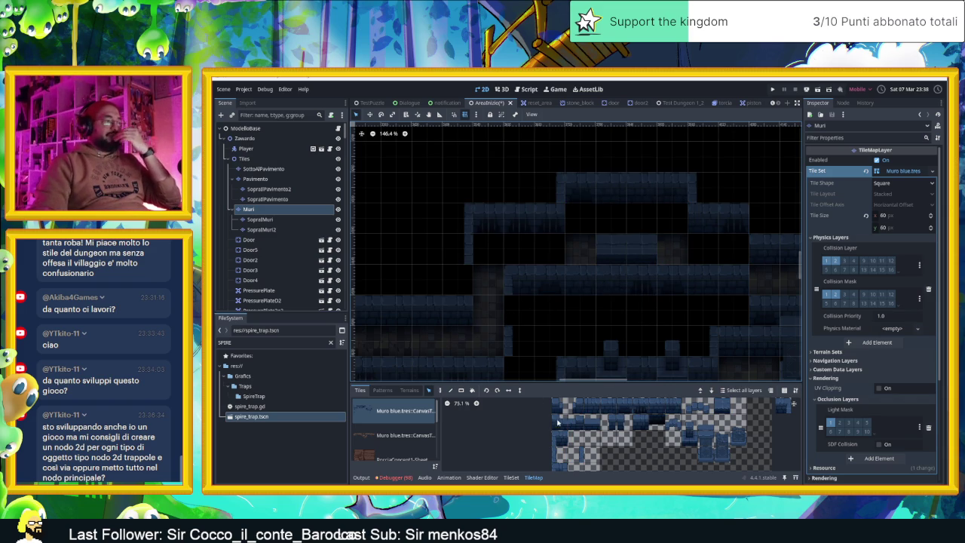
# Pick a wall tile from the Muro blue atlas and repaint a wall tile on the map
pyautogui.click(575, 454)
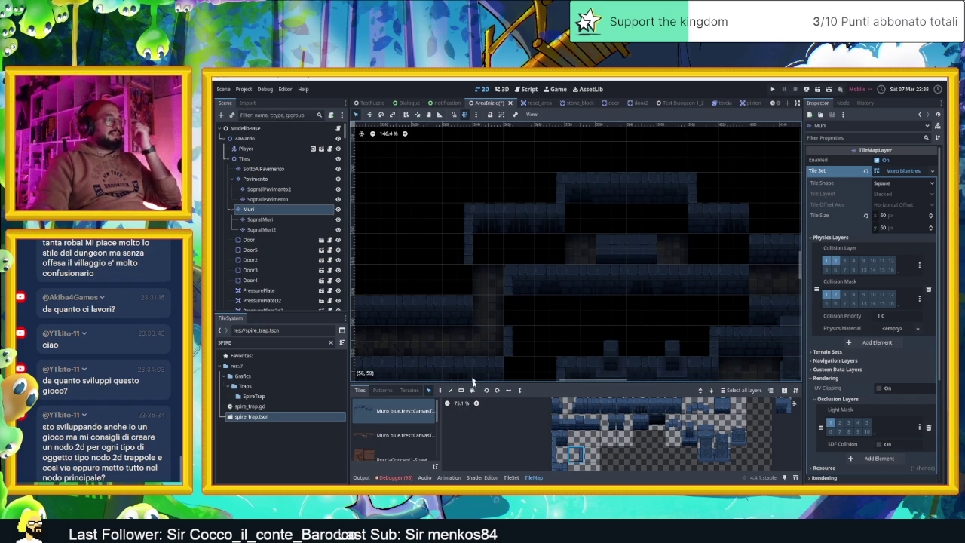
pyautogui.click(439, 390)
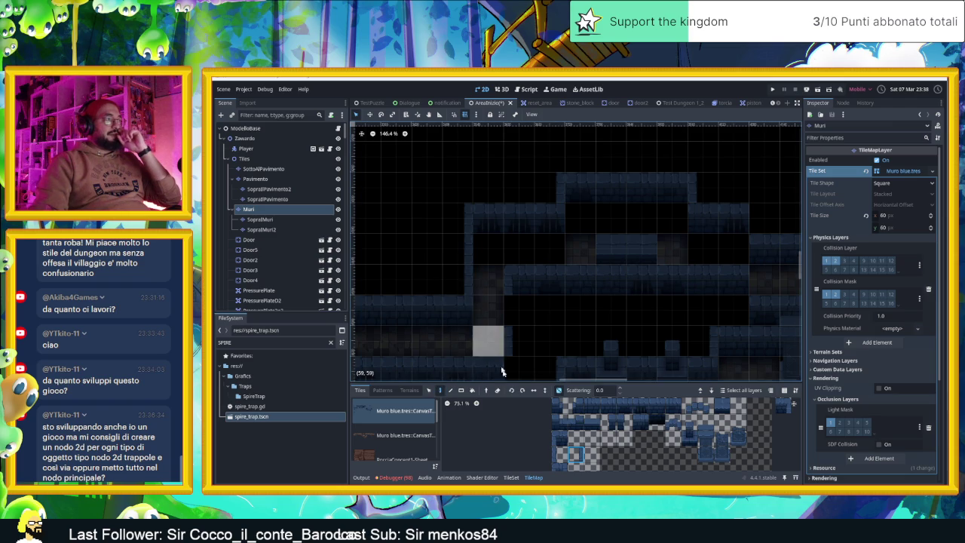
pyautogui.click(560, 454)
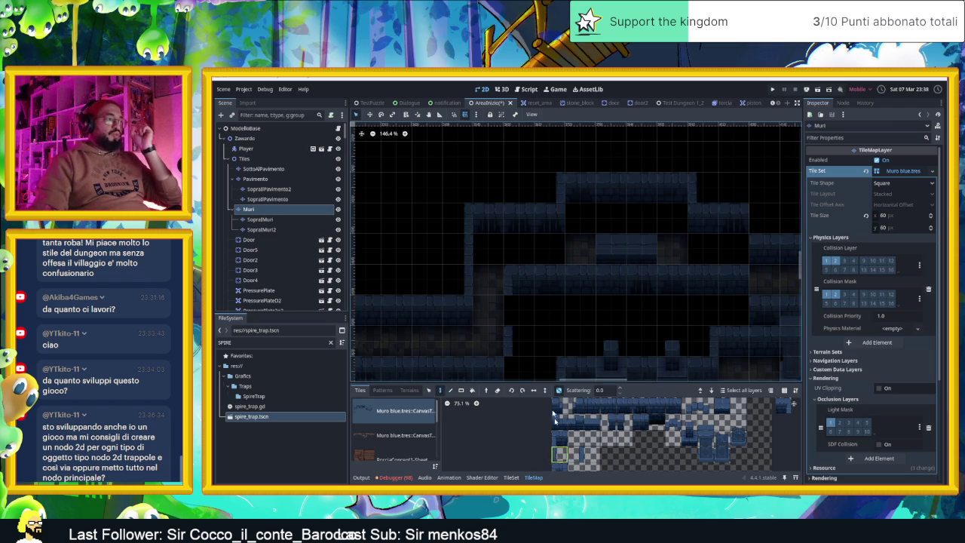
pyautogui.moveTo(720, 302); pyautogui.dragTo(573, 331)
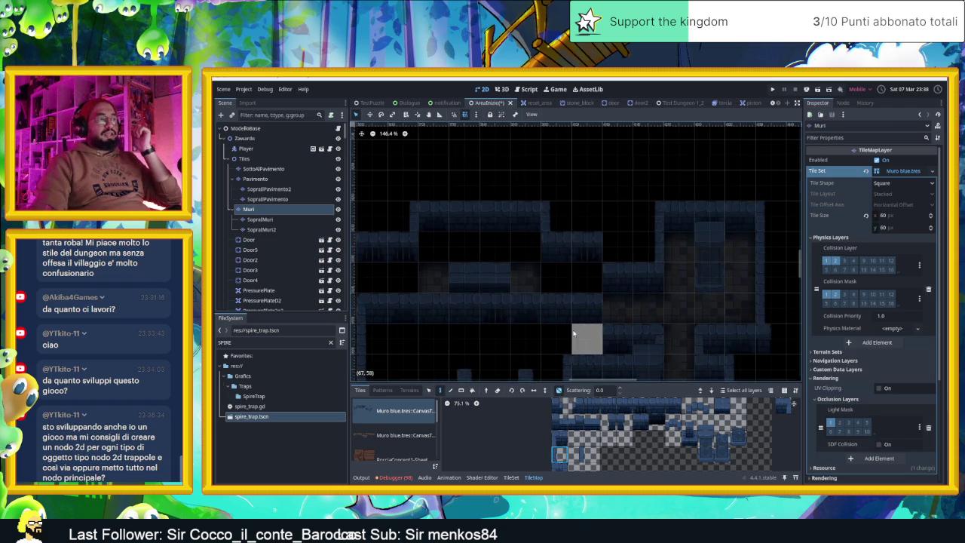
pyautogui.click(579, 311)
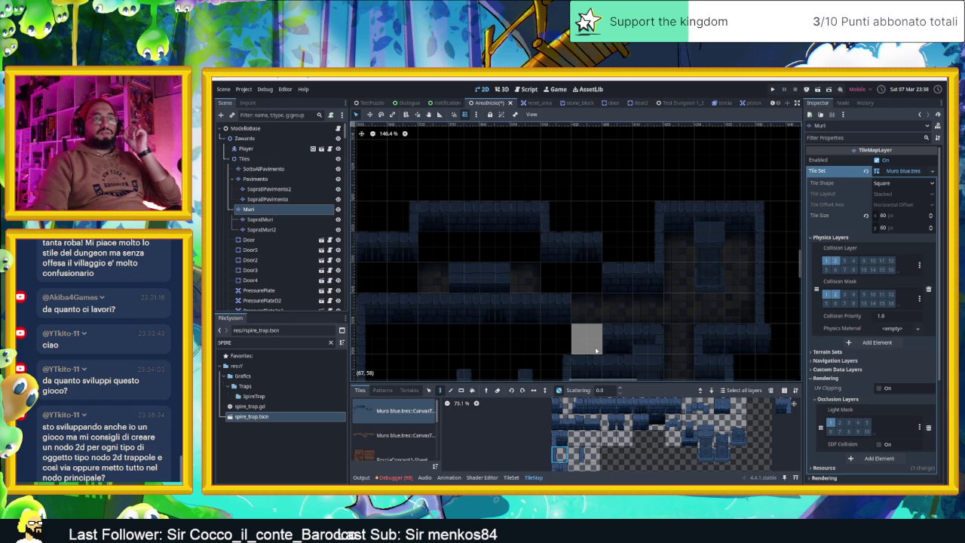
pyautogui.click(577, 451)
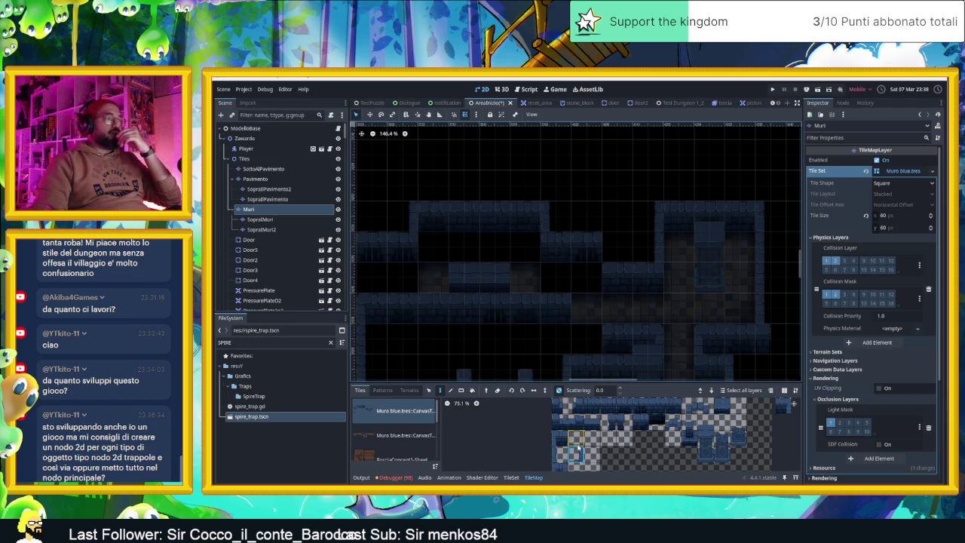
pyautogui.click(783, 405)
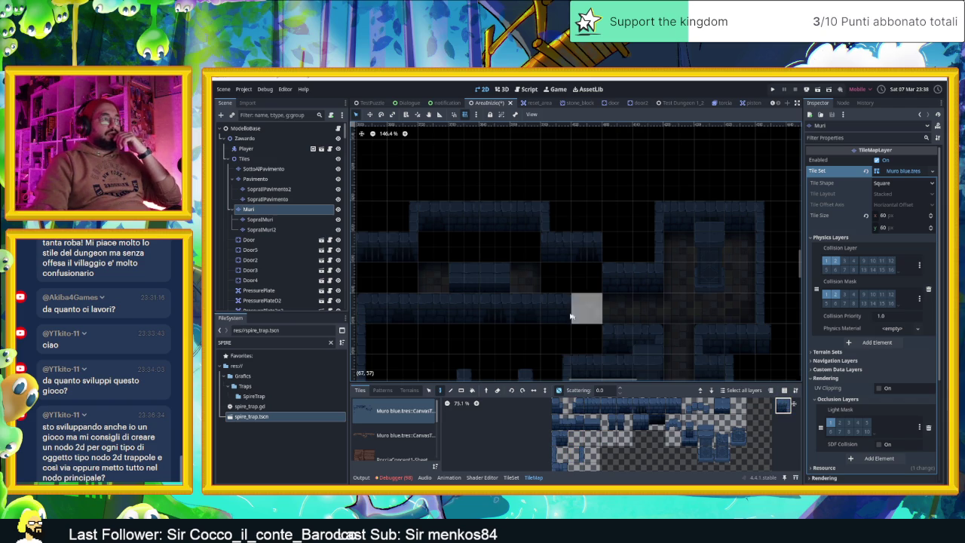
pyautogui.click(609, 406)
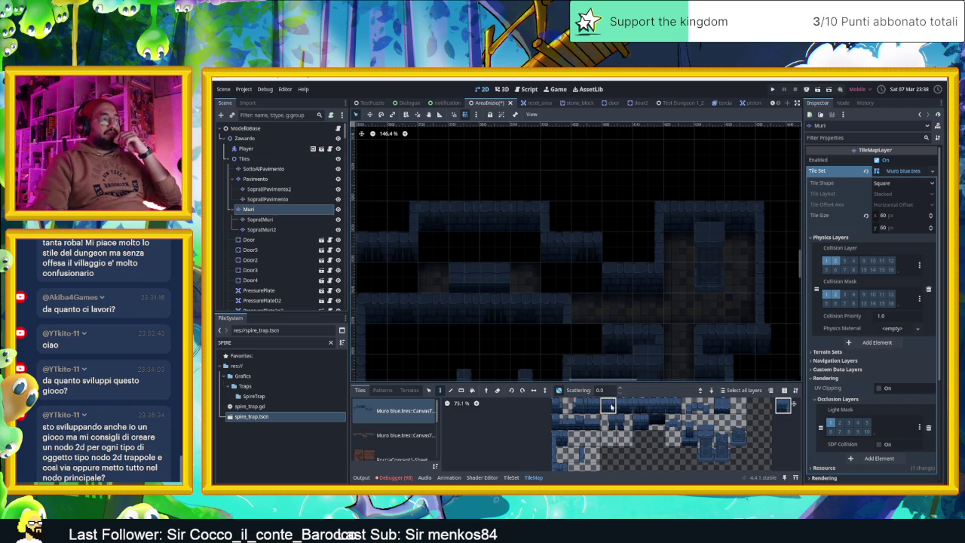
# Pick a four-tile wall strip, then other single atlas tiles, for painting
pyautogui.moveTo(518, 329); pyautogui.dragTo(621, 348)
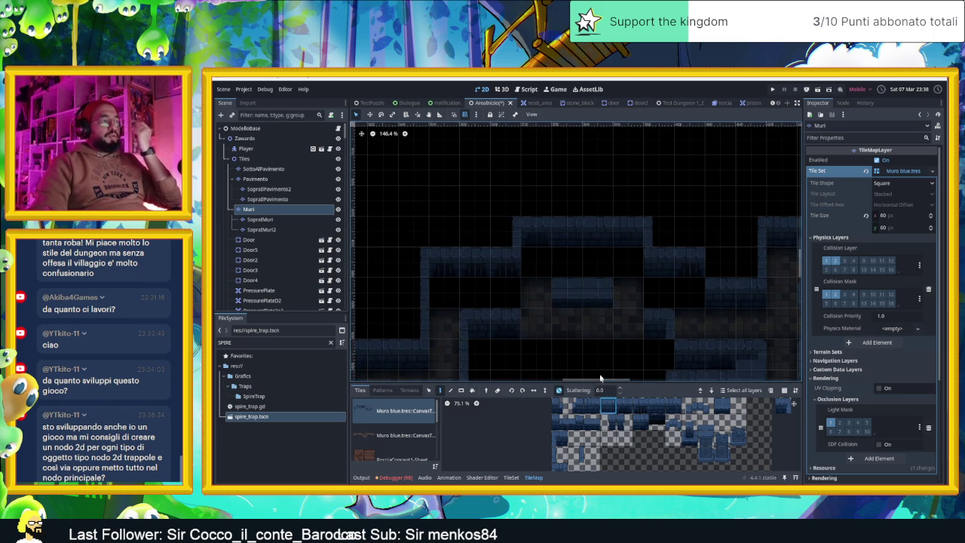
pyautogui.moveTo(586, 355); pyautogui.dragTo(577, 335)
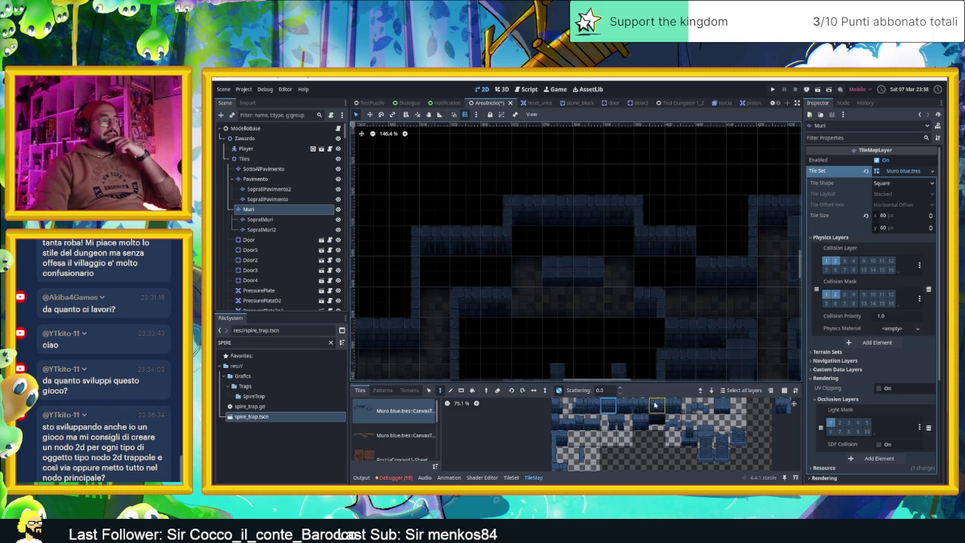
pyautogui.moveTo(662, 404); pyautogui.dragTo(587, 405)
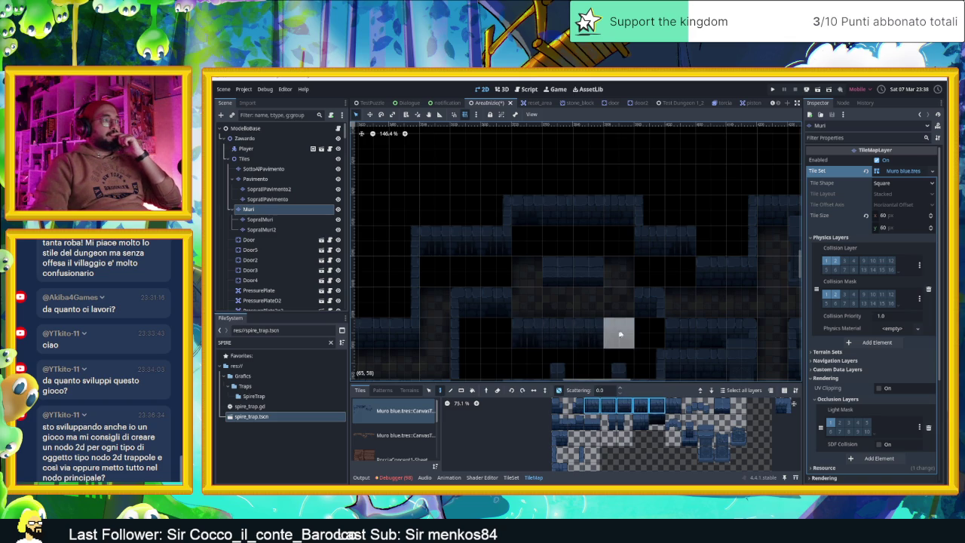
pyautogui.click(781, 406)
pyautogui.click(561, 438)
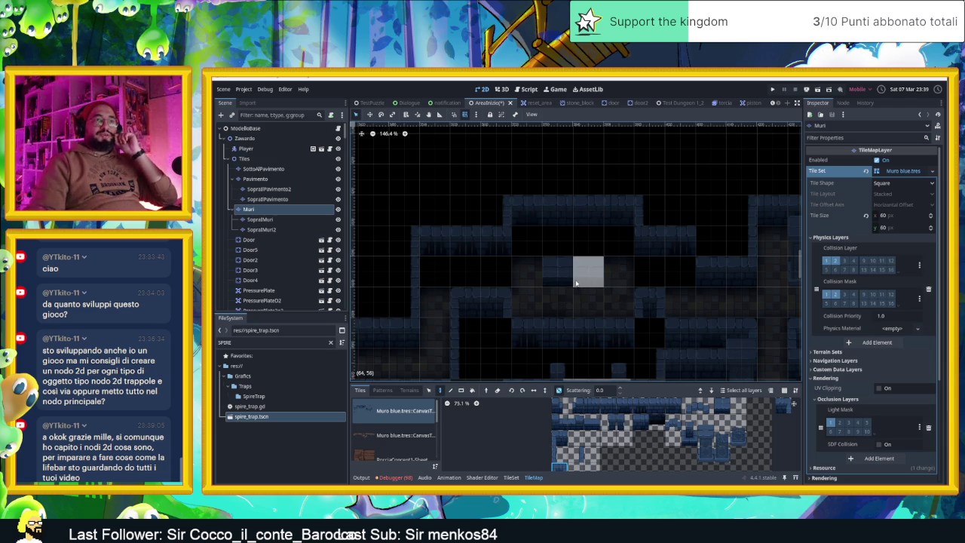
pyautogui.scroll(3)
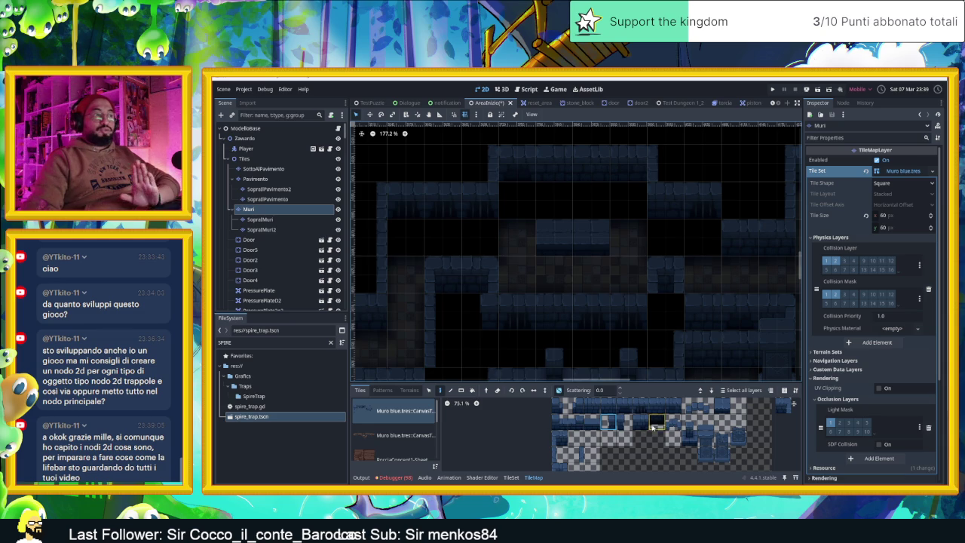
# Pick another wall tile from the Muri atlas and zoom the canvas out
pyautogui.click(641, 423)
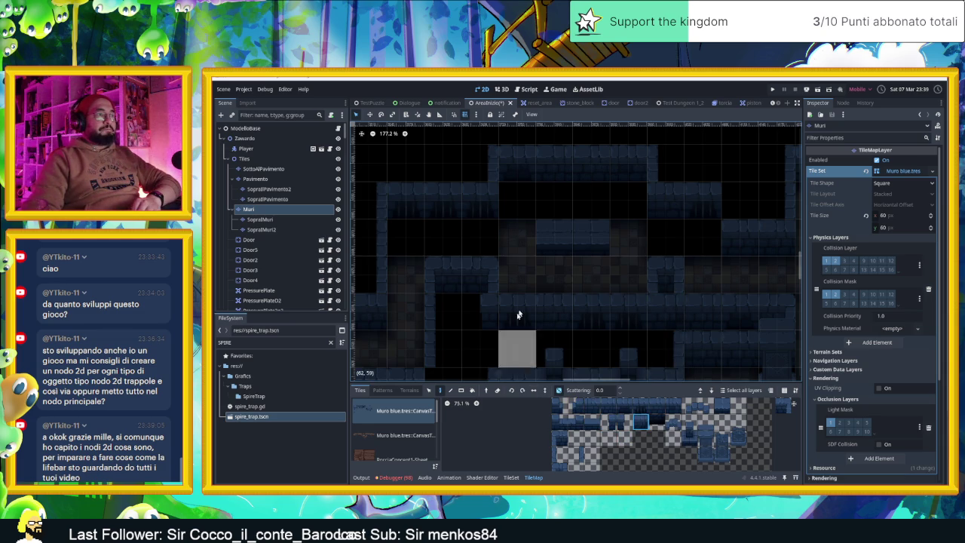
pyautogui.scroll(-3)
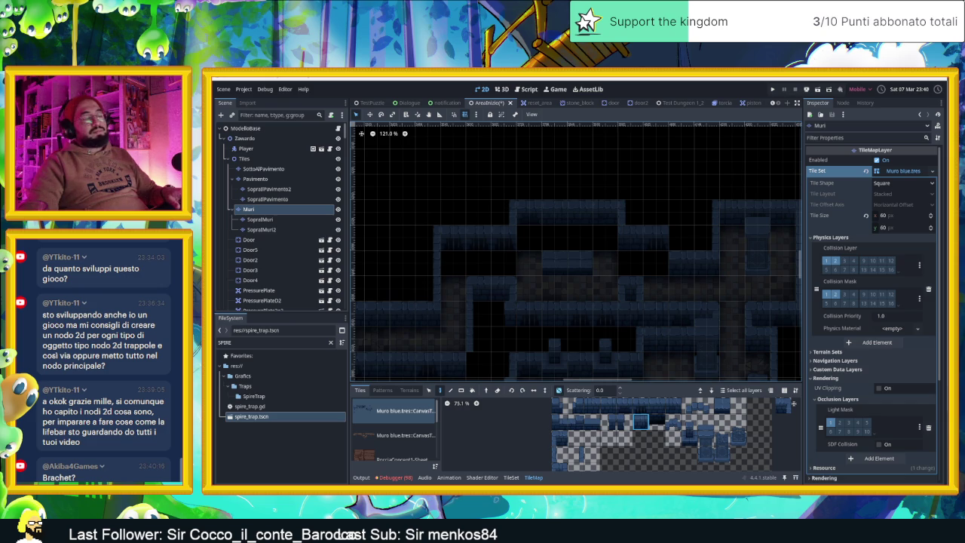
# Search YouTube for 'crystalbit' in a new Chrome tab
pyautogui.hotkey('alt', 'Tab')
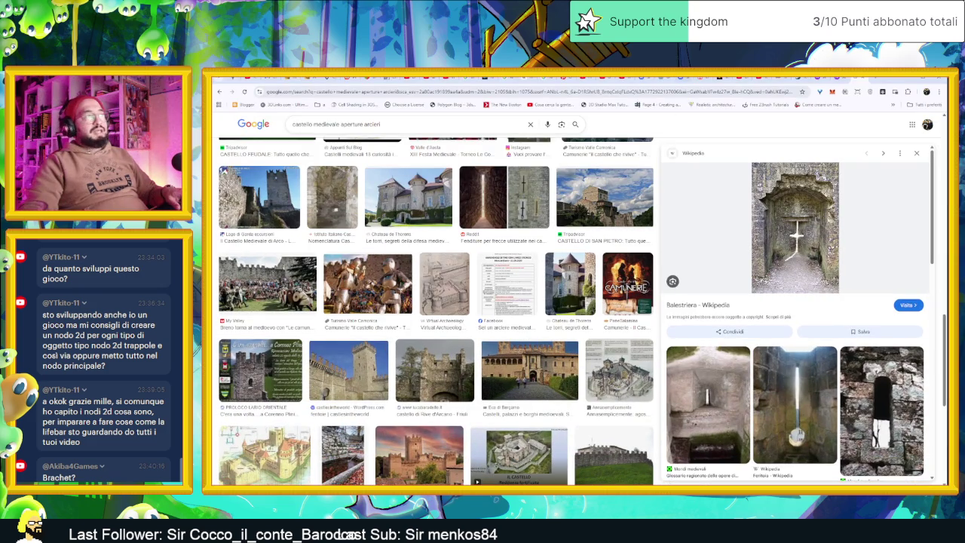
pyautogui.click(882, 79)
pyautogui.click(442, 246)
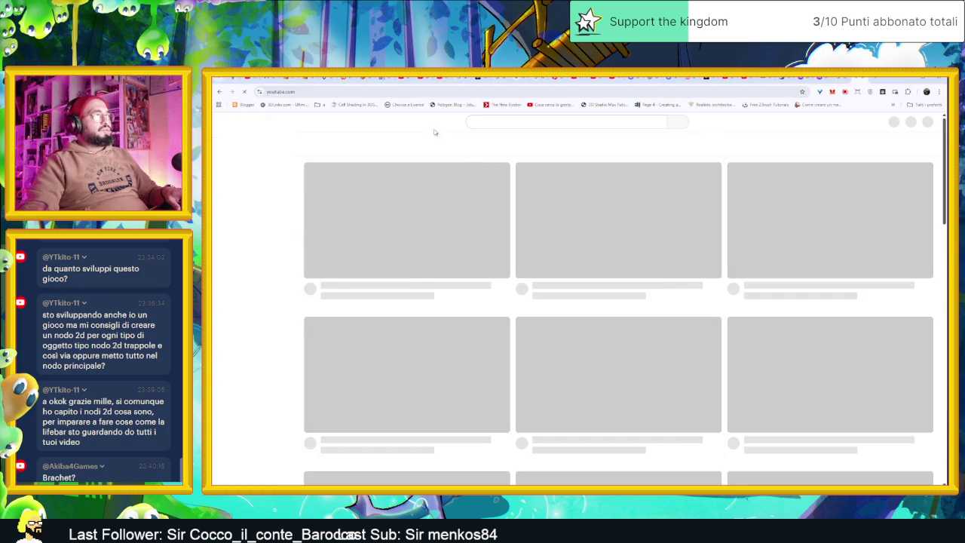
pyautogui.click(471, 122)
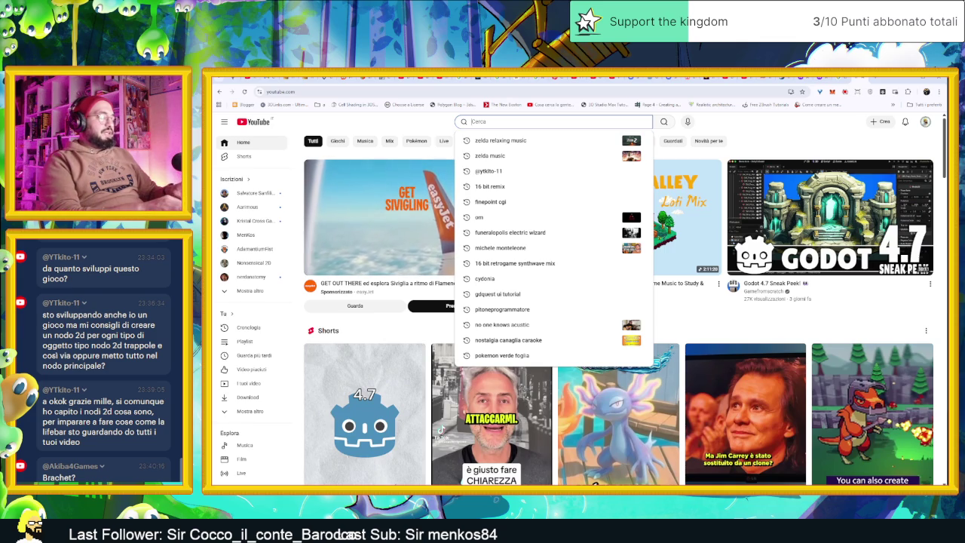
pyautogui.write('CRYSTAL')
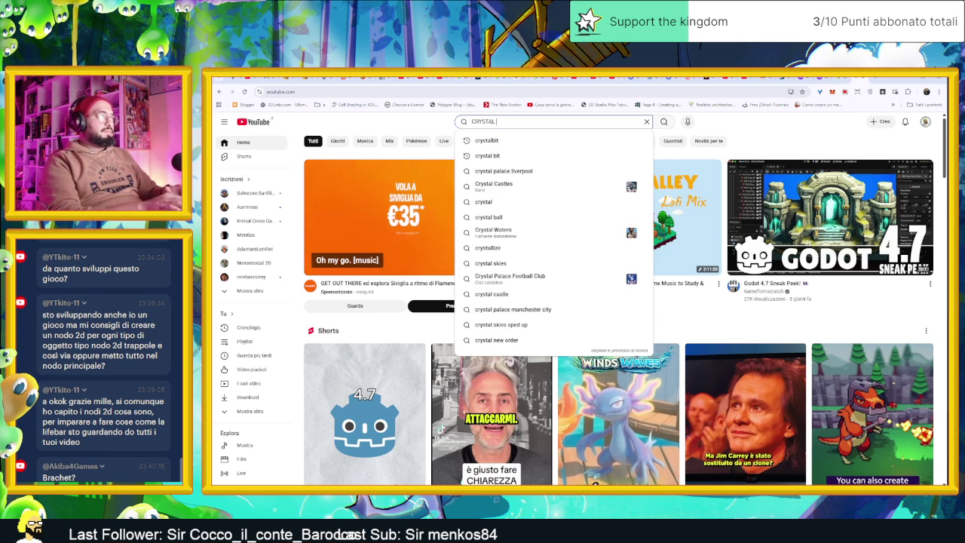
pyautogui.press('Down')
pyautogui.press('Return')
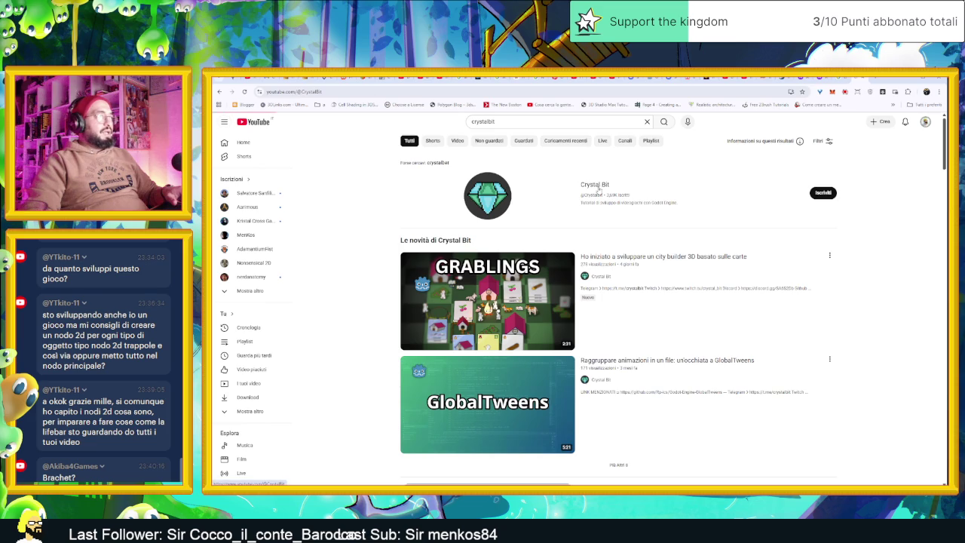
# Browse the Crystal Bit channel's Videos list, then minimize the browser back to Godot
pyautogui.click(600, 186)
pyautogui.click(428, 286)
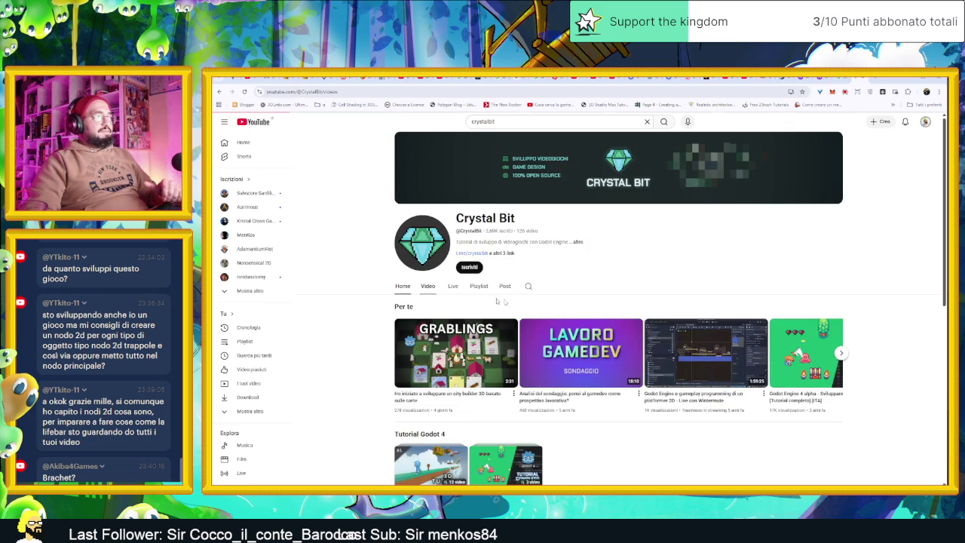
pyautogui.scroll(-3)
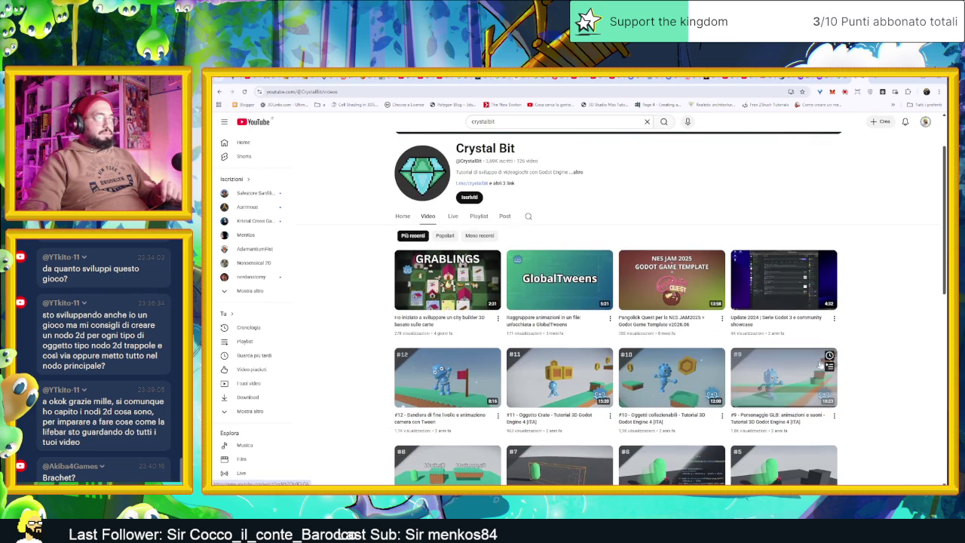
pyautogui.scroll(-3)
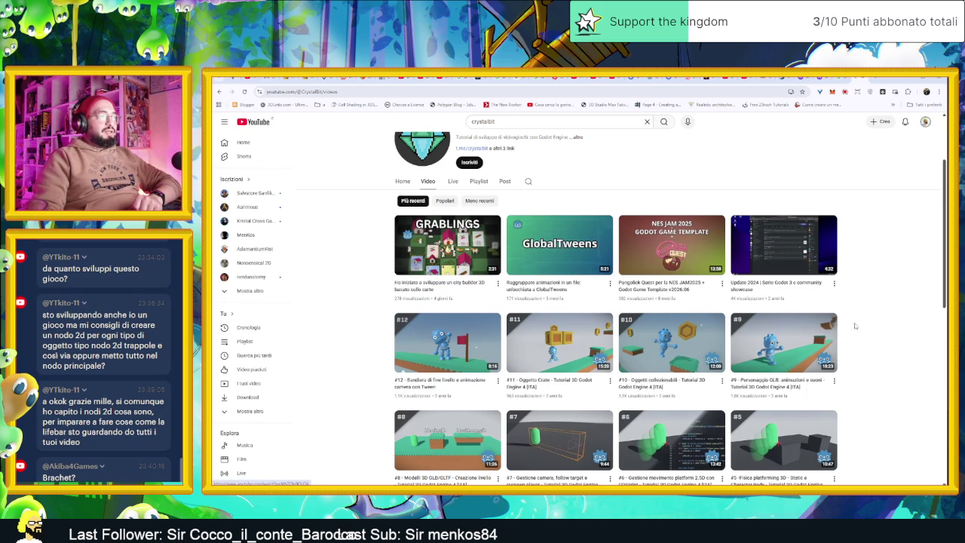
pyautogui.scroll(-3)
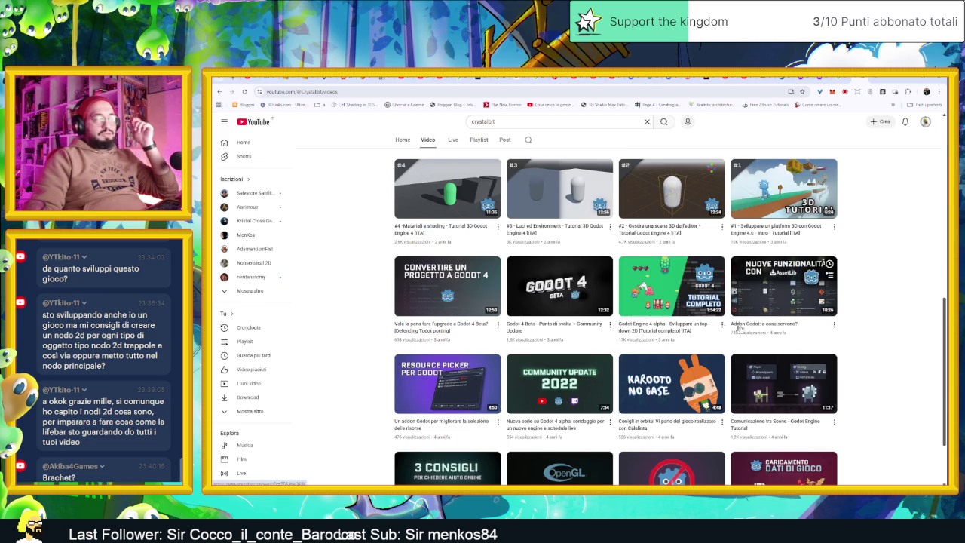
pyautogui.scroll(-3)
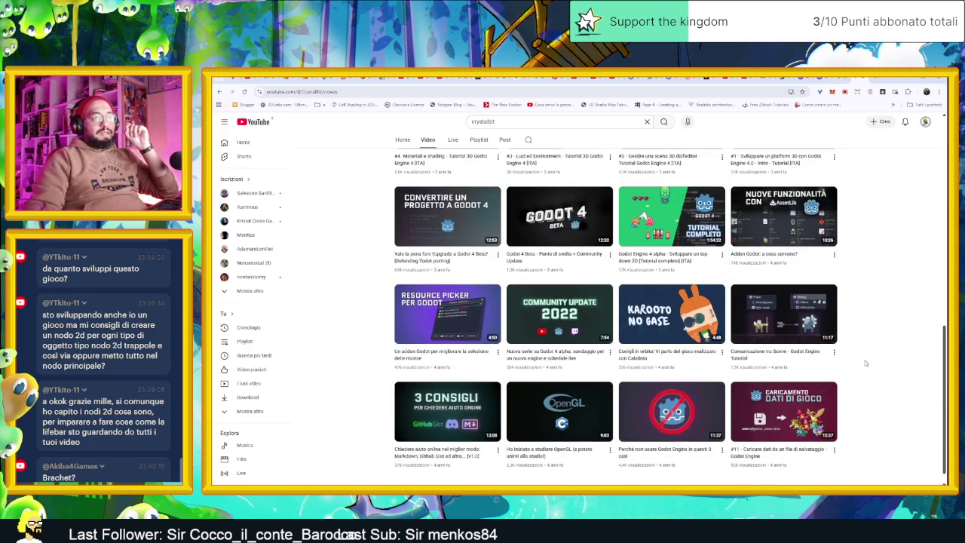
pyautogui.scroll(-3)
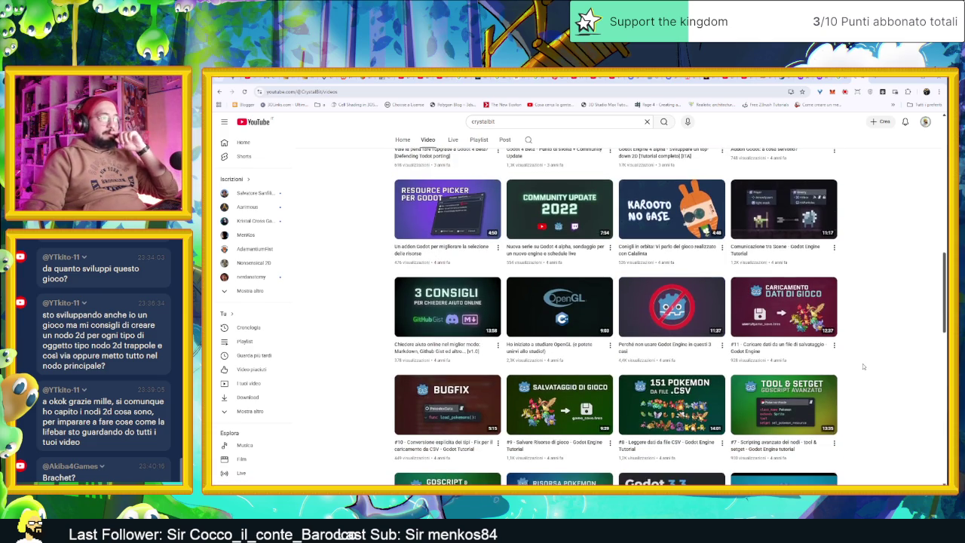
pyautogui.scroll(-3)
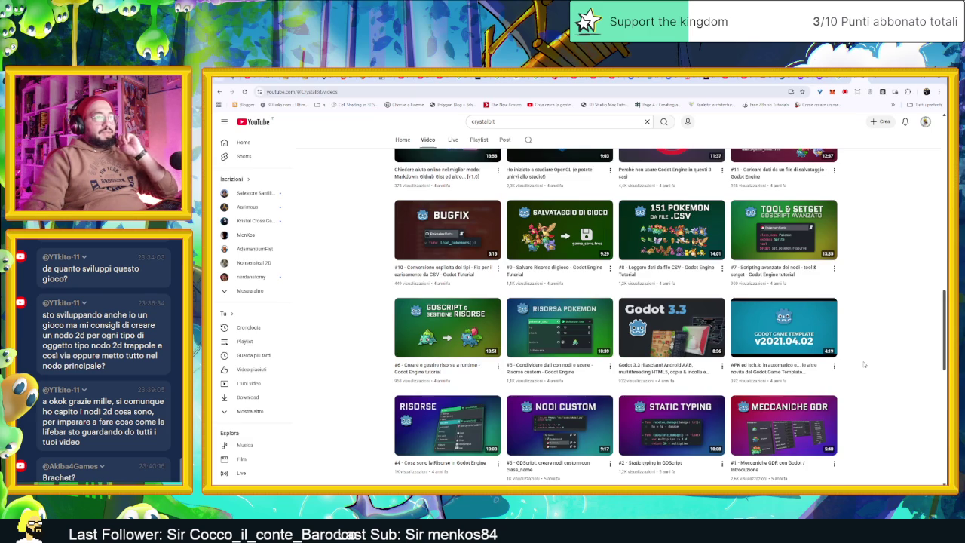
pyautogui.scroll(-3)
pyautogui.scroll(3)
pyautogui.scroll(3)
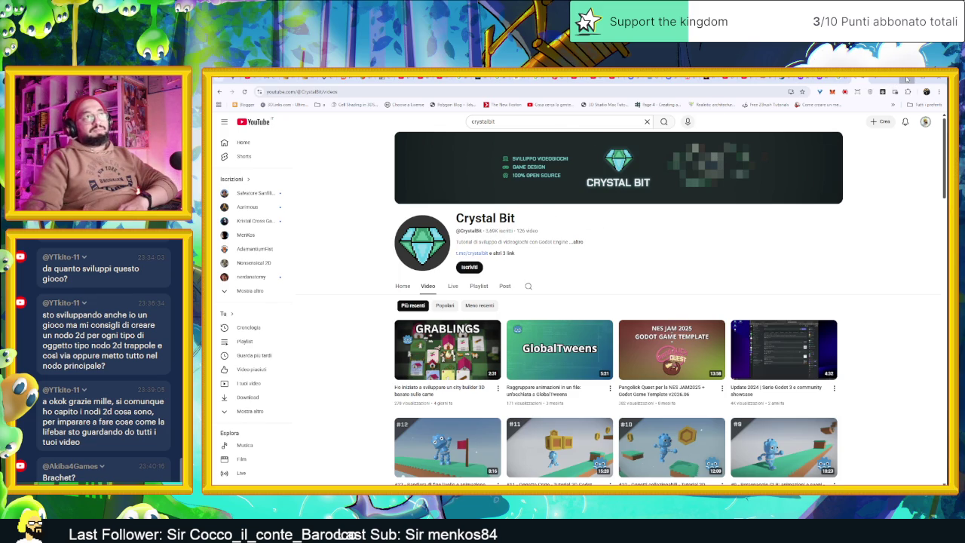
pyautogui.click(907, 79)
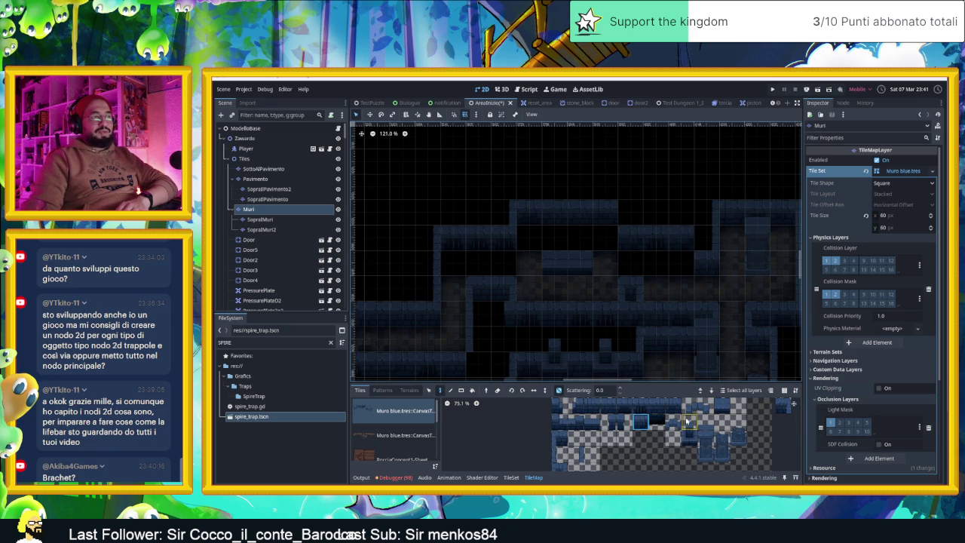
# Pick a different wall tile from the Muro blue atlas for the Muri layer
pyautogui.scroll(-3)
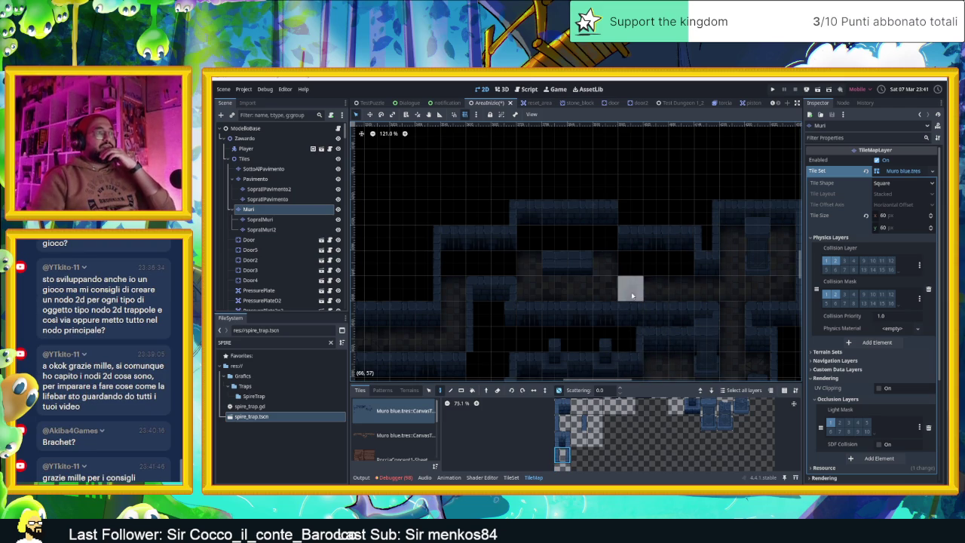
pyautogui.click(562, 438)
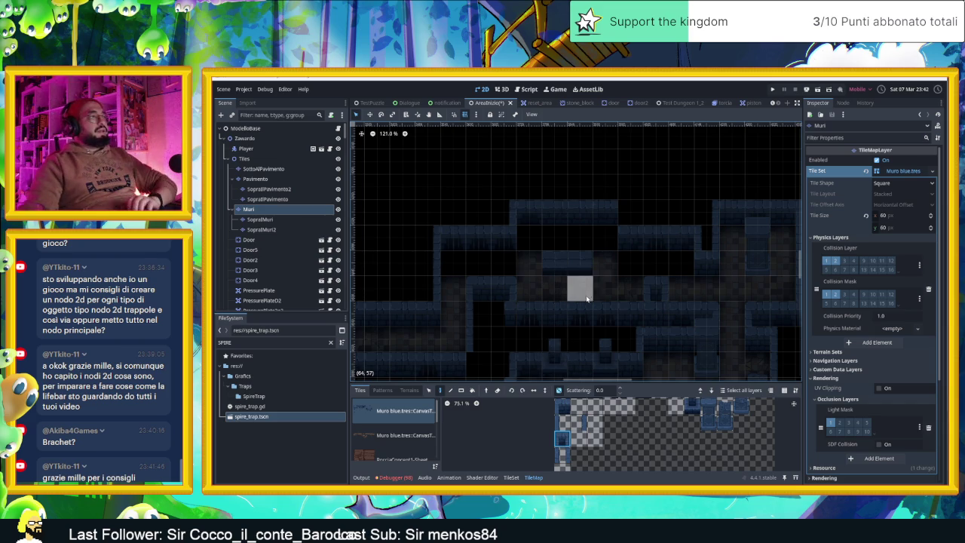
pyautogui.scroll(3)
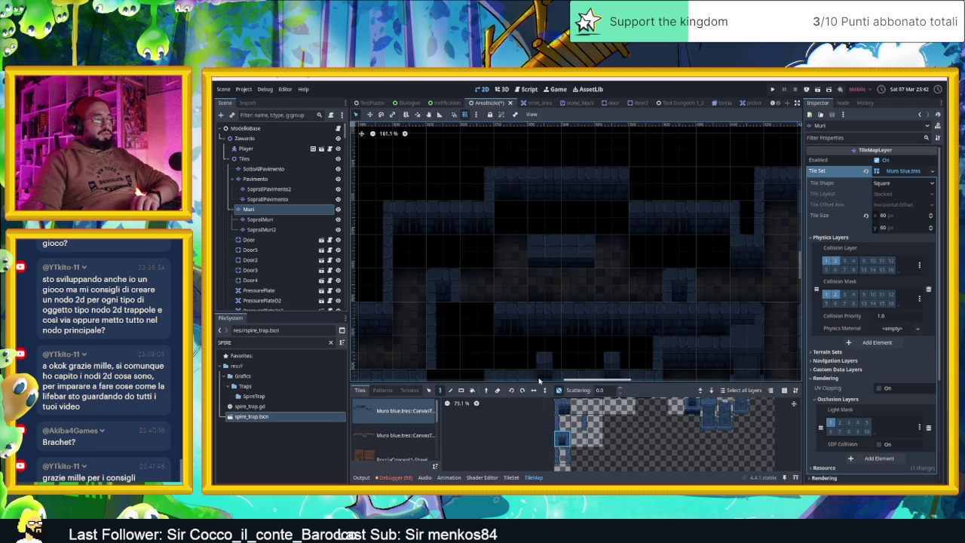
# Pick blue wall tiles from the Muro blue atlas and paint them into several room cells on Muri
pyautogui.scroll(3)
pyautogui.moveTo(634, 424); pyautogui.dragTo(613, 420)
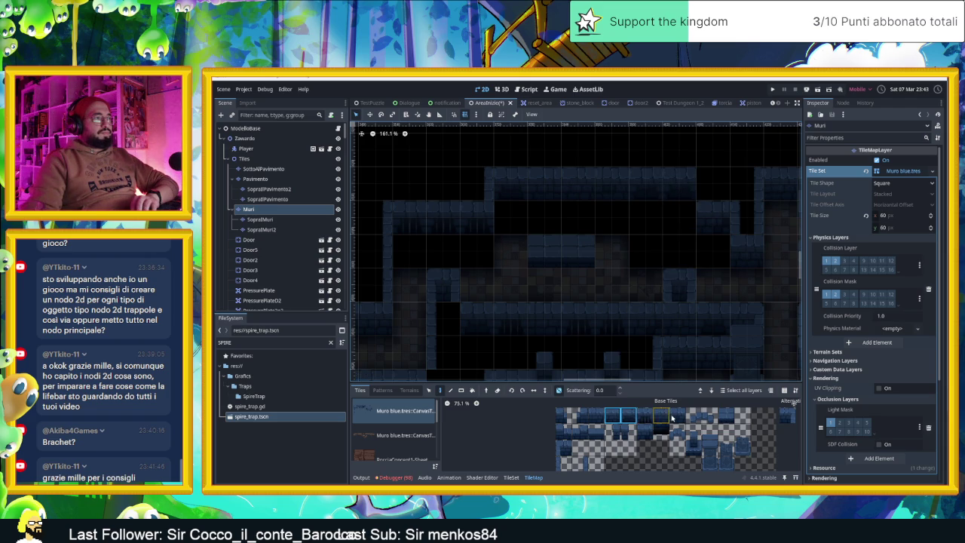
pyautogui.click(782, 416)
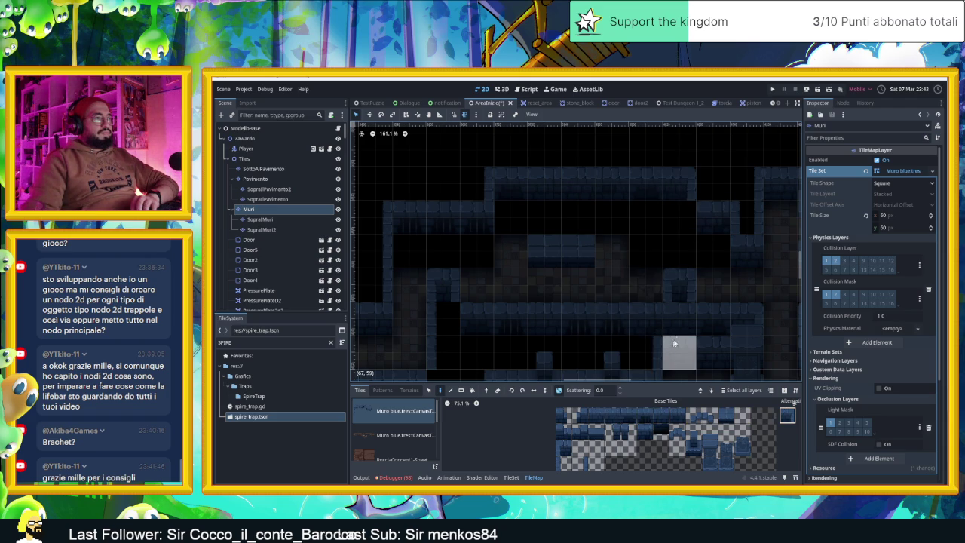
pyautogui.click(614, 415)
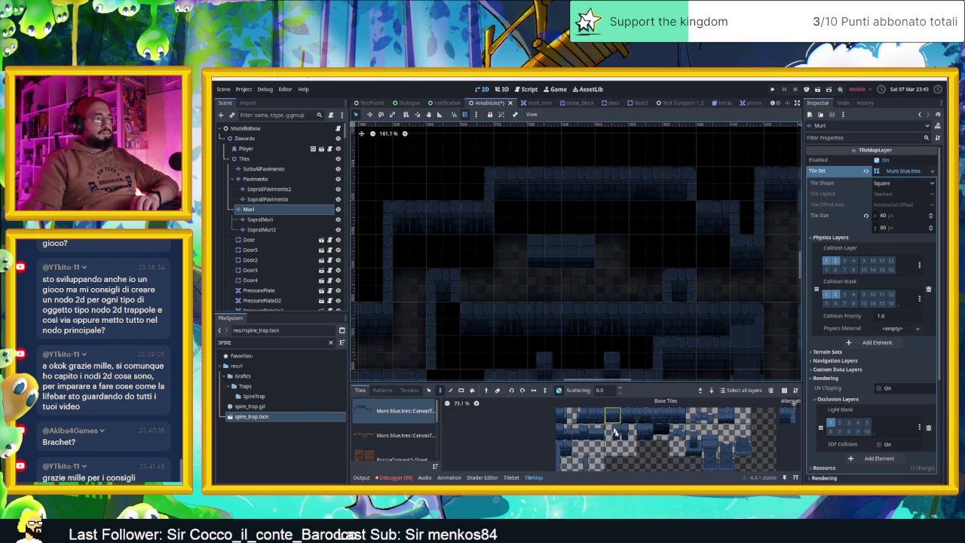
pyautogui.click(681, 197)
pyautogui.click(631, 417)
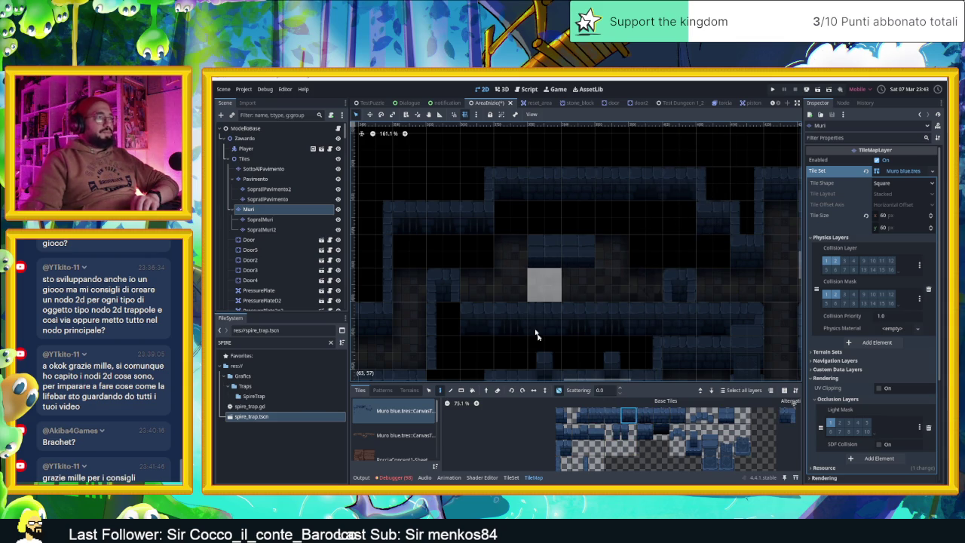
pyautogui.click(722, 416)
pyautogui.click(610, 246)
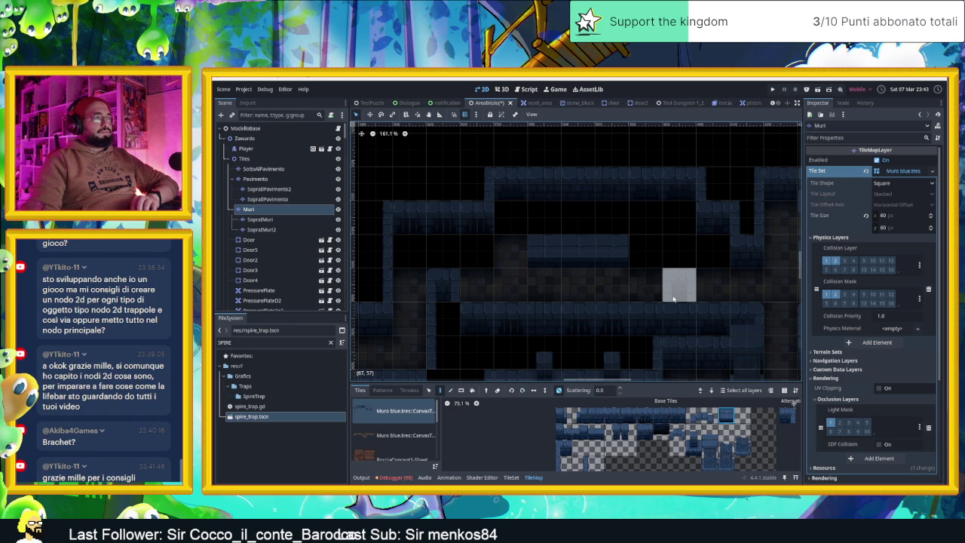
pyautogui.click(673, 300)
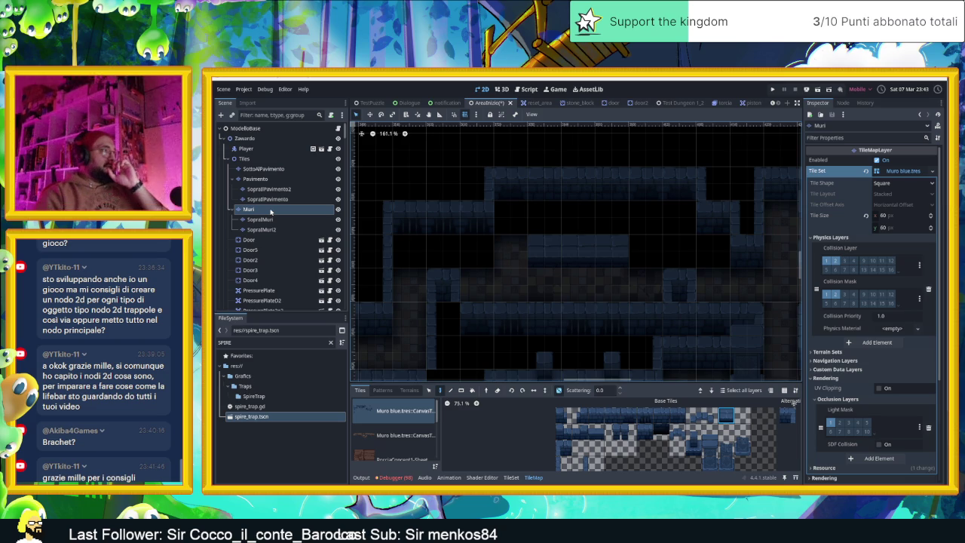
# Paint Matonelle Full Random floor terrain across the room's dark gaps on the Pavimento layer
pyautogui.click(260, 180)
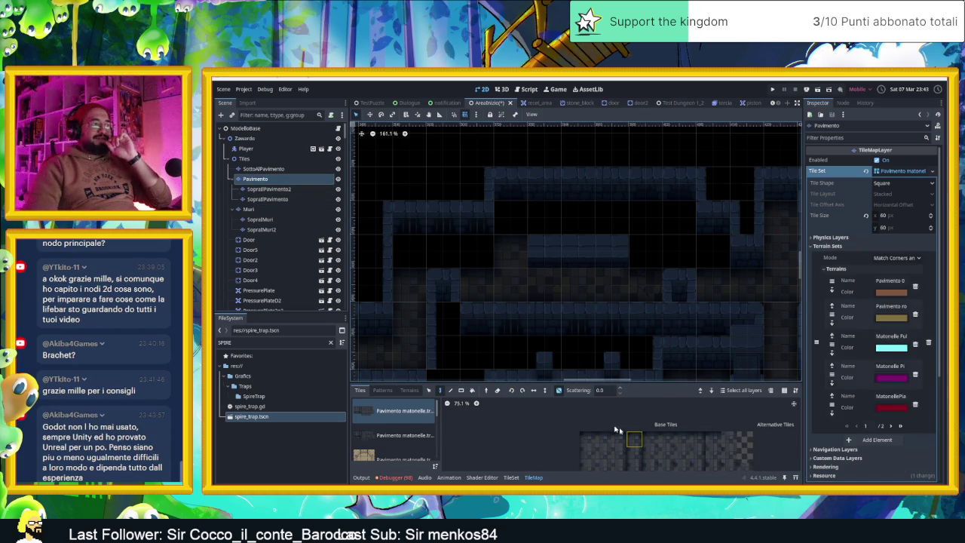
pyautogui.click(410, 390)
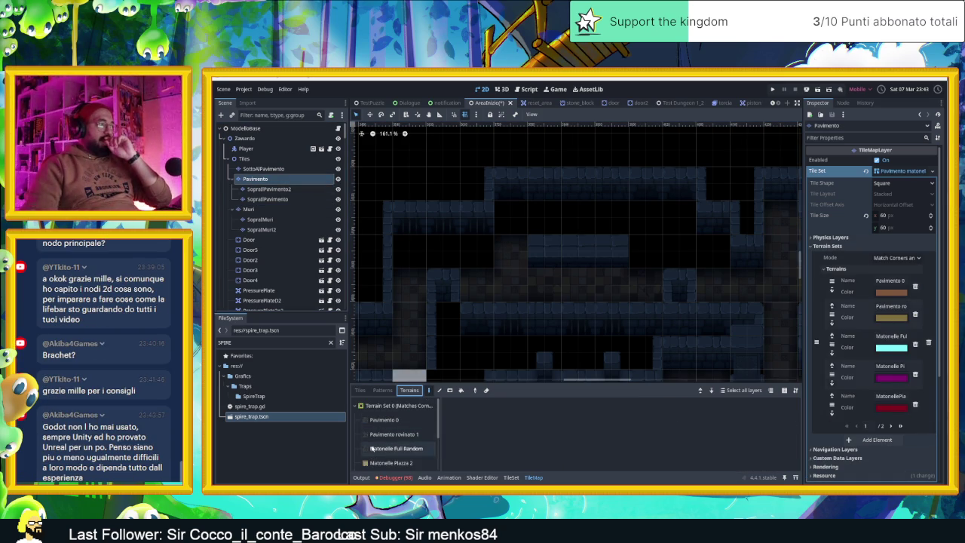
pyautogui.click(396, 447)
pyautogui.moveTo(469, 256); pyautogui.dragTo(655, 238)
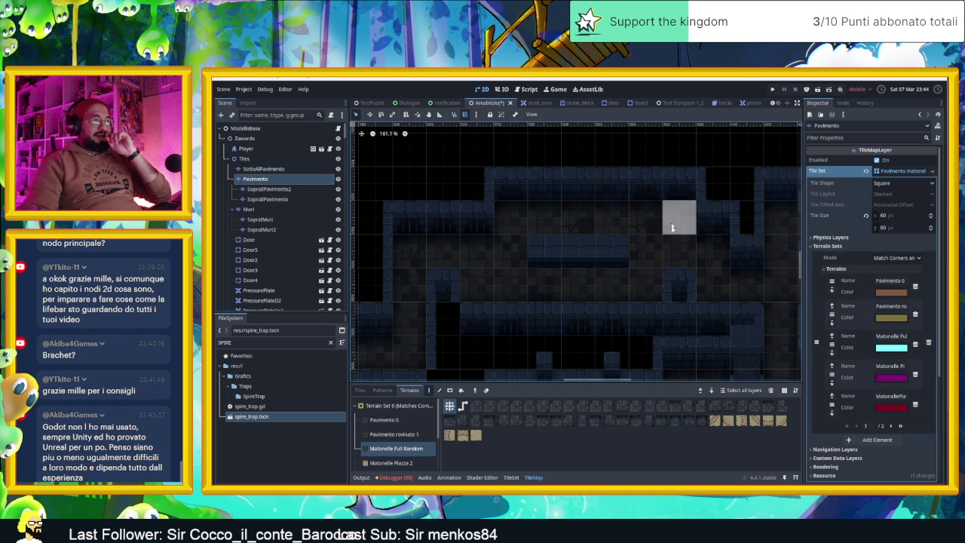
pyautogui.scroll(-3)
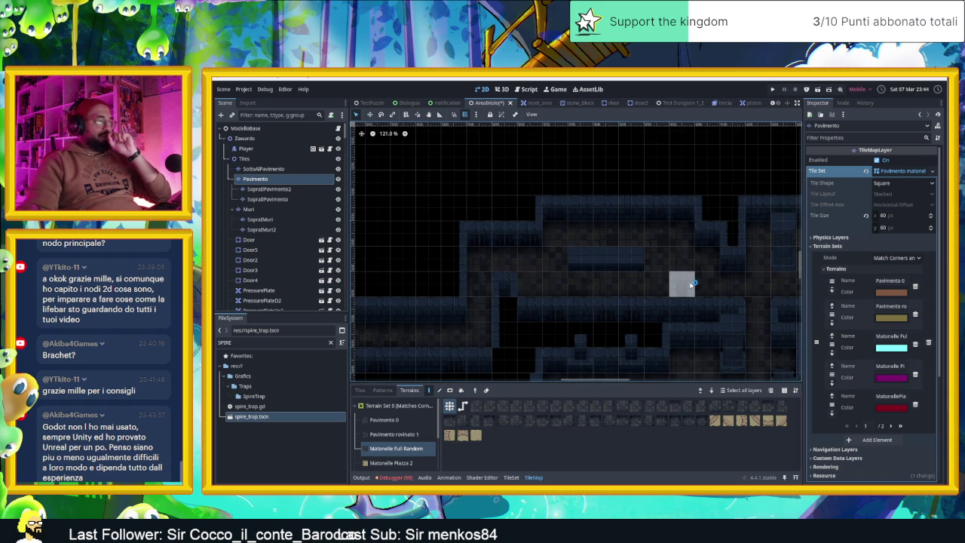
pyautogui.scroll(3)
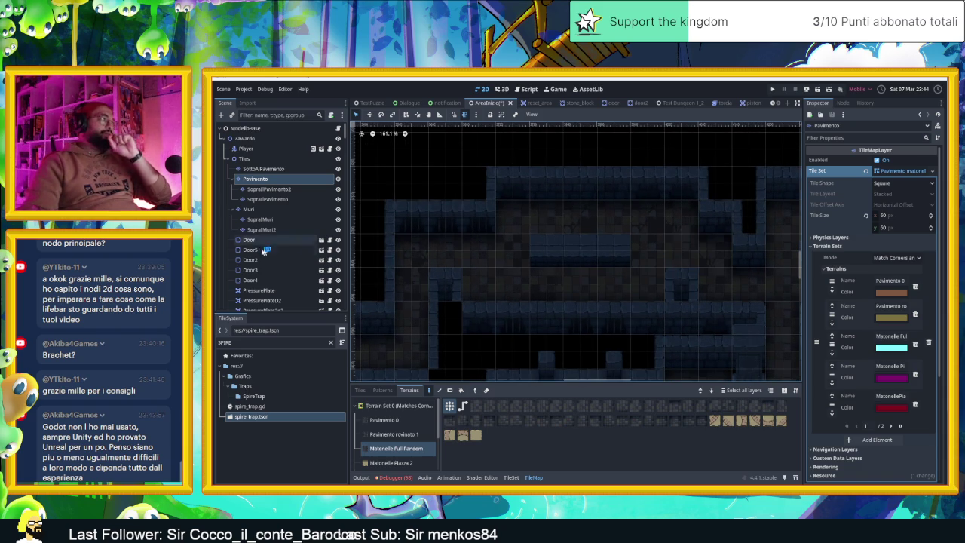
pyautogui.scroll(-3)
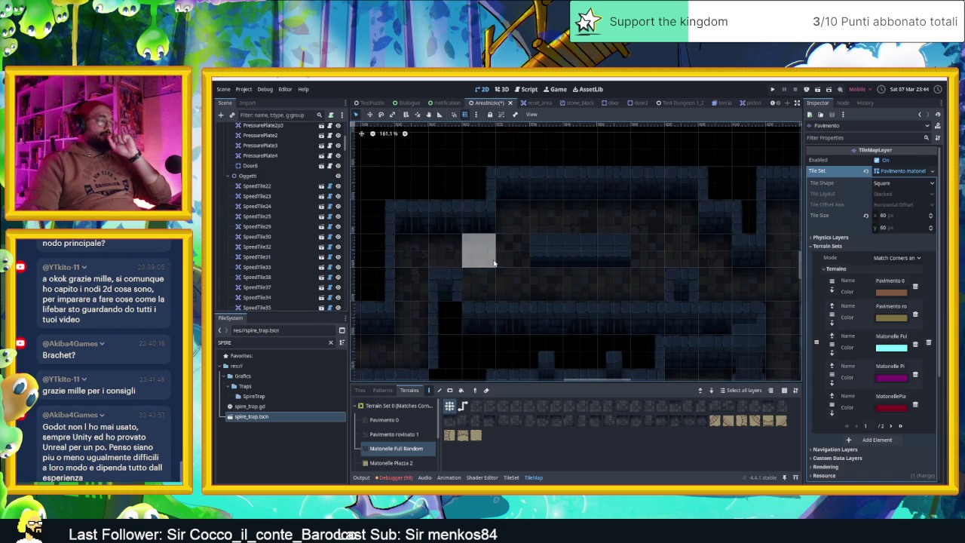
pyautogui.scroll(-3)
pyautogui.scroll(3)
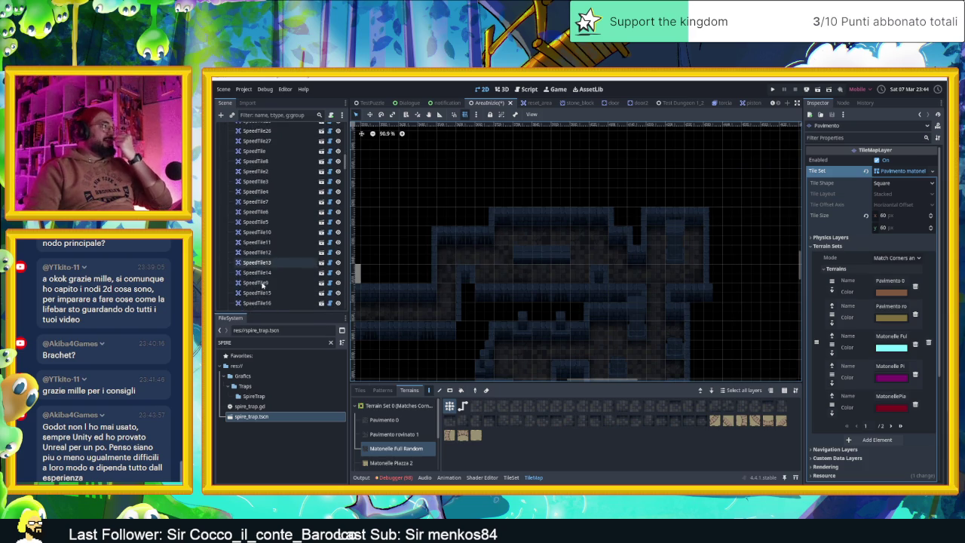
pyautogui.scroll(-3)
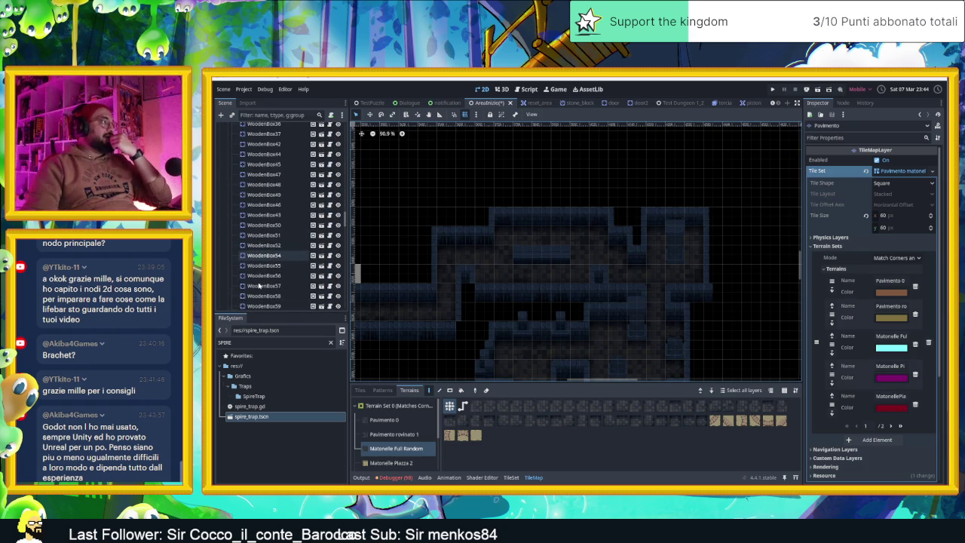
# Show and then hide the CameraNodeContainer camera areas, then select the Trapole node
pyautogui.click(338, 258)
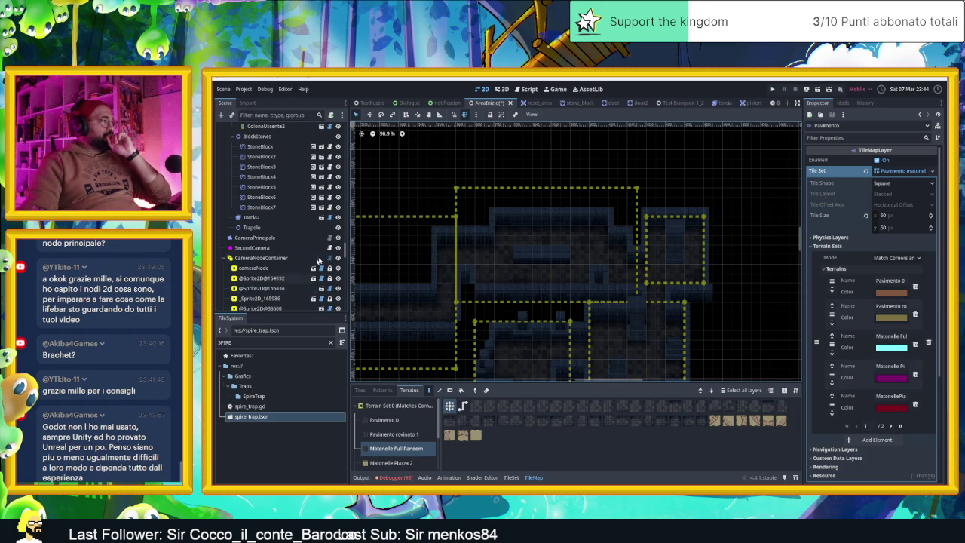
pyautogui.click(339, 258)
pyautogui.scroll(3)
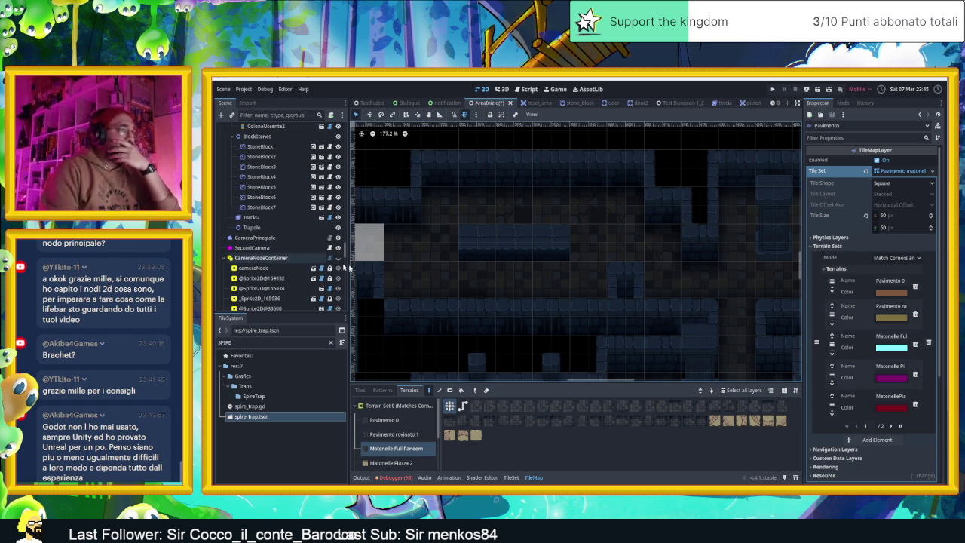
pyautogui.scroll(-3)
pyautogui.click(252, 227)
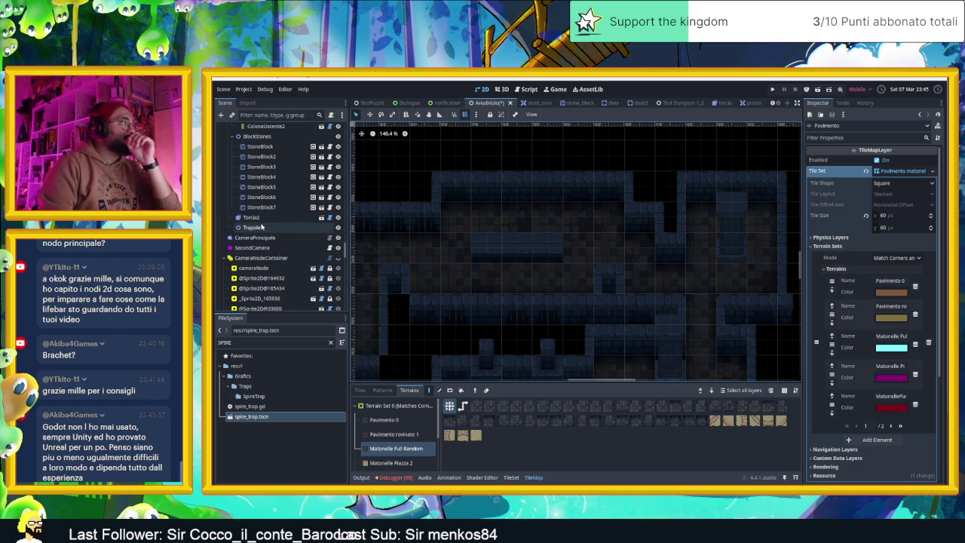
# Drop a spire_trap.tscn instance into the room under Trapole and open its spire_trap.gd script
pyautogui.moveTo(282, 416); pyautogui.dragTo(578, 279)
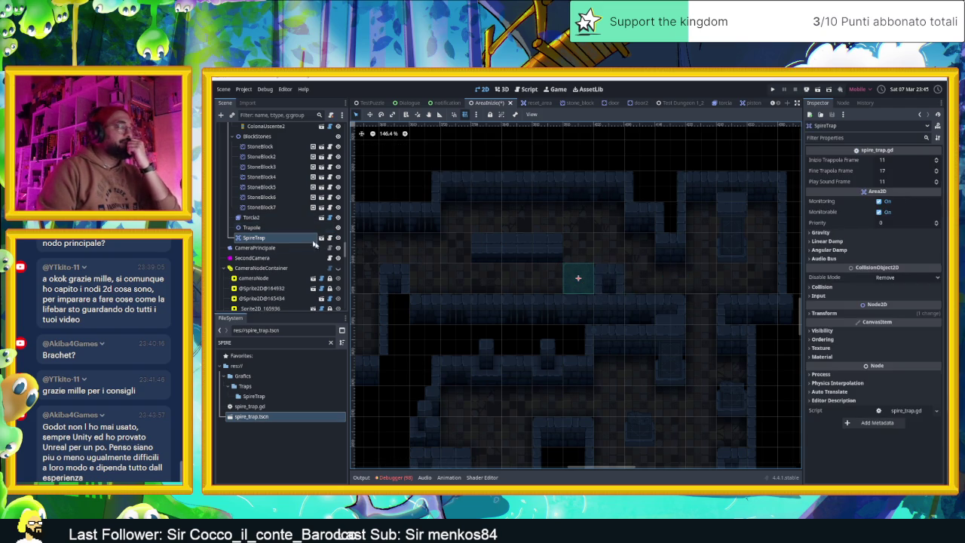
pyautogui.hotkey('ctrl', 'z')
pyautogui.click(271, 227)
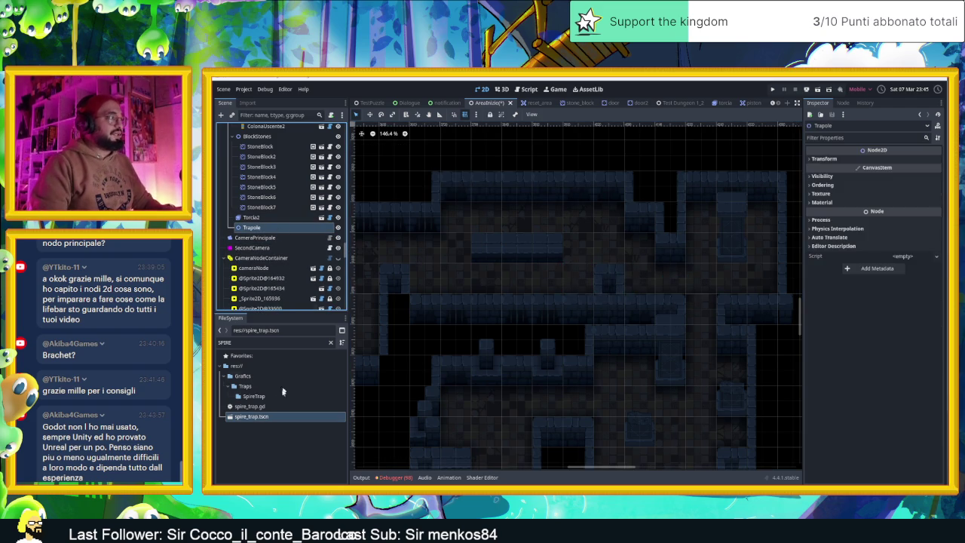
pyautogui.moveTo(282, 416); pyautogui.dragTo(358, 368)
pyautogui.moveTo(578, 278); pyautogui.dragTo(579, 278)
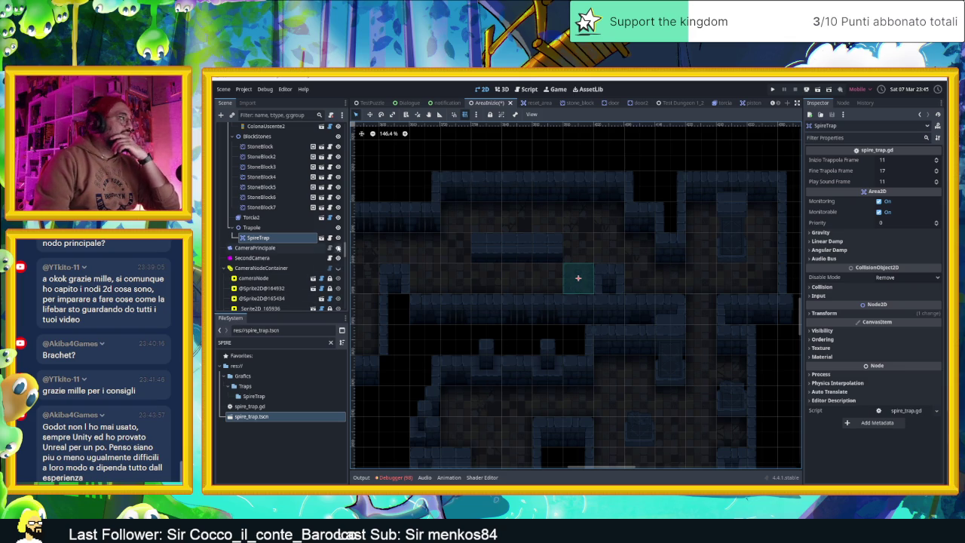
pyautogui.click(322, 237)
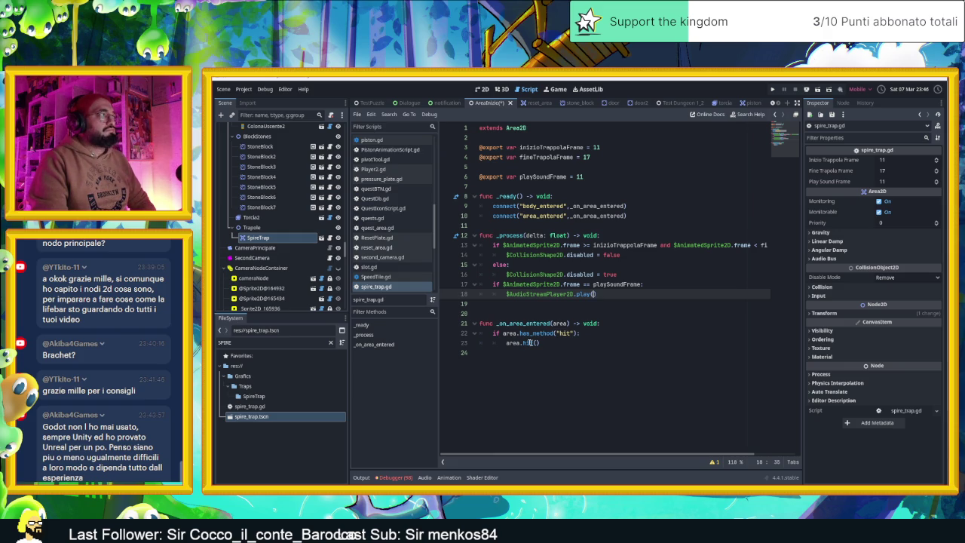
# Open the SpireTrap scene on its own, close it, and go back to the AreaInizio level
pyautogui.click(313, 238)
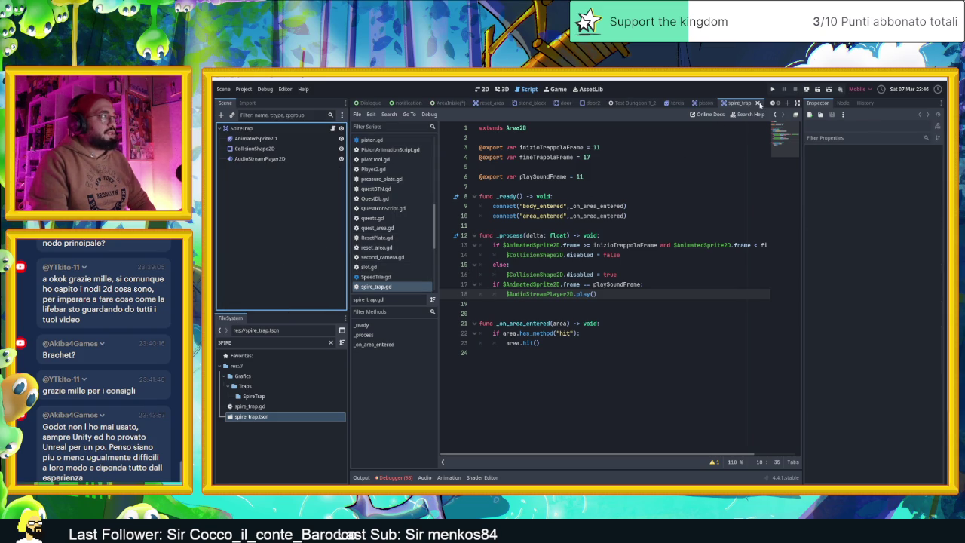
pyautogui.click(758, 102)
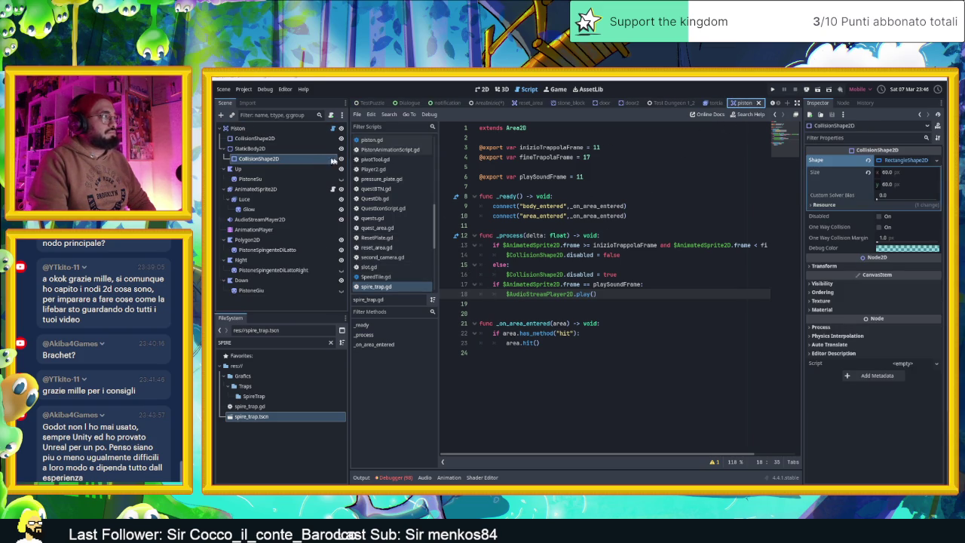
pyautogui.click(326, 160)
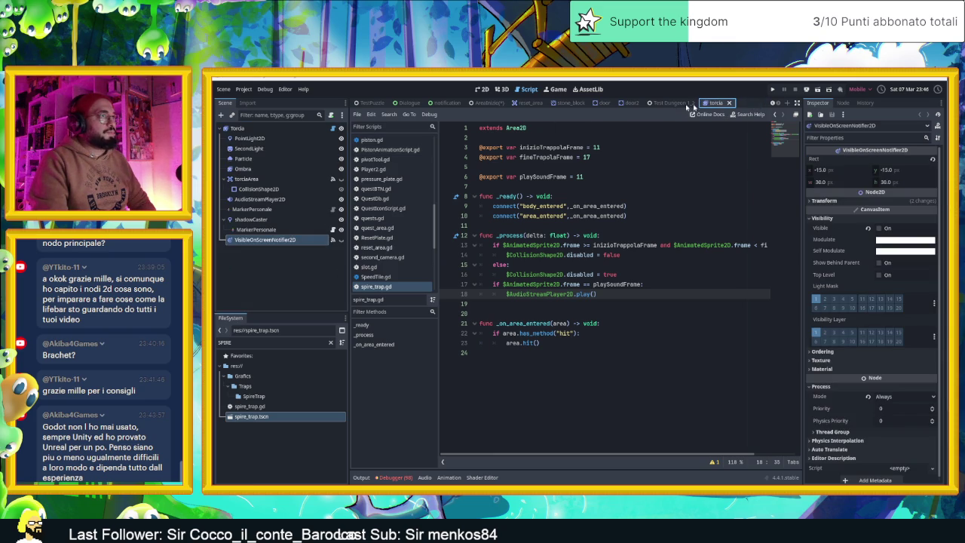
pyautogui.click(487, 103)
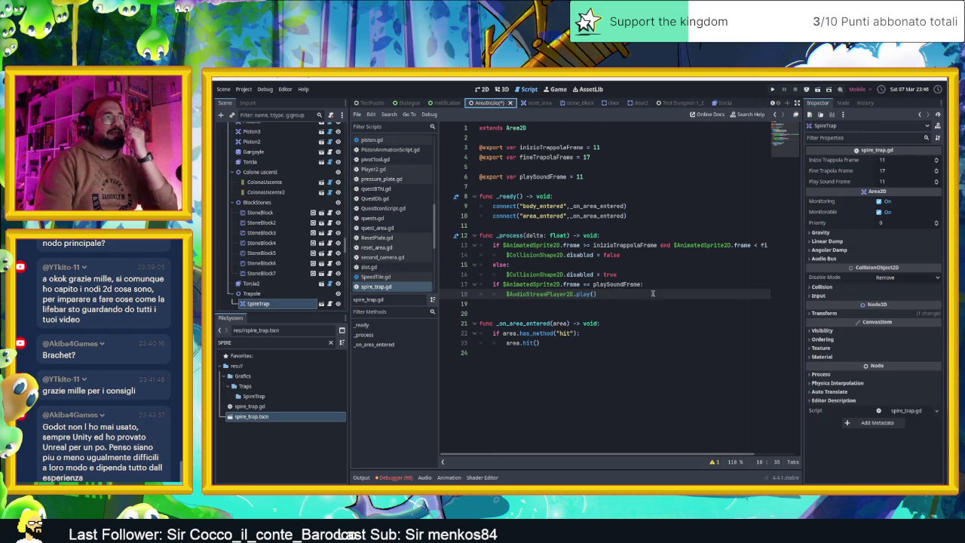
pyautogui.moveTo(650, 456); pyautogui.dragTo(592, 458)
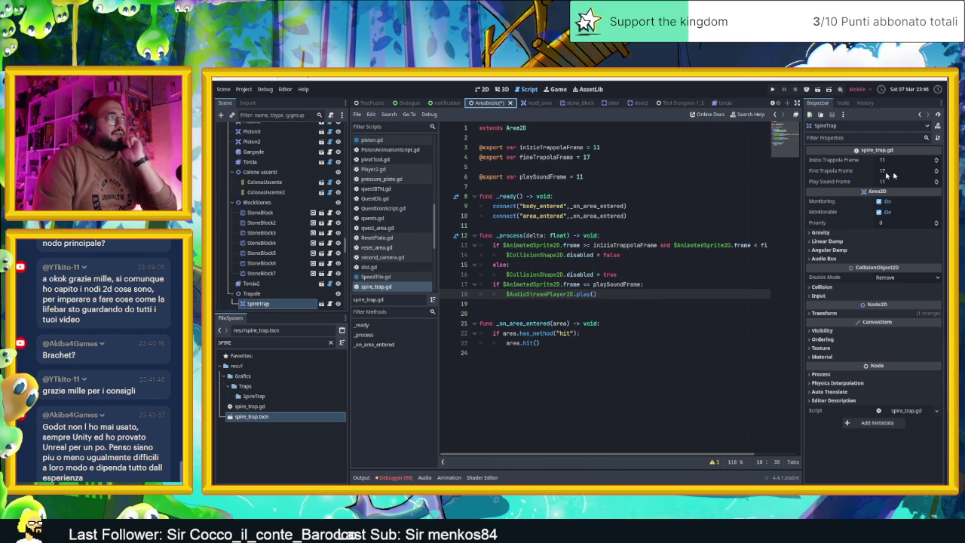
# Delete the blank line 5 in spire_trap.gd, save the script, and return to 2D view
pyautogui.click(597, 165)
pyautogui.press('BackSpace')
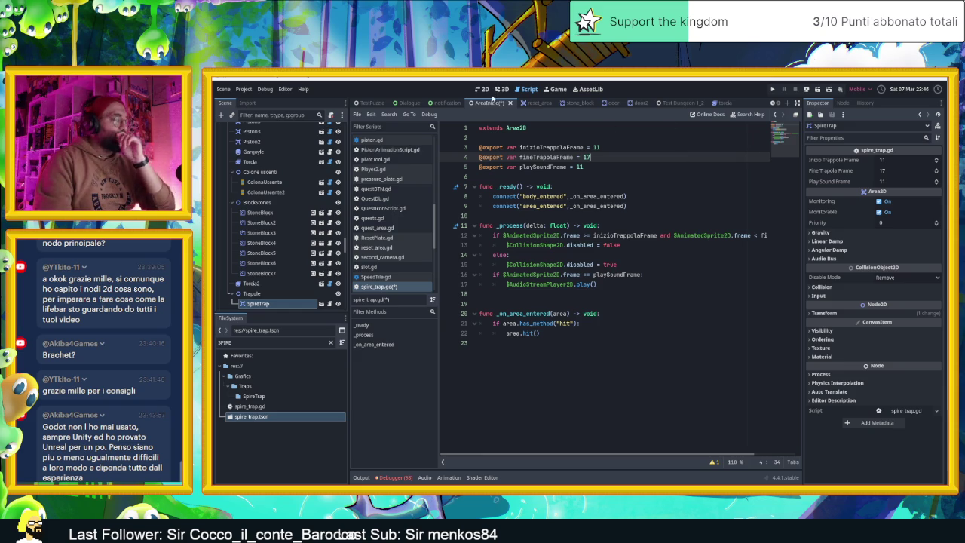
pyautogui.hotkey('ctrl', 's')
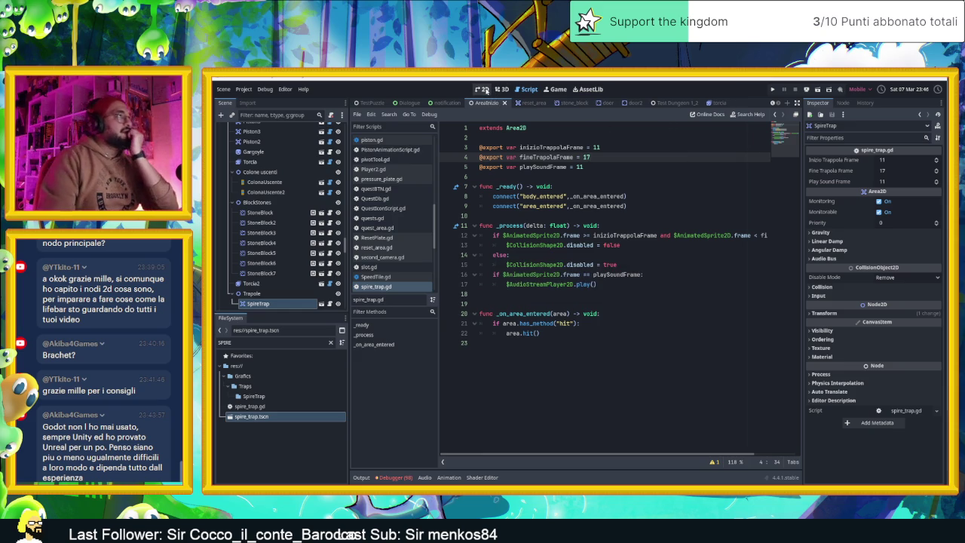
pyautogui.click(484, 89)
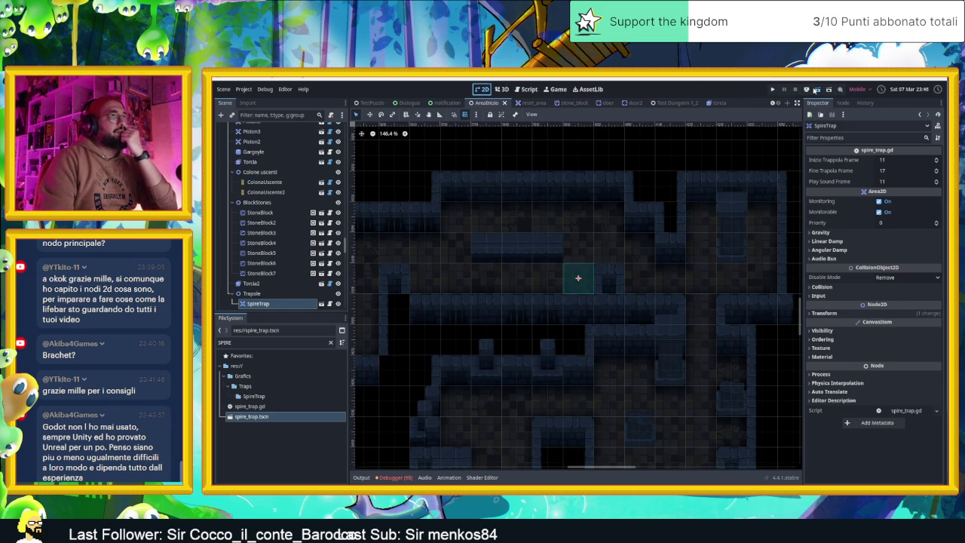
# Save the AreaInizio level scene and stop the running game
pyautogui.hotkey('ctrl', 's')
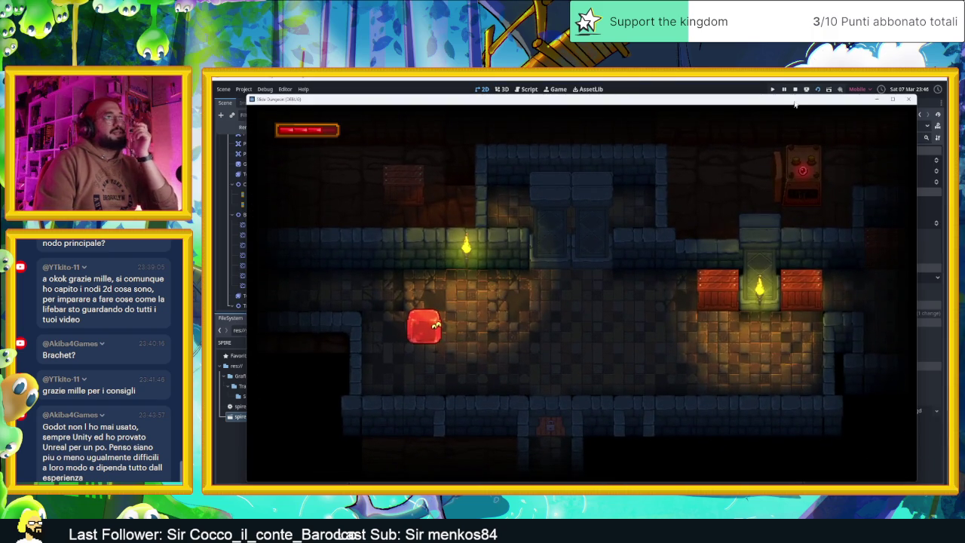
pyautogui.click(796, 90)
pyautogui.scroll(-3)
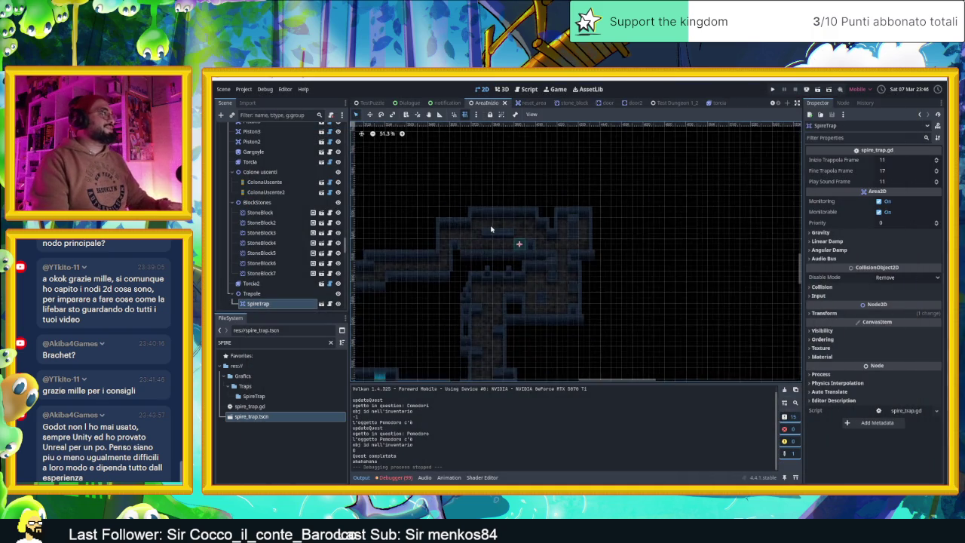
pyautogui.scroll(-3)
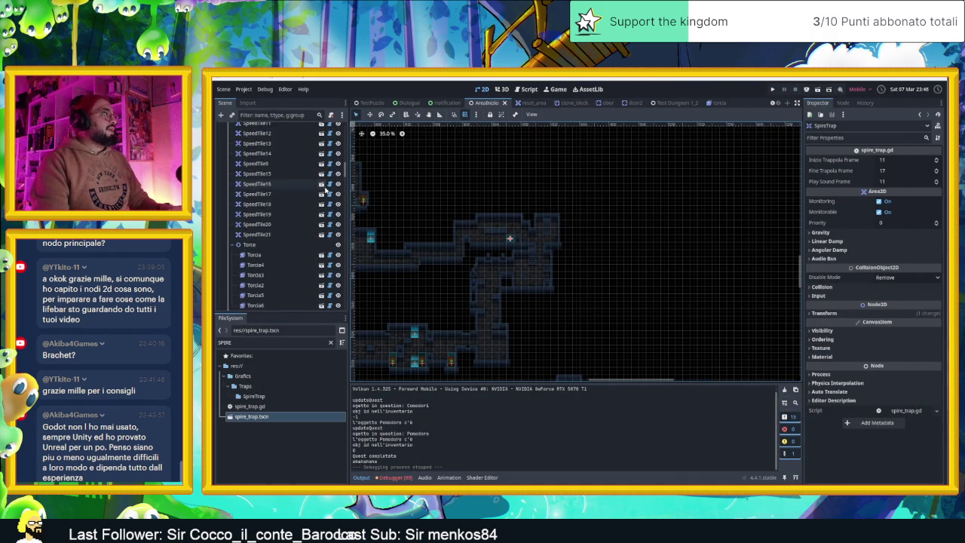
pyautogui.scroll(3)
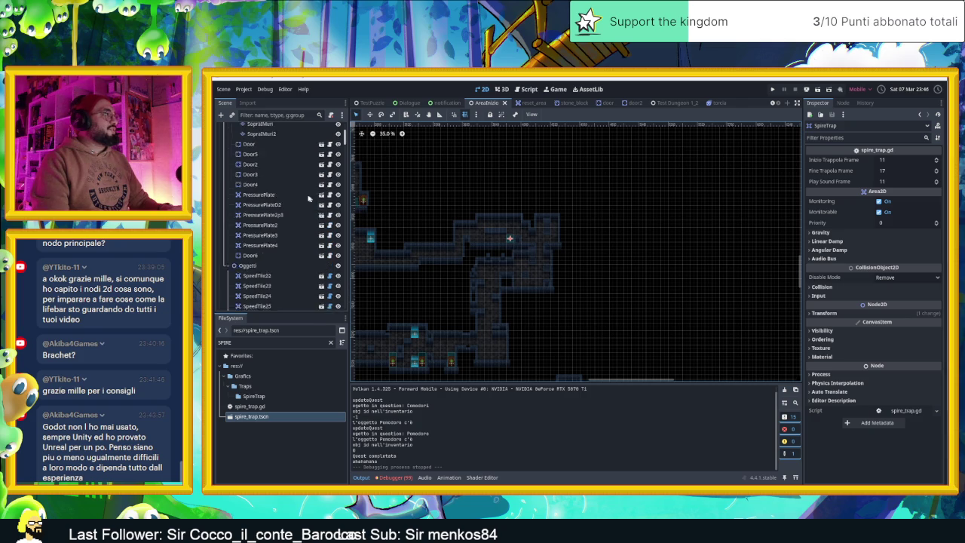
# Move the Player's starting position next to the SpireTrap and save the level
pyautogui.click(246, 148)
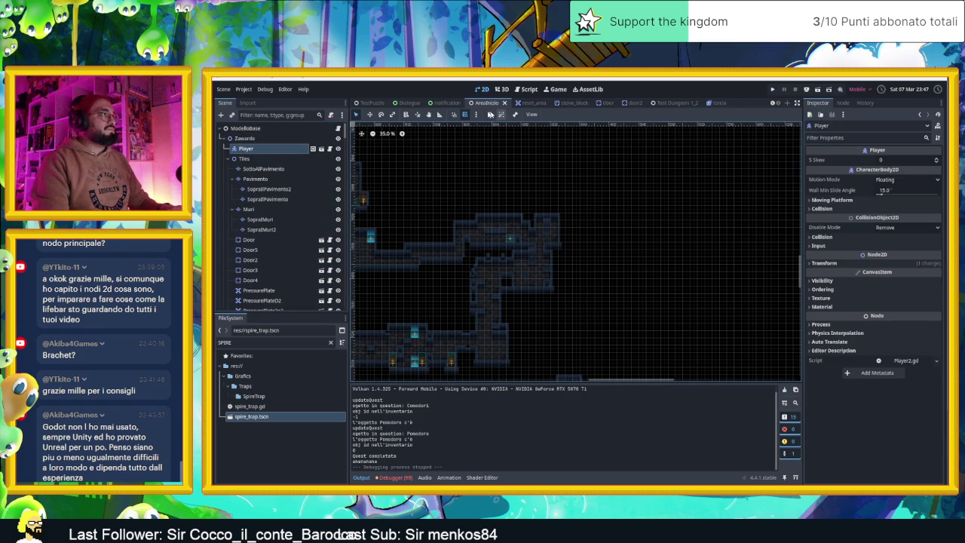
pyautogui.scroll(-3)
pyautogui.scroll(-3)
pyautogui.press('w')
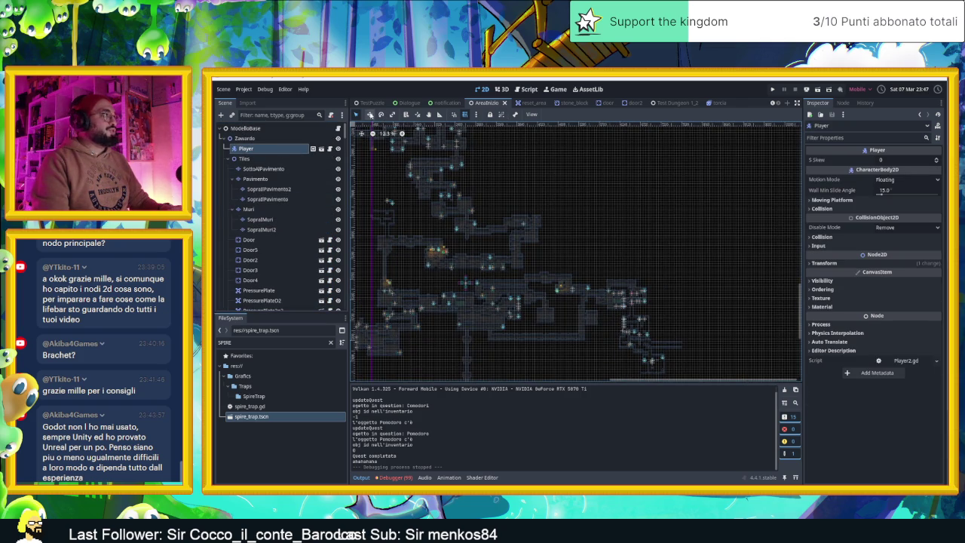
pyautogui.moveTo(545, 193); pyautogui.dragTo(614, 245)
pyautogui.scroll(3)
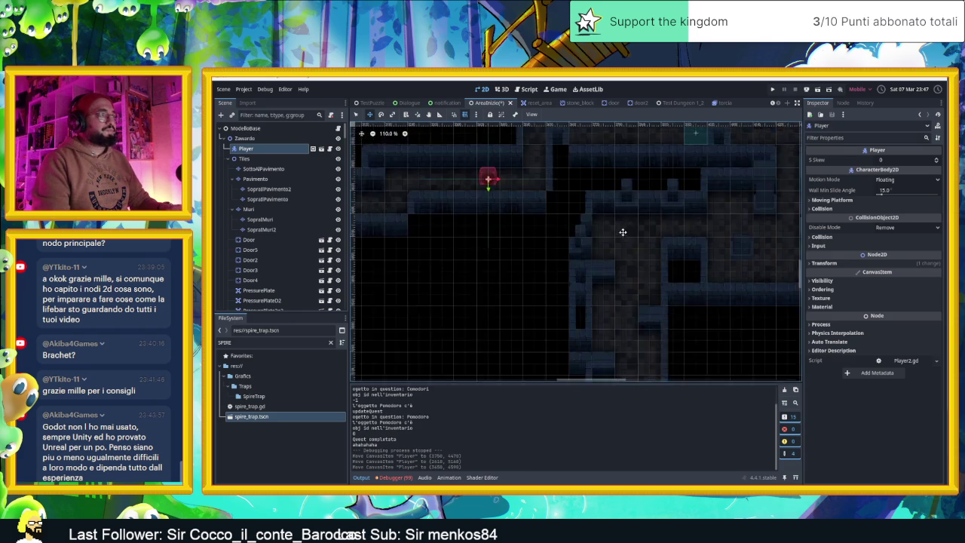
pyautogui.hotkey('ctrl', 's')
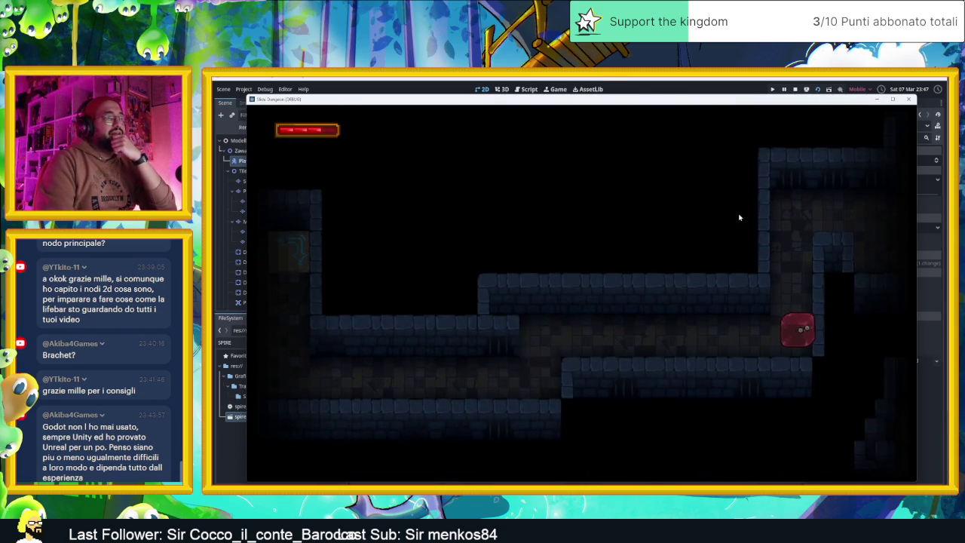
# Playtest the level, moving the player up the shaft and left, then stop the game
pyautogui.press('space')
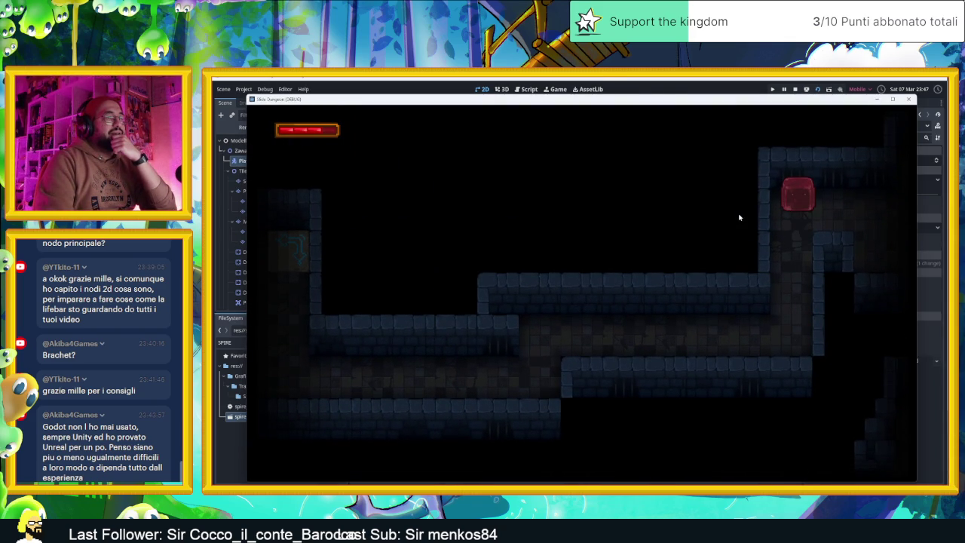
pyautogui.press('Left')
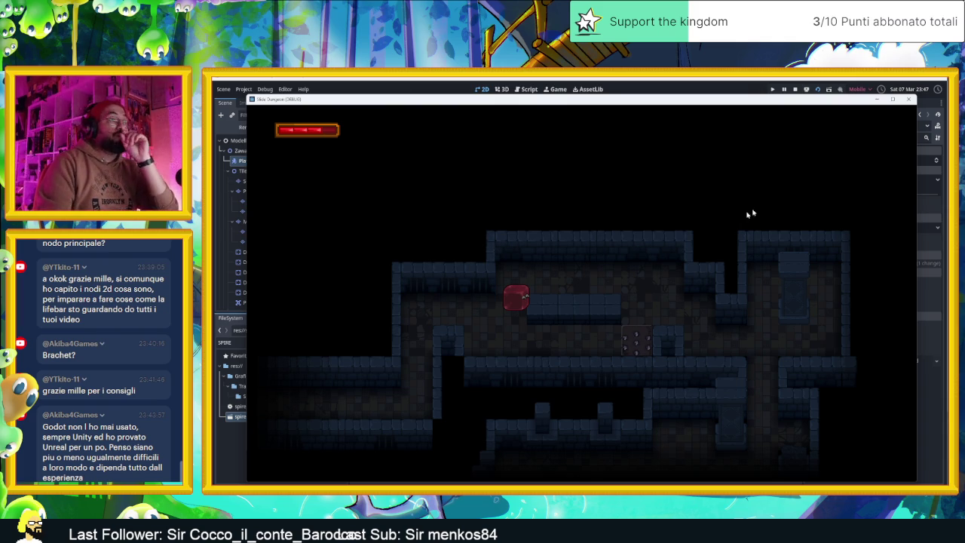
pyautogui.click(797, 88)
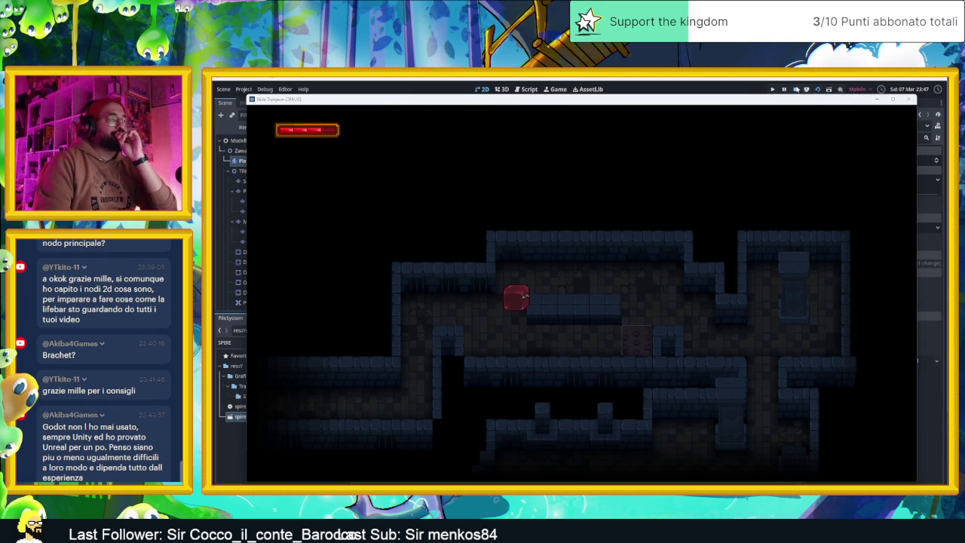
pyautogui.hotkey('ctrl', 'z')
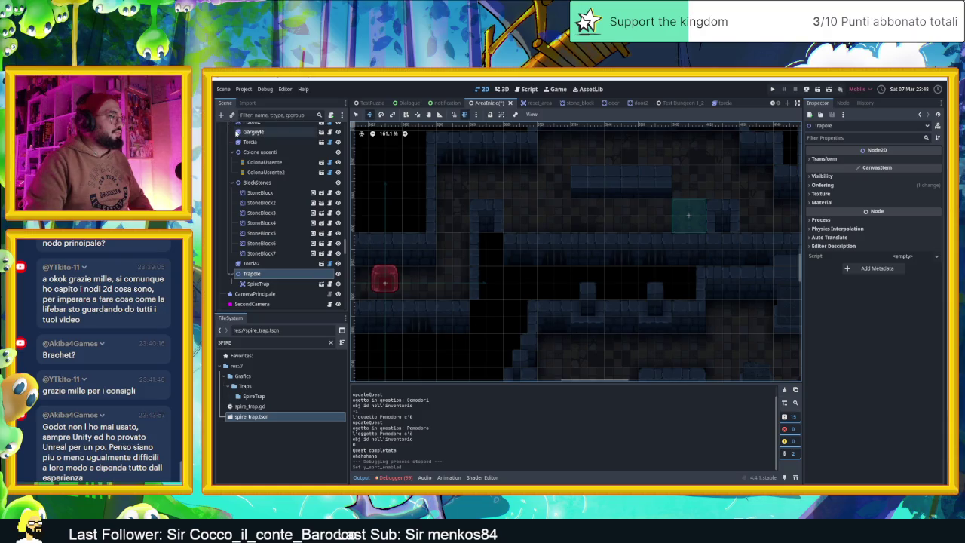
# Filter the FileSystem dock with 'TRAP' and browse the matching trap assets and scripts
pyautogui.click(268, 438)
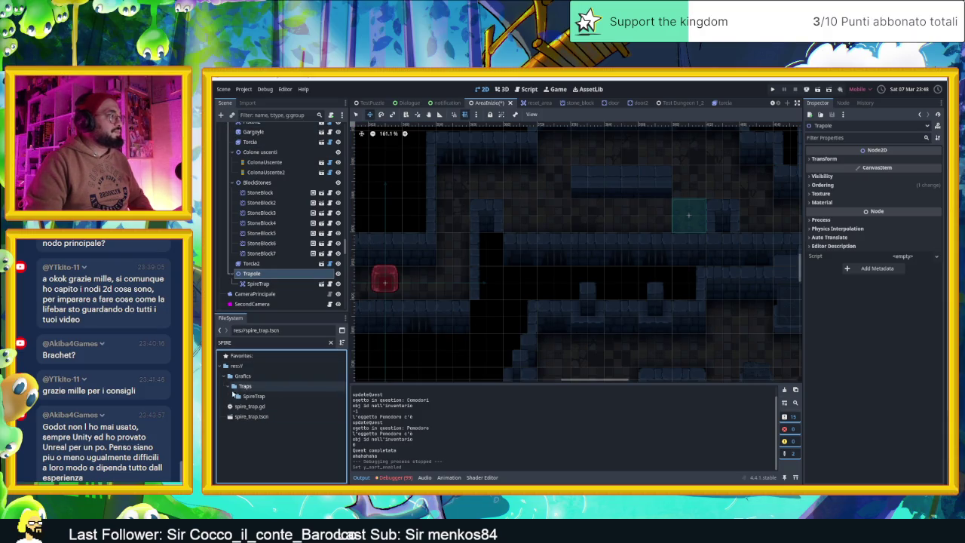
pyautogui.click(252, 343)
pyautogui.hotkey('ctrl', 'a')
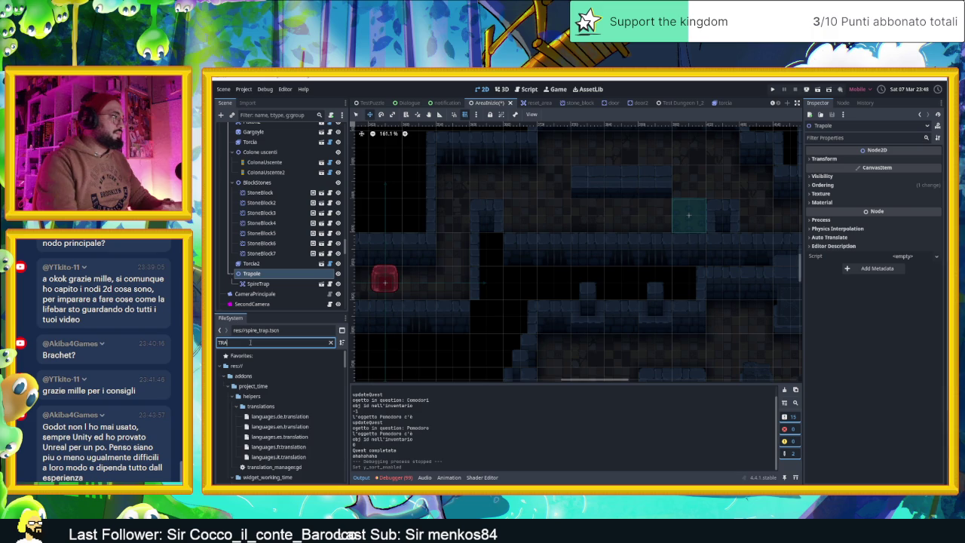
pyautogui.write('TRAP')
pyautogui.scroll(-3)
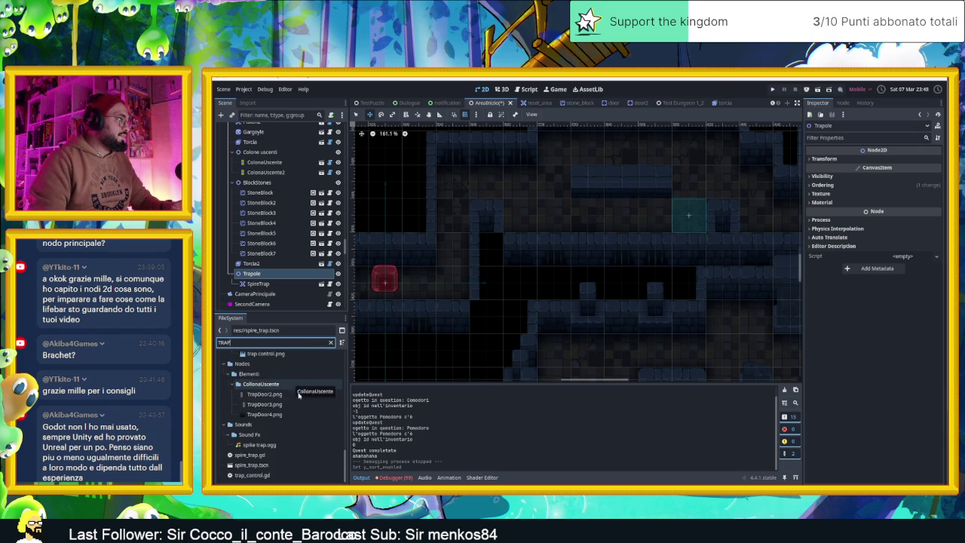
pyautogui.moveTo(298, 396)
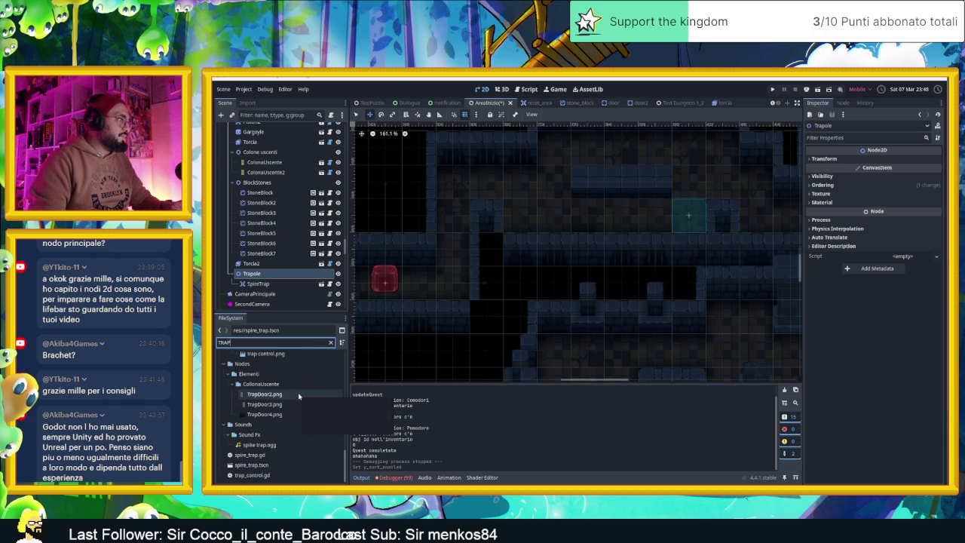
pyautogui.scroll(3)
pyautogui.scroll(-3)
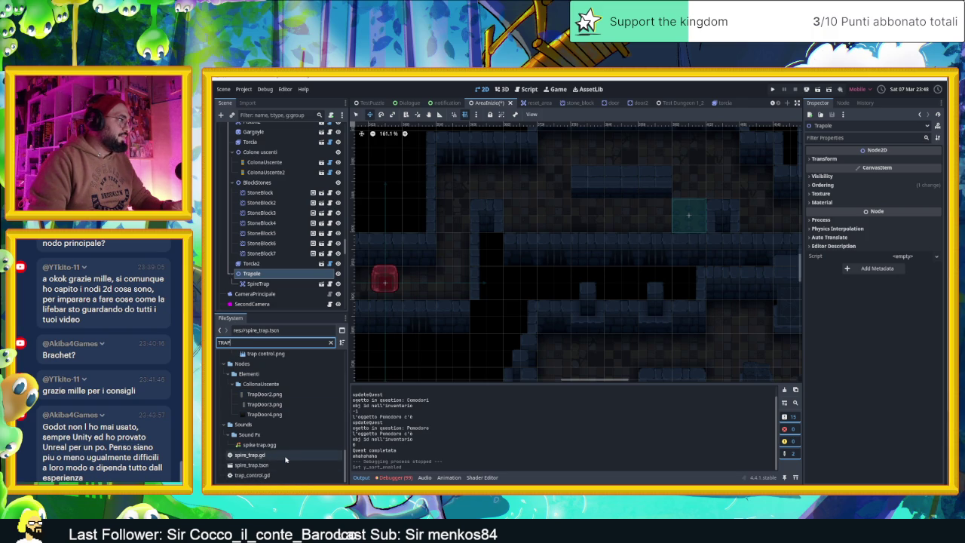
pyautogui.scroll(3)
pyautogui.scroll(3)
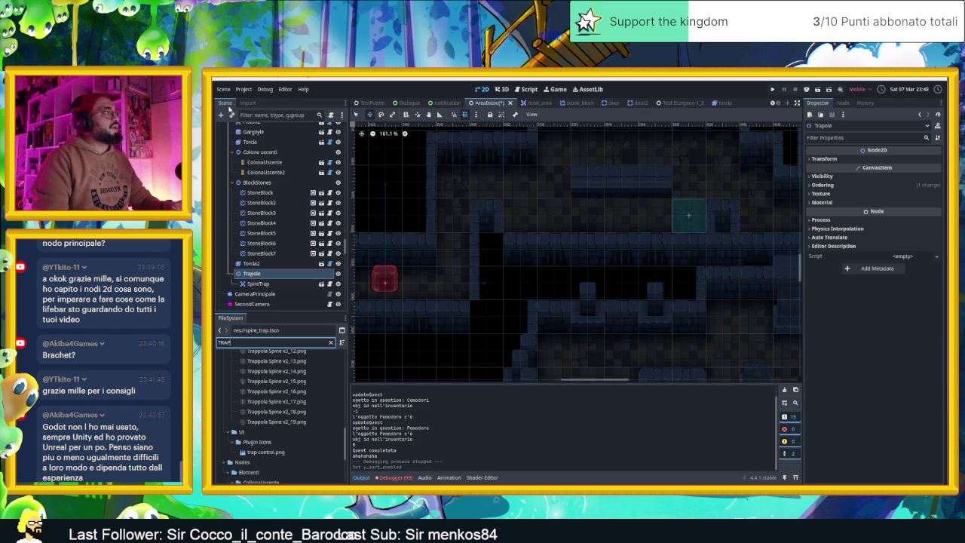
pyautogui.click(221, 115)
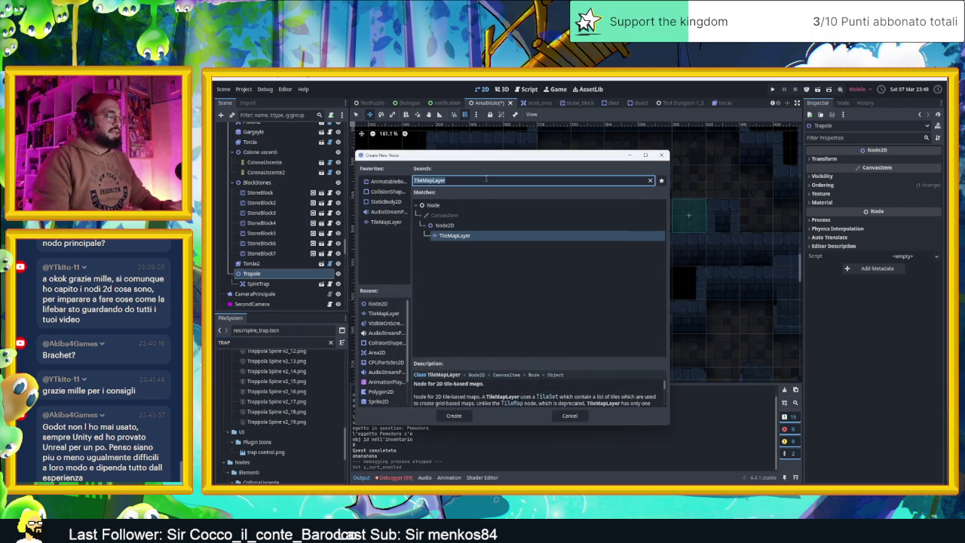
pyautogui.write('TRAP')
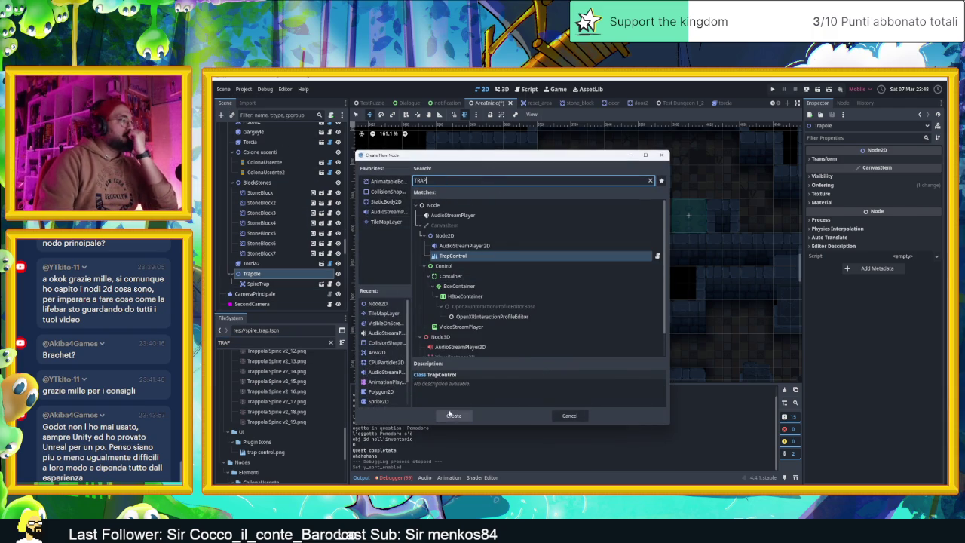
pyautogui.click(438, 414)
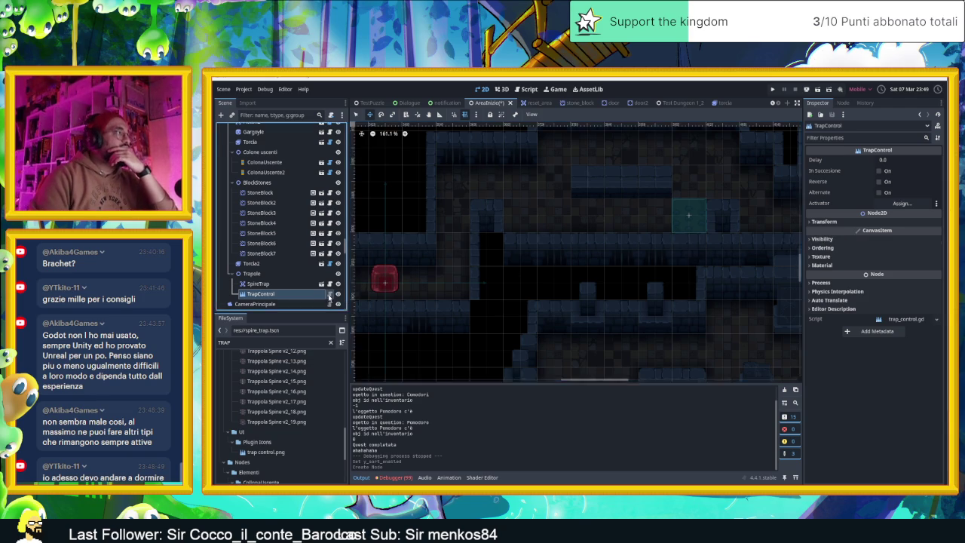
pyautogui.click(329, 295)
pyautogui.scroll(-3)
pyautogui.scroll(3)
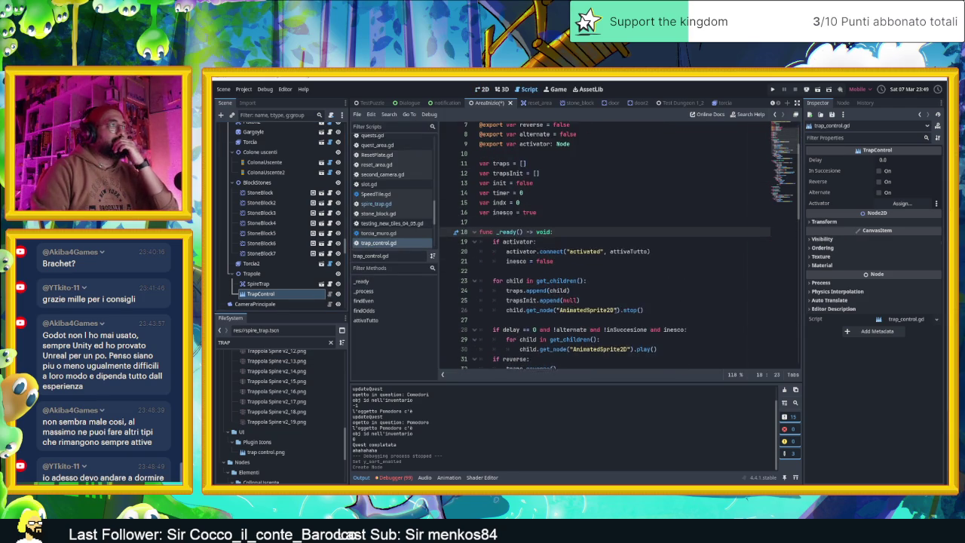
pyautogui.scroll(-3)
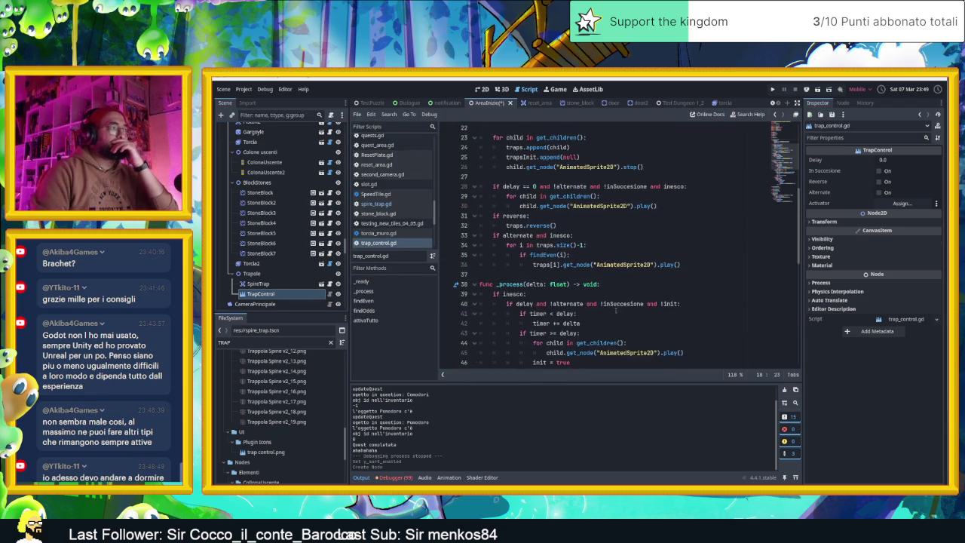
pyautogui.scroll(-3)
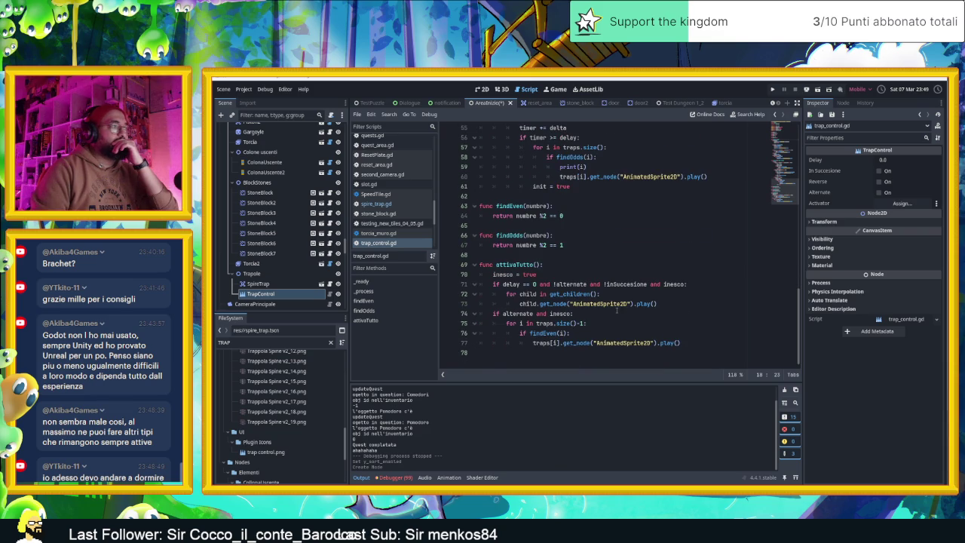
pyautogui.scroll(3)
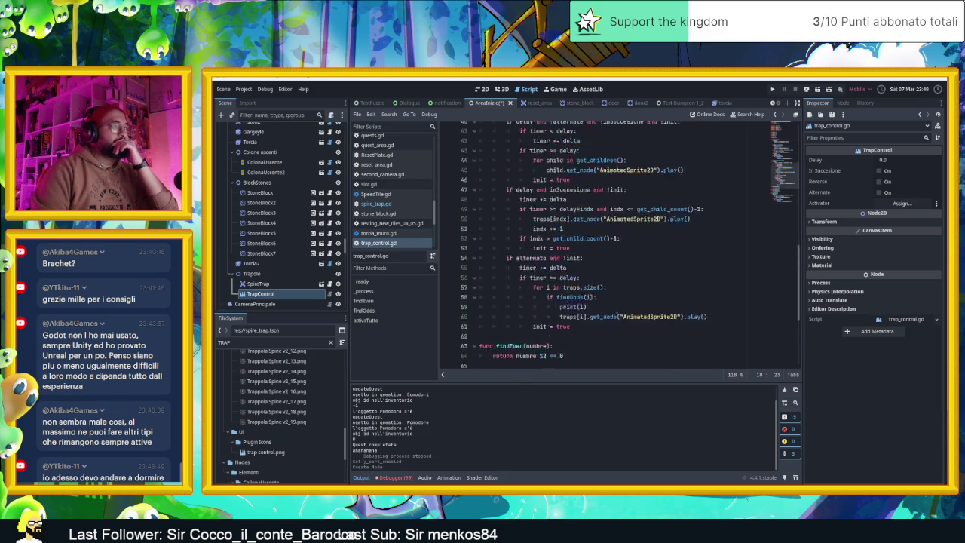
pyautogui.scroll(-3)
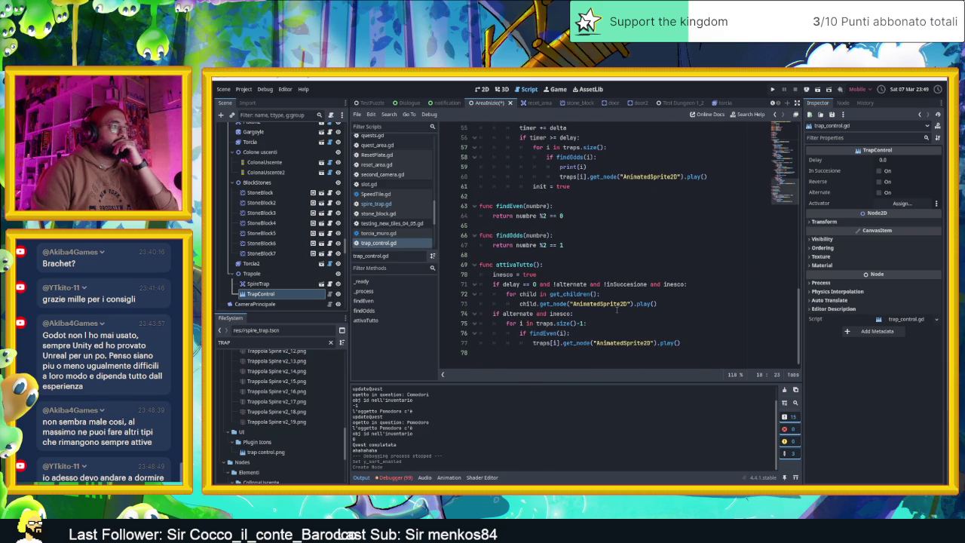
pyautogui.scroll(3)
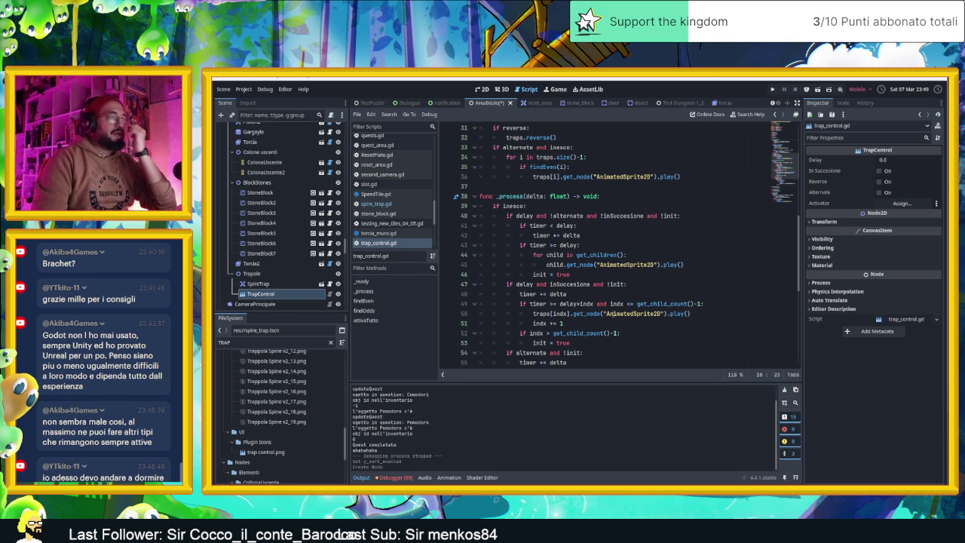
pyautogui.moveTo(613, 313)
pyautogui.scroll(3)
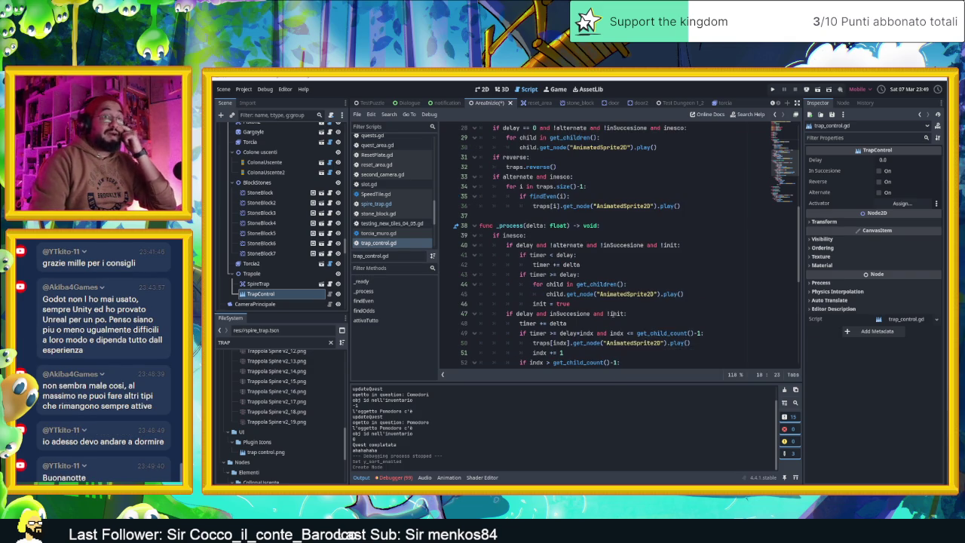
pyautogui.scroll(3)
pyautogui.scroll(-3)
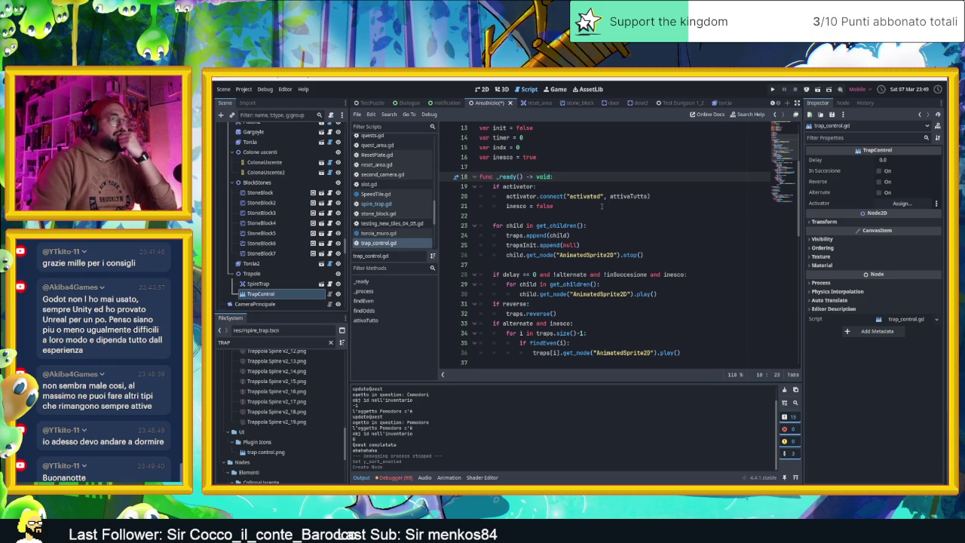
pyautogui.scroll(-3)
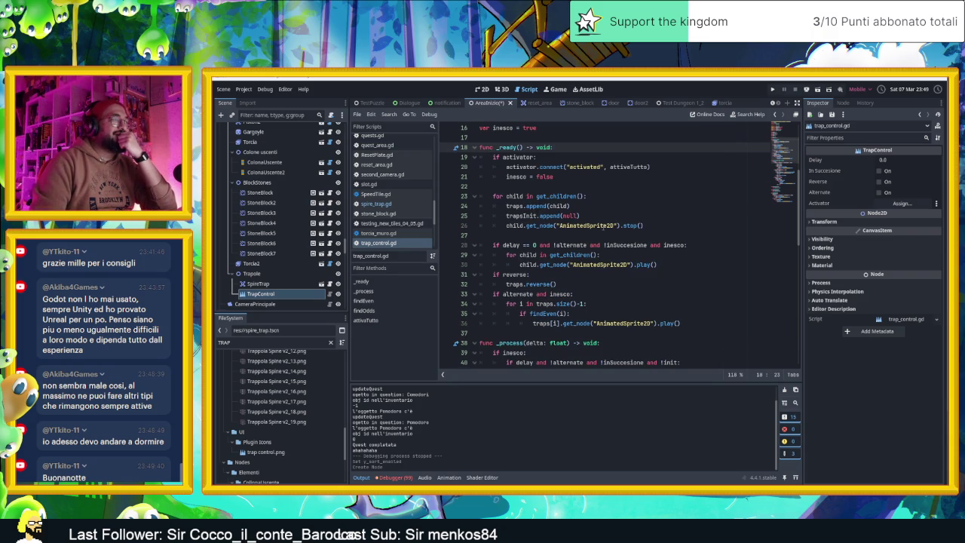
pyautogui.scroll(3)
pyautogui.scroll(-3)
pyautogui.scroll(-3)
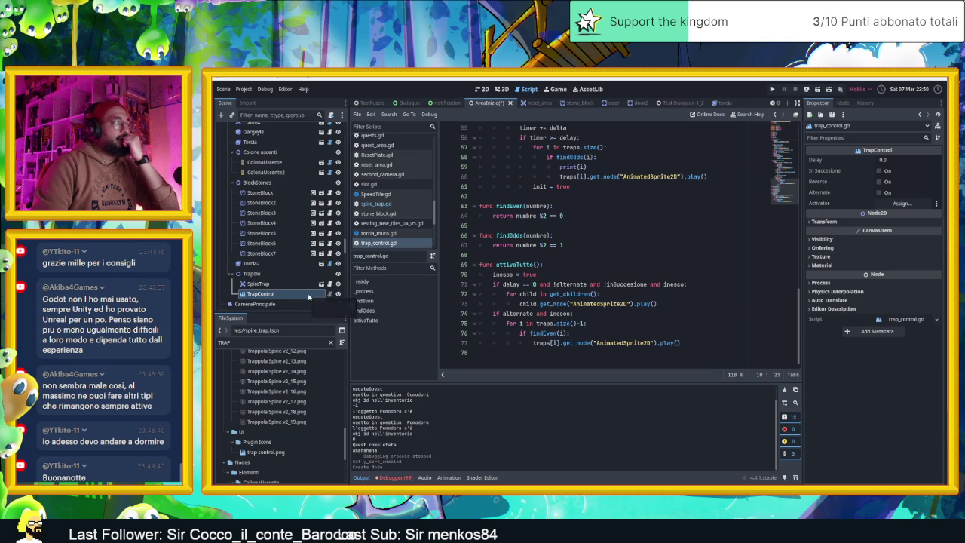
# Select SpireTrap, review its spire_trap.gd code, and return to the level's 2D view
pyautogui.click(302, 283)
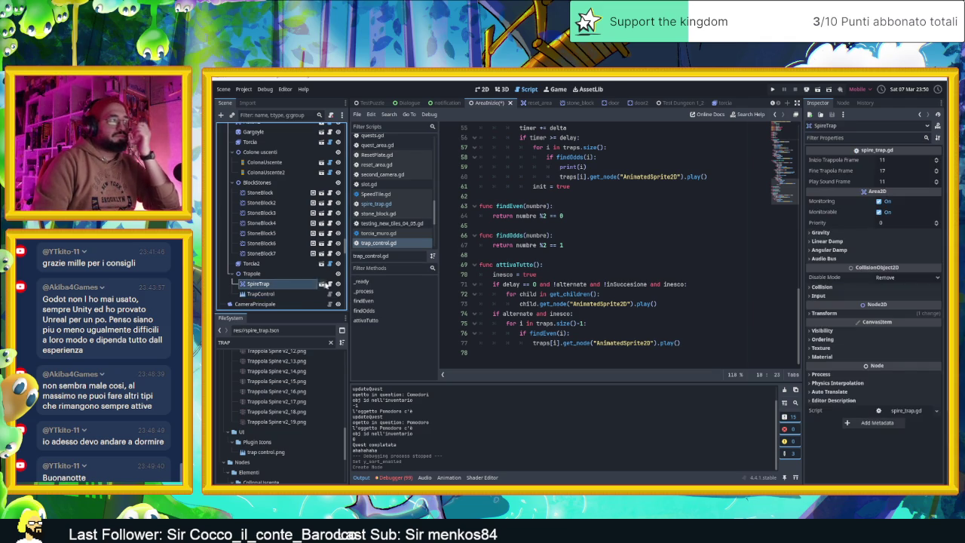
pyautogui.click(330, 285)
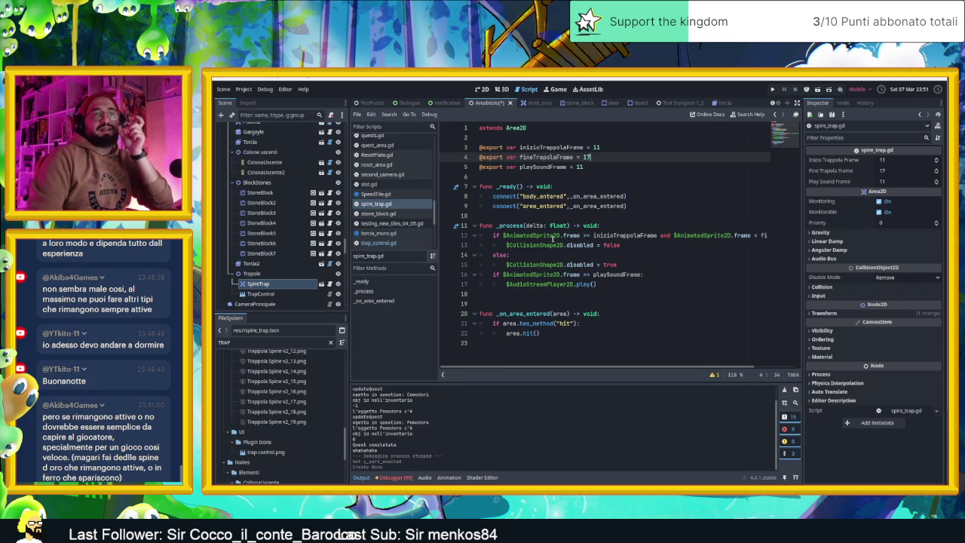
pyautogui.click(482, 89)
pyautogui.scroll(-3)
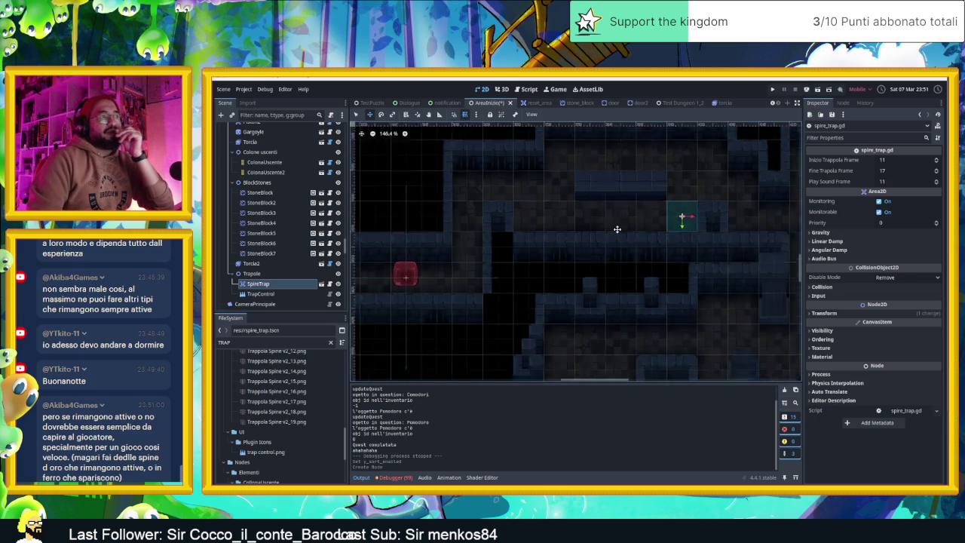
# Locate the SpireTrap on the canvas with the Select tool and open spire_trap.tscn from it
pyautogui.click(356, 116)
pyautogui.click(663, 264)
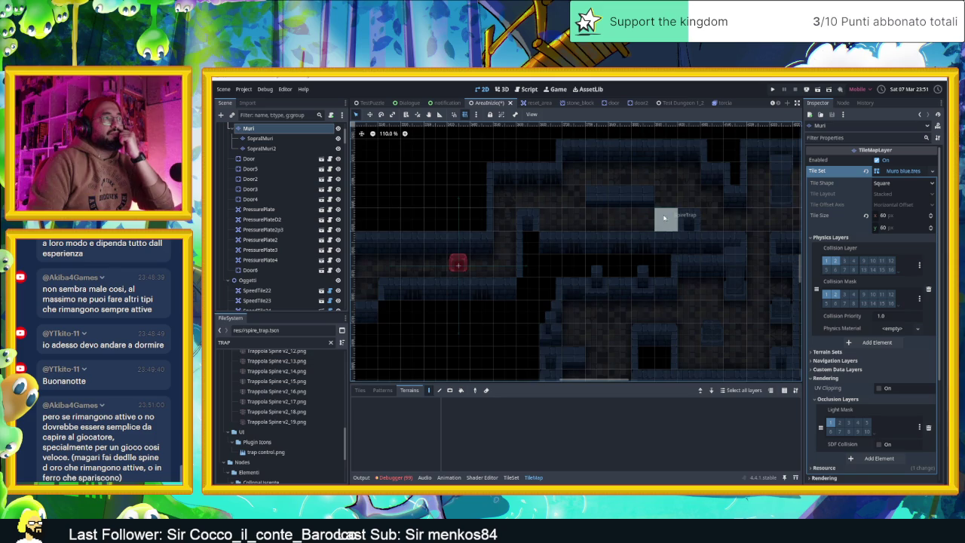
pyautogui.scroll(3)
pyautogui.scroll(3)
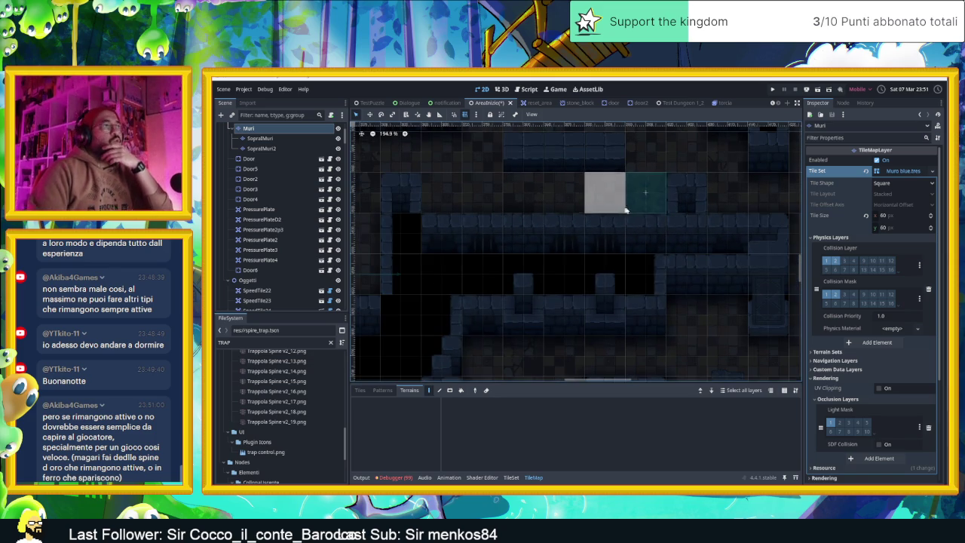
pyautogui.scroll(-3)
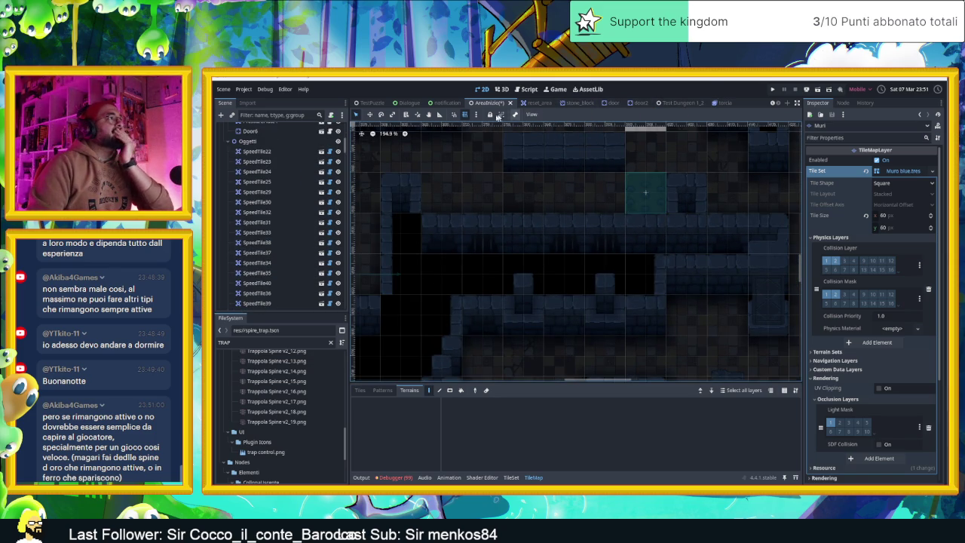
pyautogui.scroll(3)
pyautogui.scroll(-3)
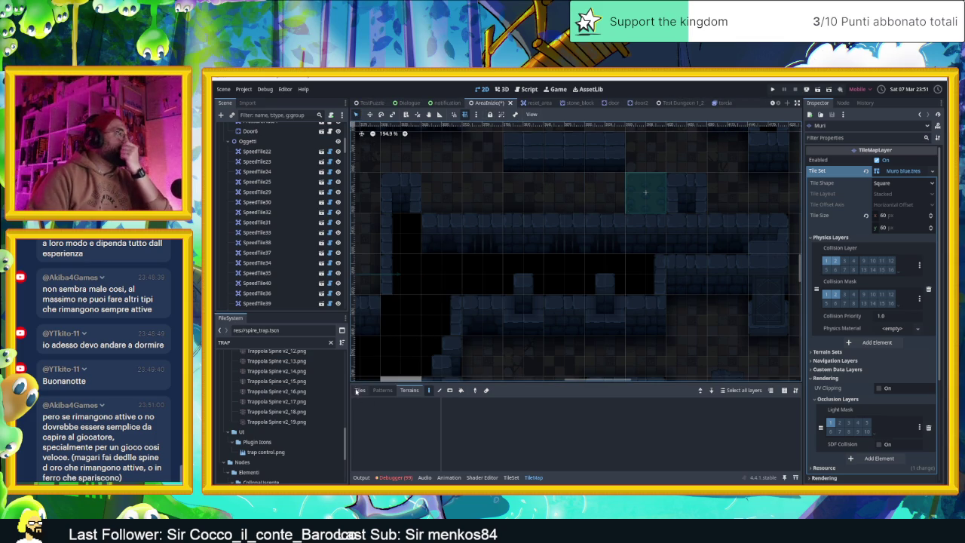
pyautogui.click(457, 265)
pyautogui.click(641, 188)
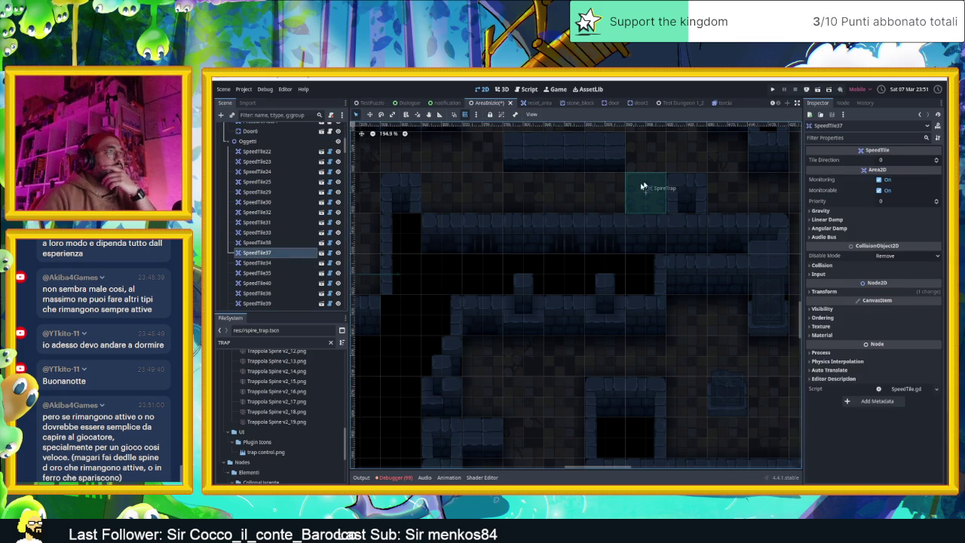
pyautogui.doubleClick(653, 193)
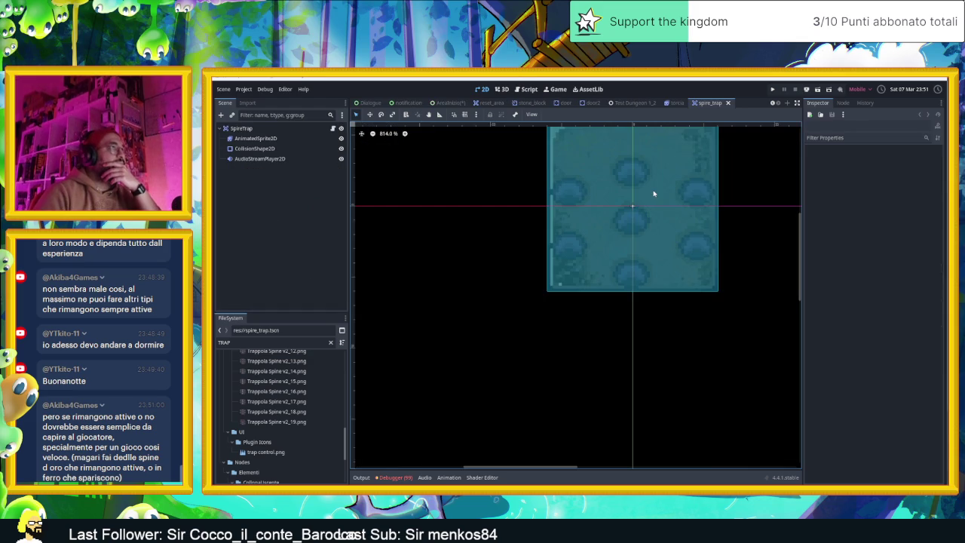
# Play the AnimatedSprite2D spike animation and inspect frames 11 and 13
pyautogui.click(270, 140)
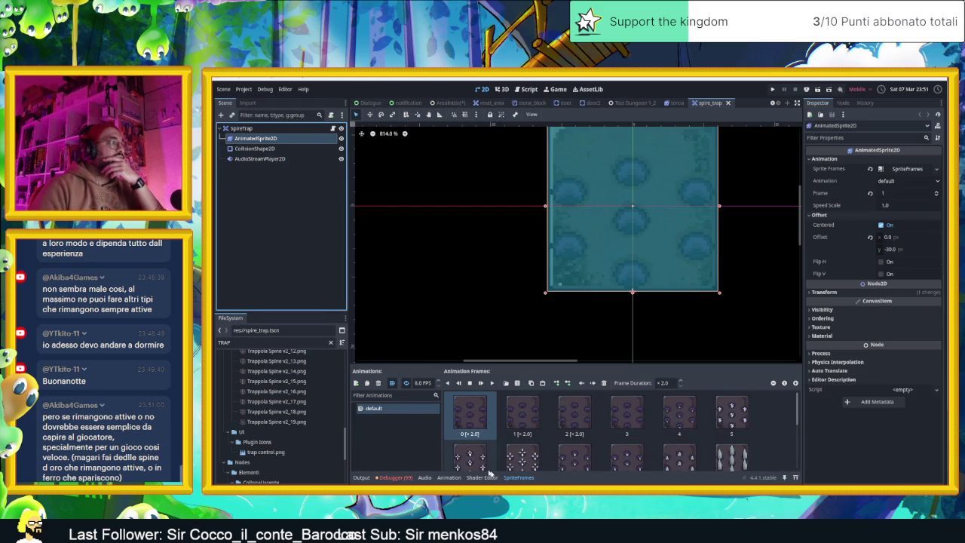
pyautogui.click(469, 458)
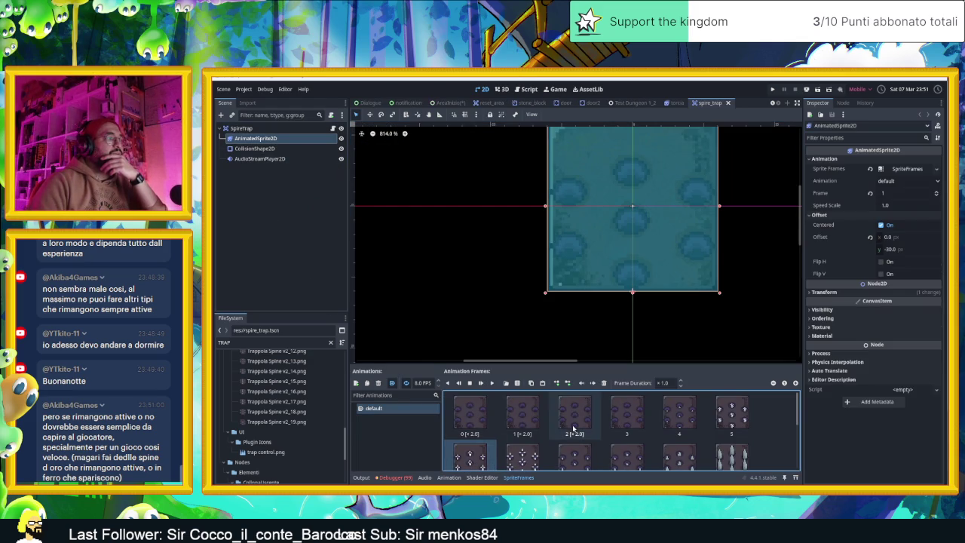
pyautogui.click(493, 383)
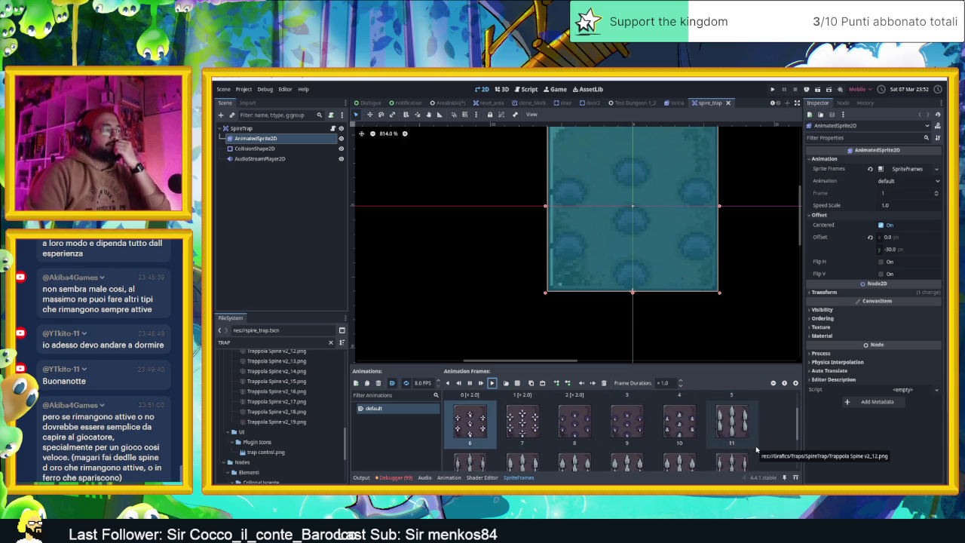
pyautogui.scroll(-3)
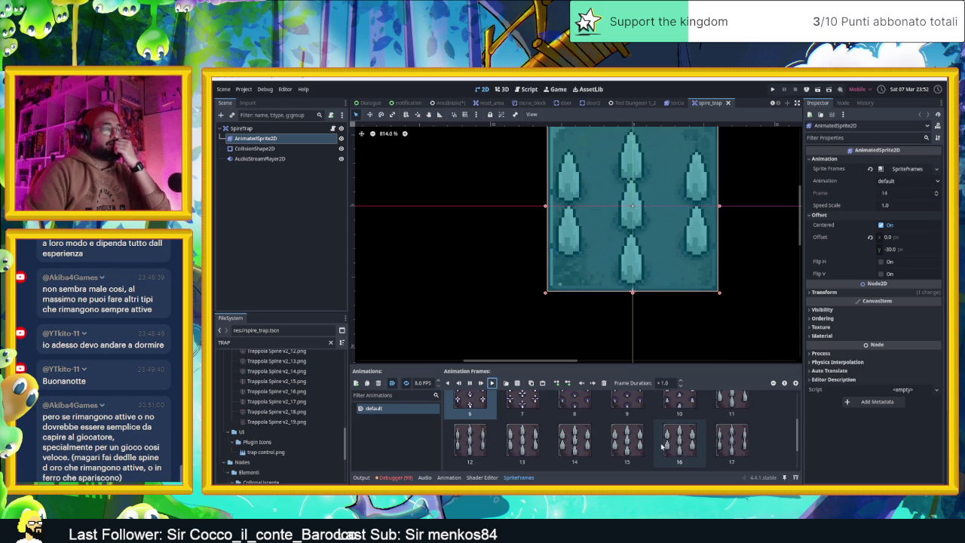
pyautogui.scroll(3)
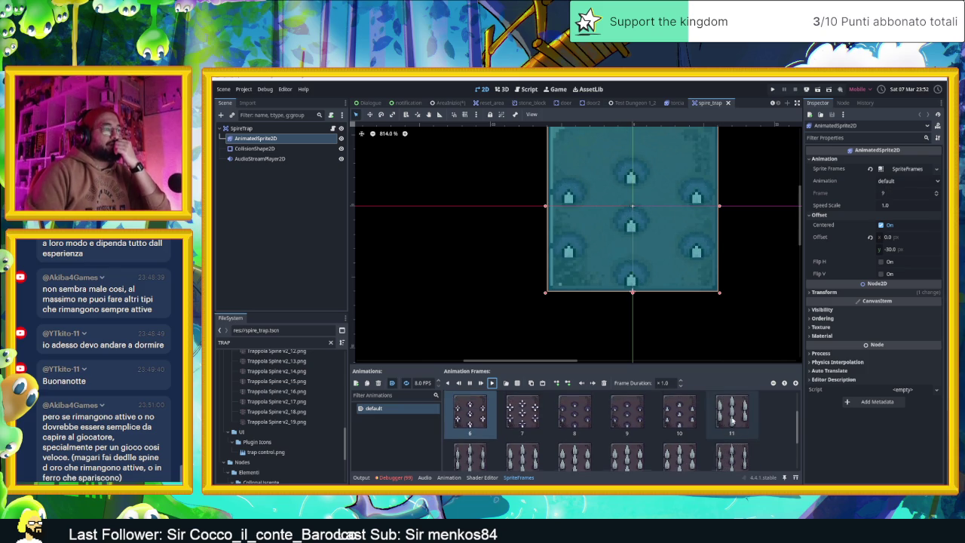
pyautogui.click(731, 411)
pyautogui.click(460, 382)
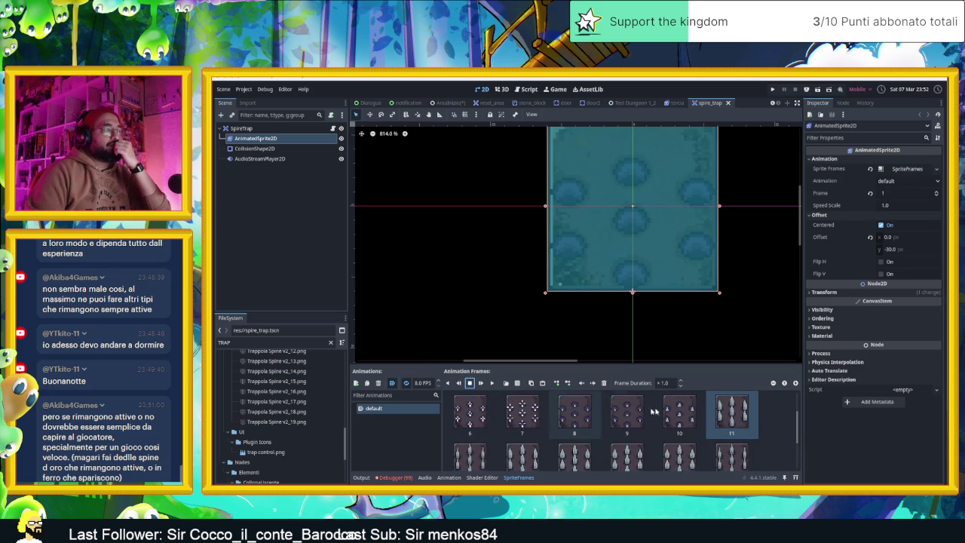
pyautogui.click(730, 412)
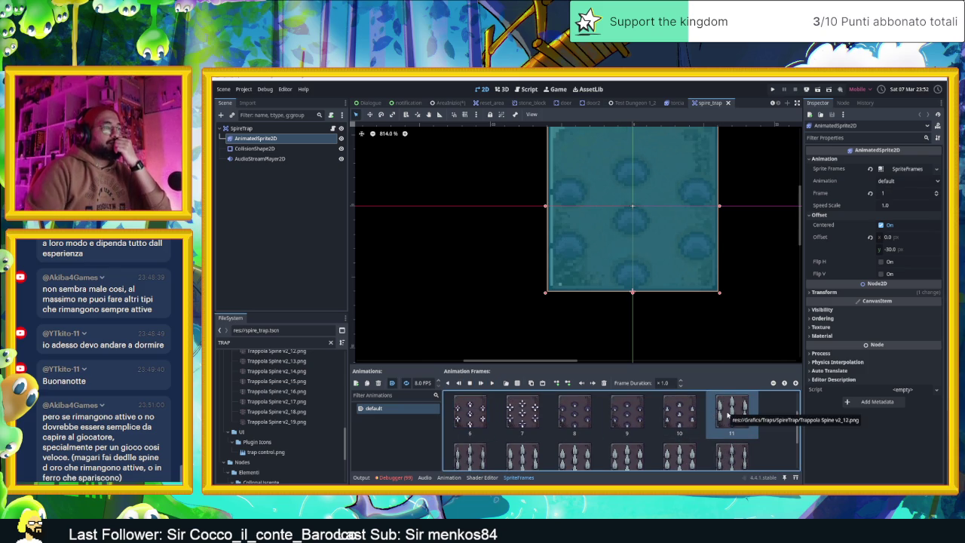
pyautogui.scroll(-3)
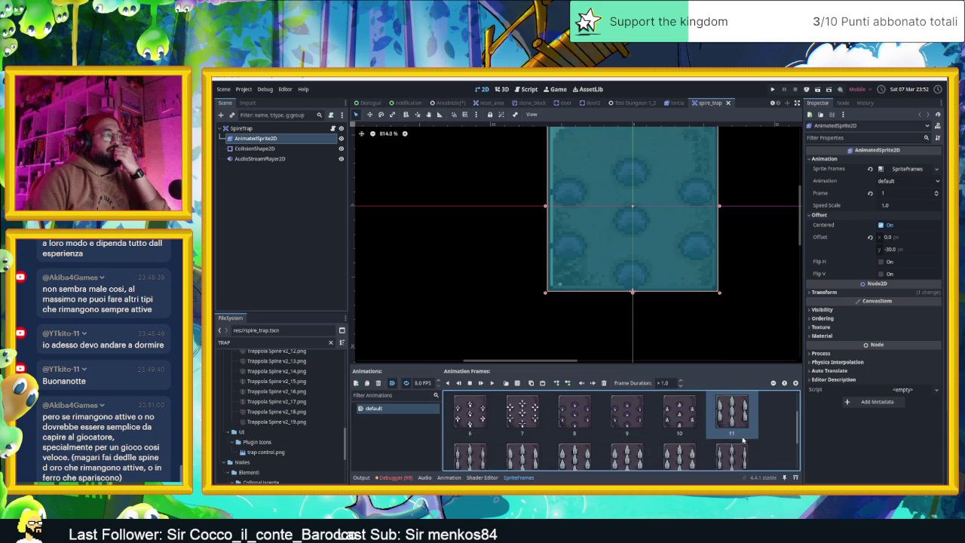
pyautogui.scroll(3)
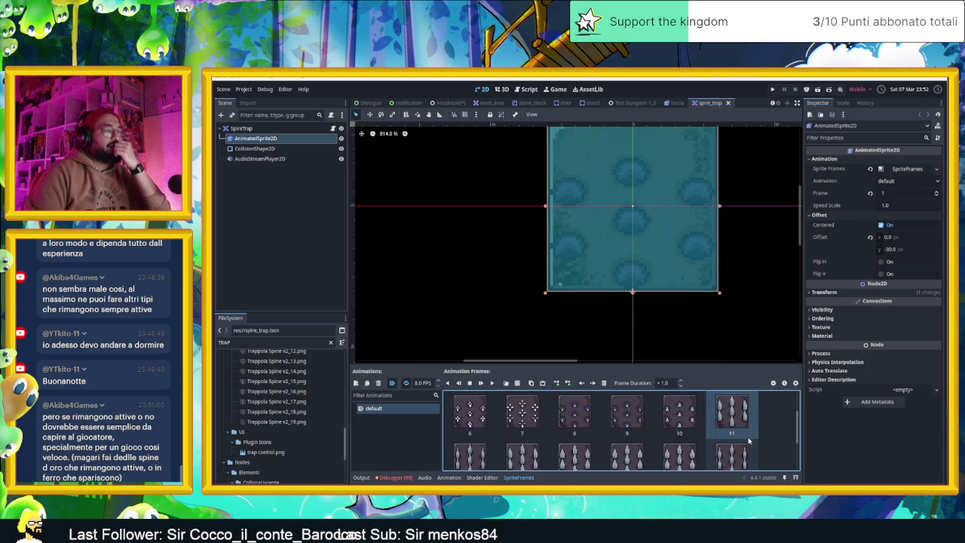
pyautogui.scroll(-3)
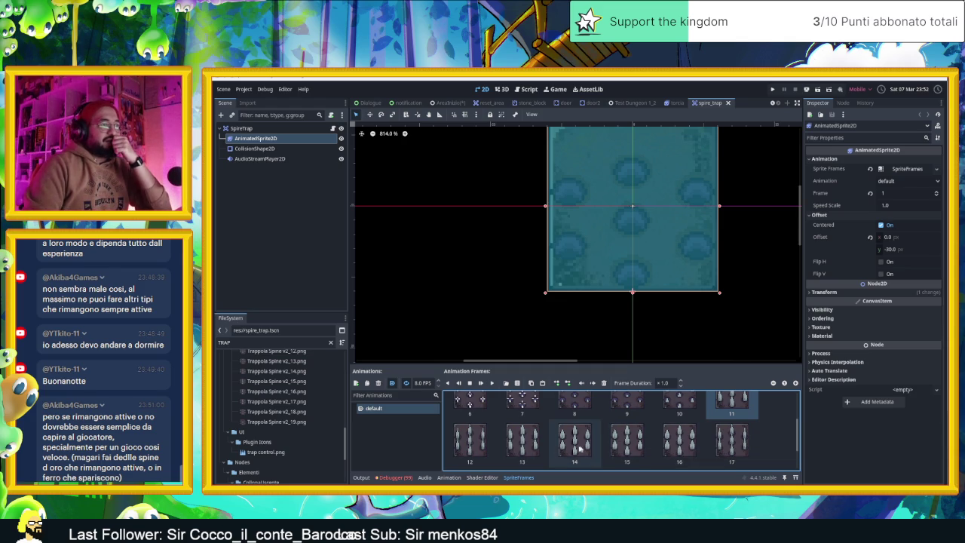
pyautogui.click(533, 444)
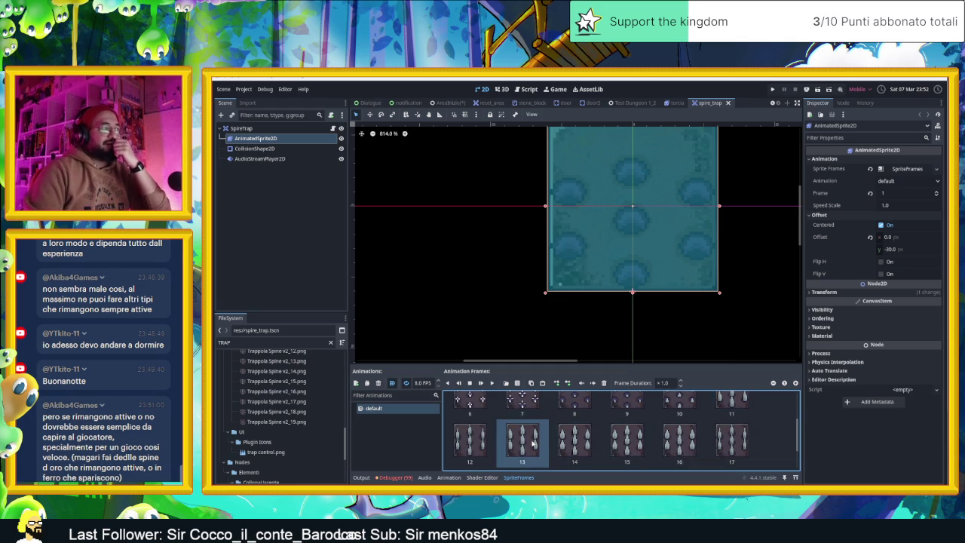
# Select the SpireTrap root node and bring up its spire_trap.gd script
pyautogui.click(273, 130)
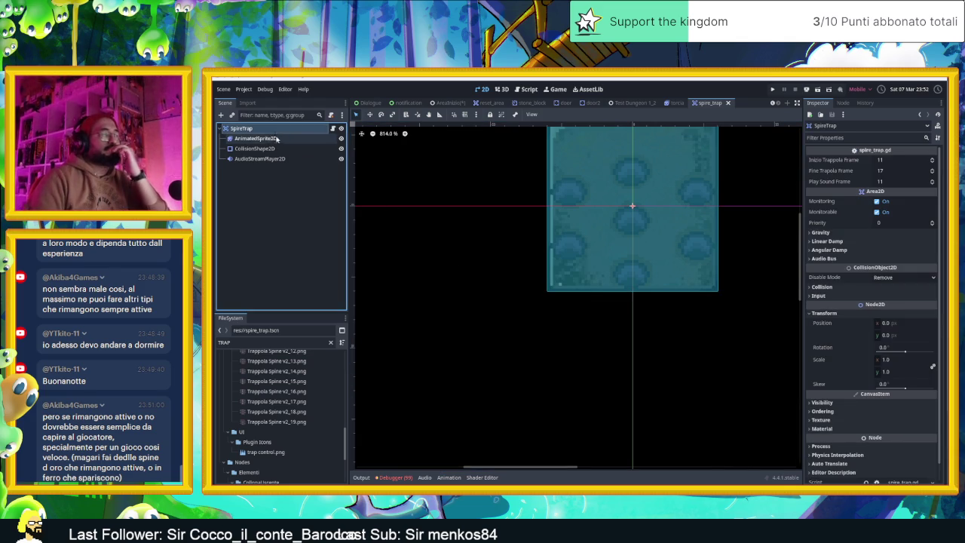
pyautogui.click(254, 166)
pyautogui.click(332, 129)
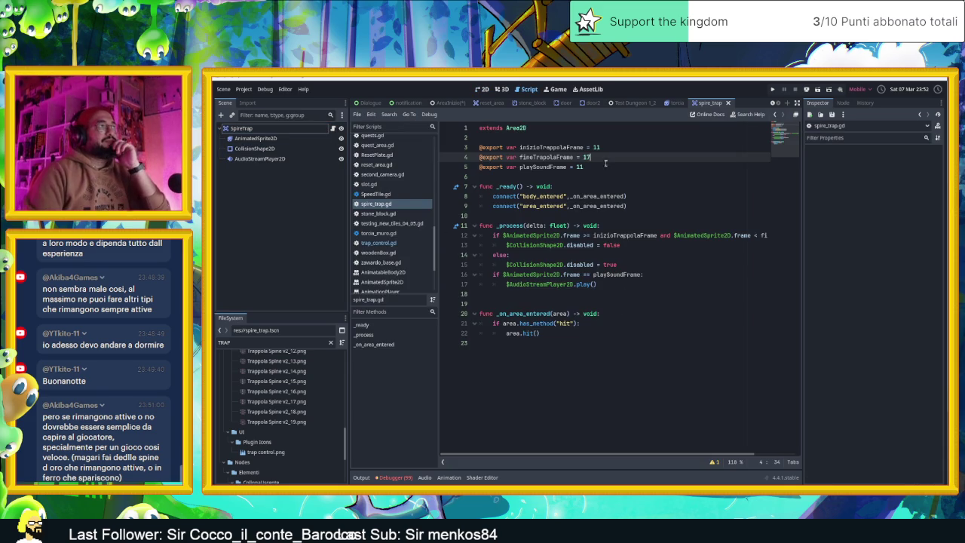
# Declare an exported sempreAttiva variable, defaulting to false, above func _ready
pyautogui.click(614, 177)
pyautogui.press('Return')
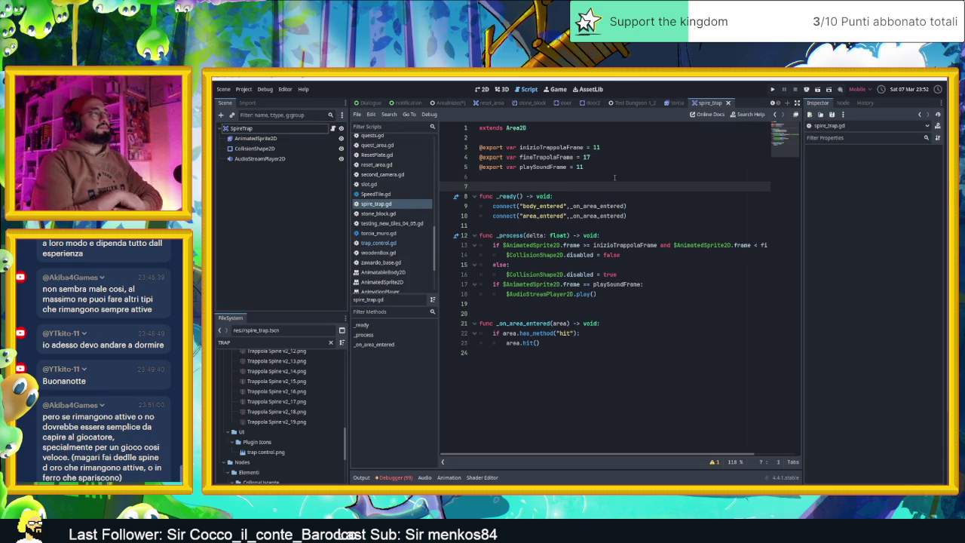
pyautogui.press('Return')
pyautogui.press('Up')
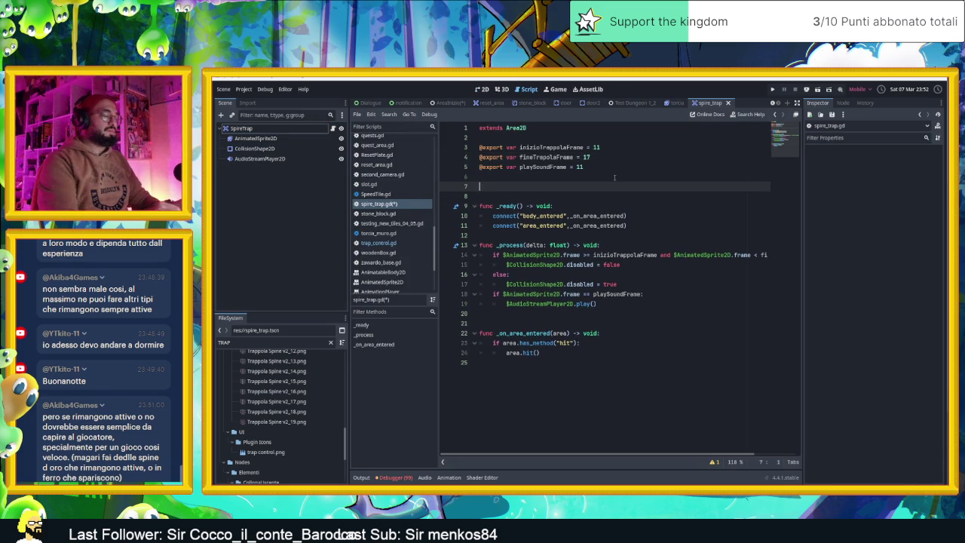
pyautogui.write('EXPO')
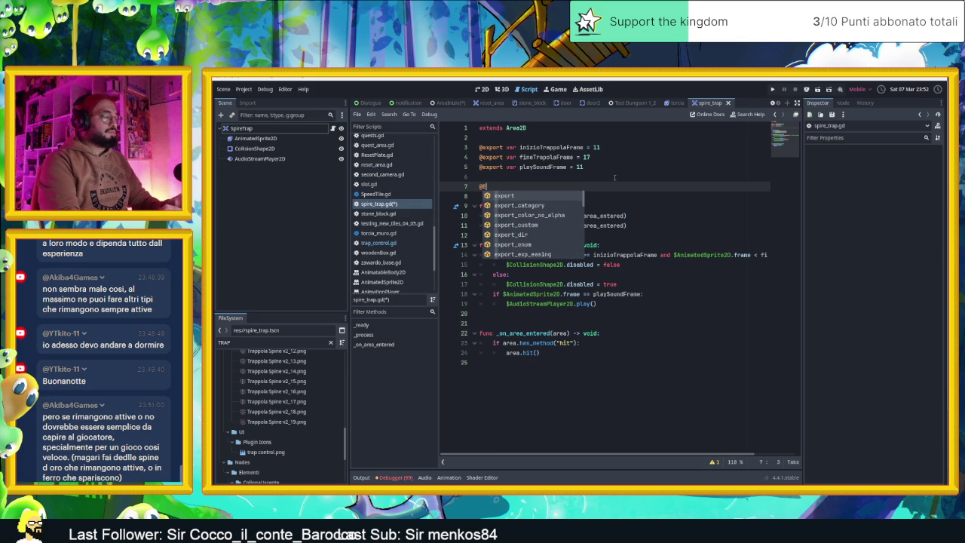
pyautogui.write('RT')
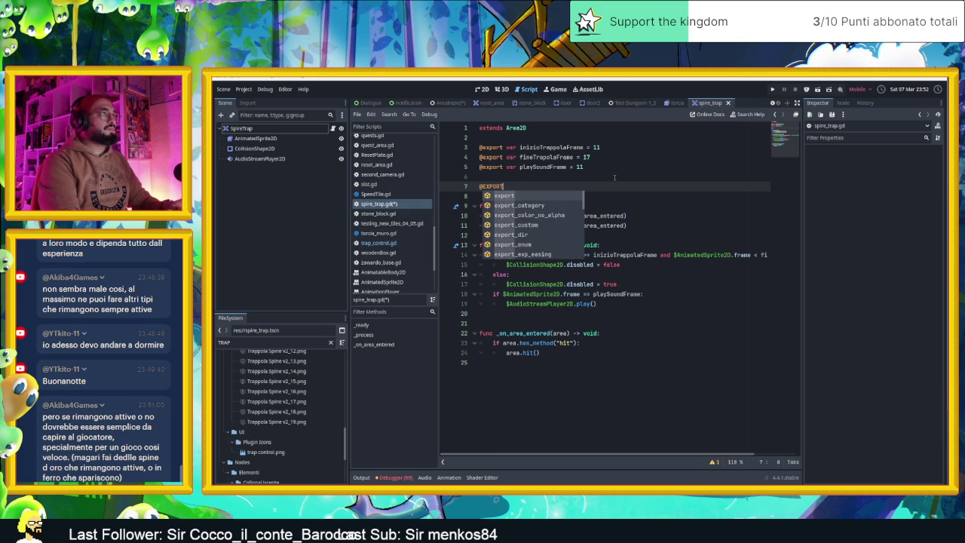
pyautogui.press('BackSpace')
pyautogui.press('BackSpace')
pyautogui.press('BackSpace')
pyautogui.write('exp')
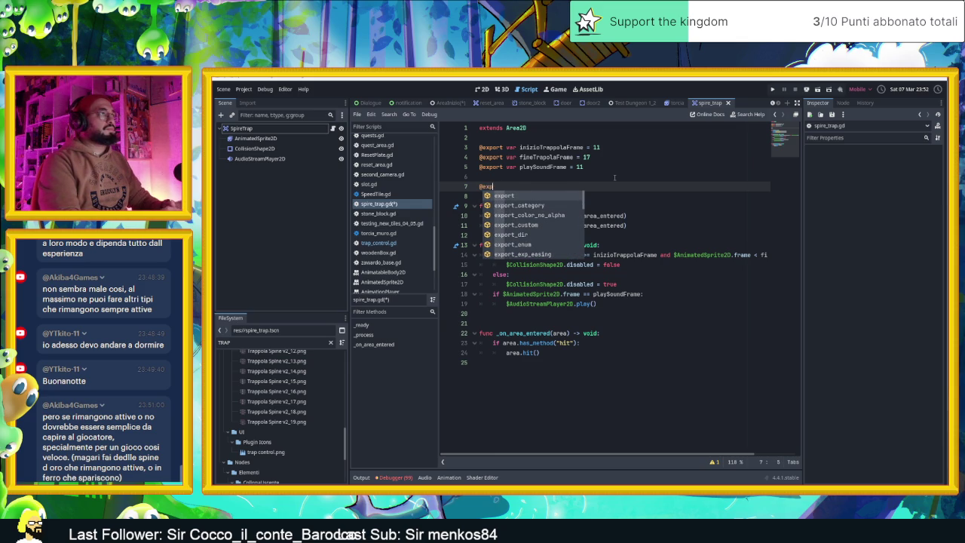
pyautogui.write('ort ')
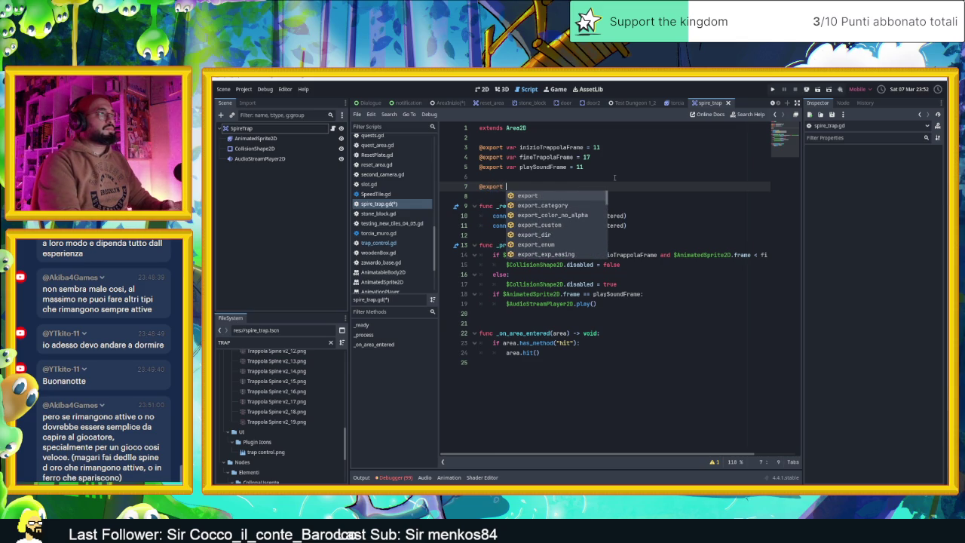
pyautogui.write('var ')
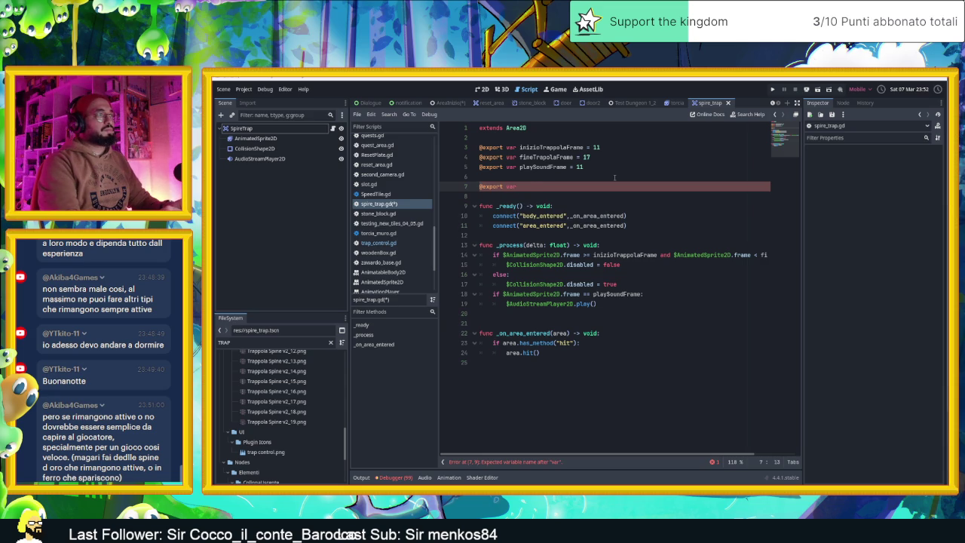
pyautogui.write('sempreAt')
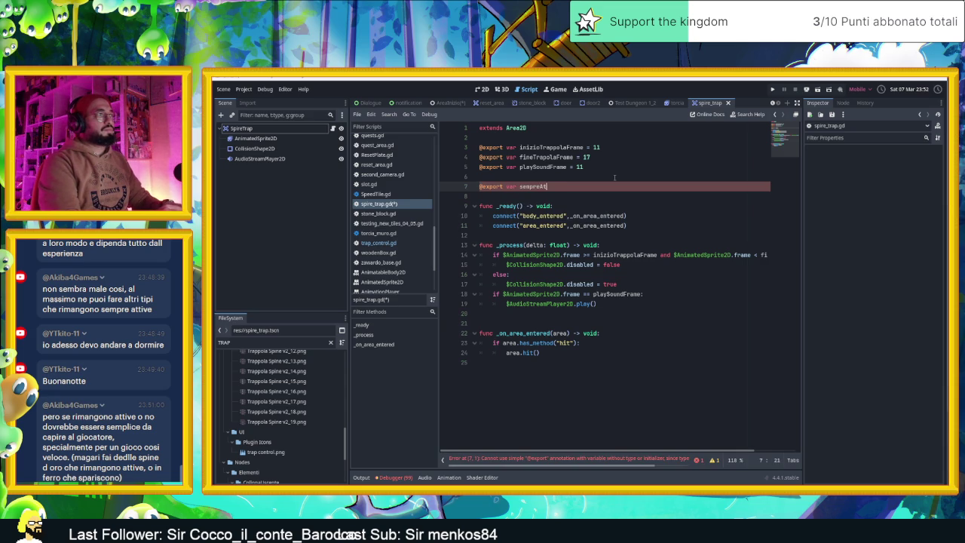
pyautogui.write('e')
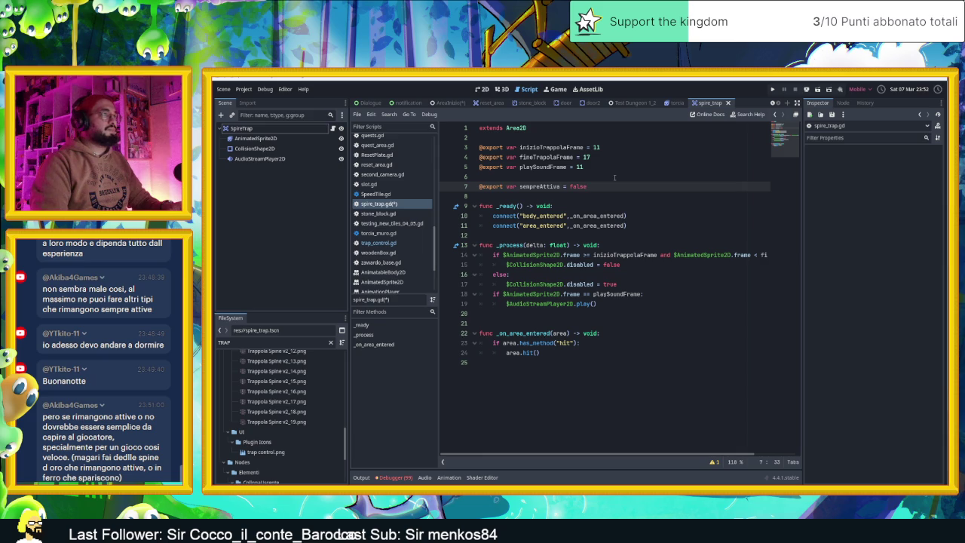
pyautogui.write(':')
# Give sempreAttiva a set(value) setter that assigns value to sempreAttiva
pyautogui.press('Return')
pyautogui.write('set(')
pyautogui.write('valu')
pyautogui.write(')')
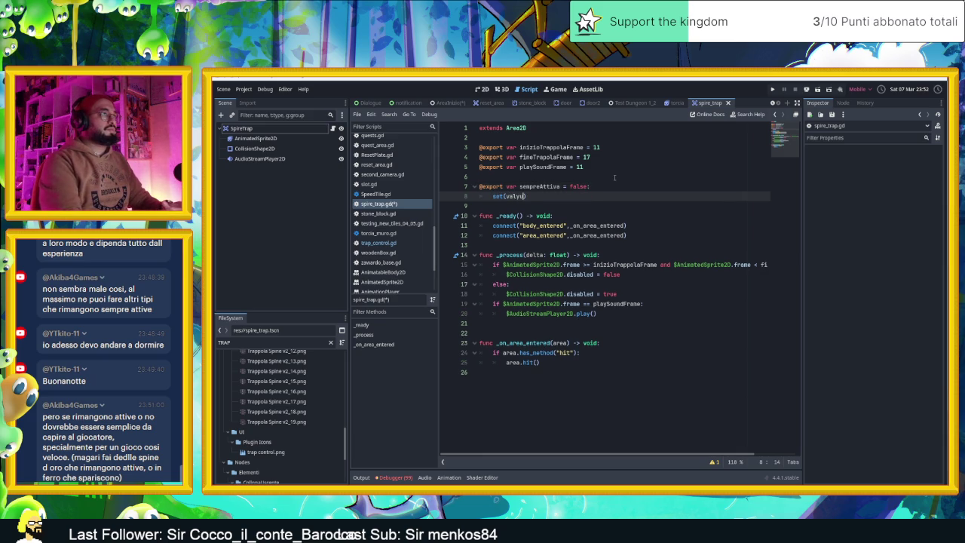
pyautogui.write(')')
pyautogui.press('Return')
pyautogui.write('sempre')
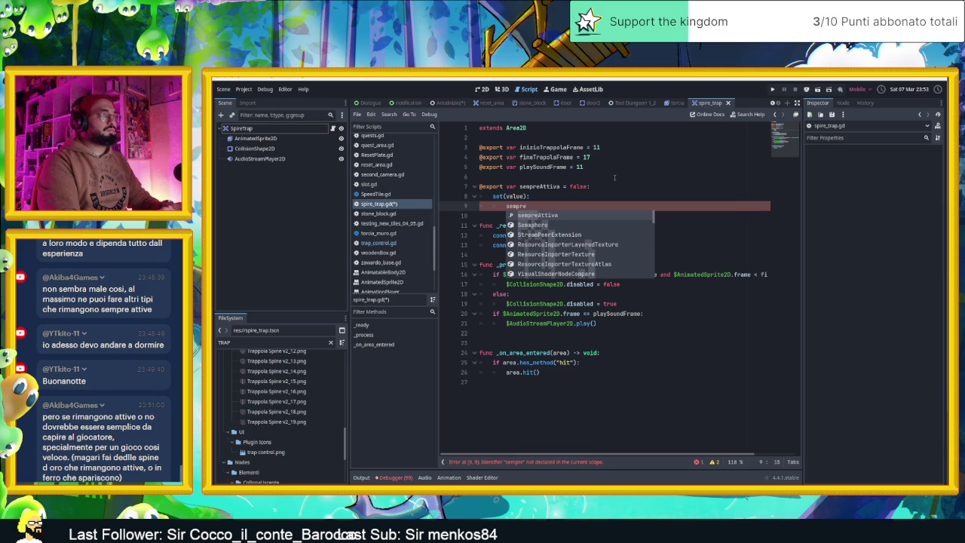
pyautogui.press('Return')
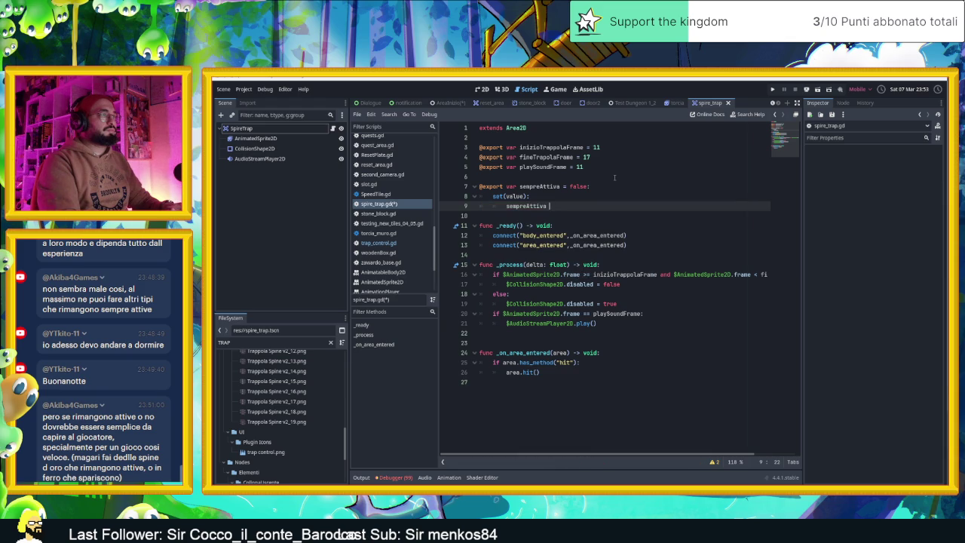
pyautogui.write('= value fine')
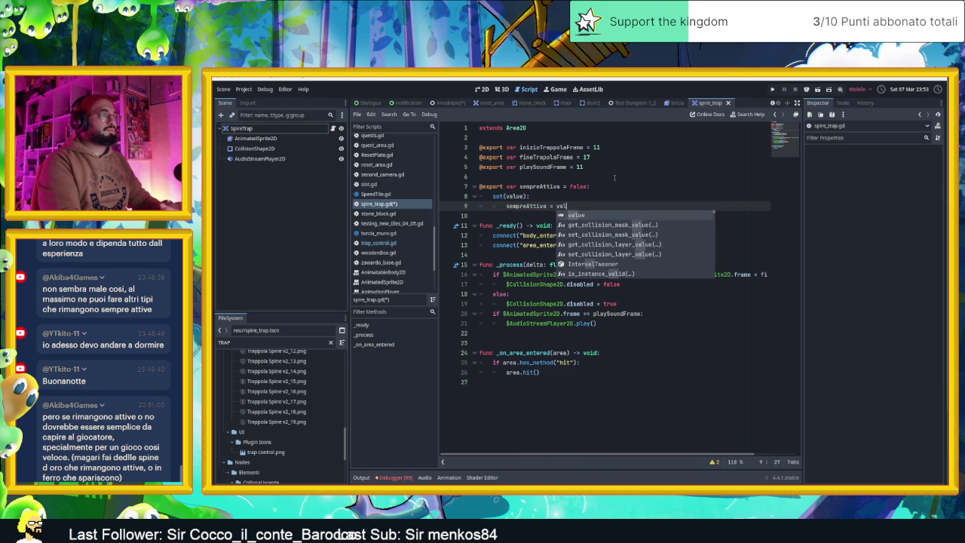
pyautogui.press('Return')
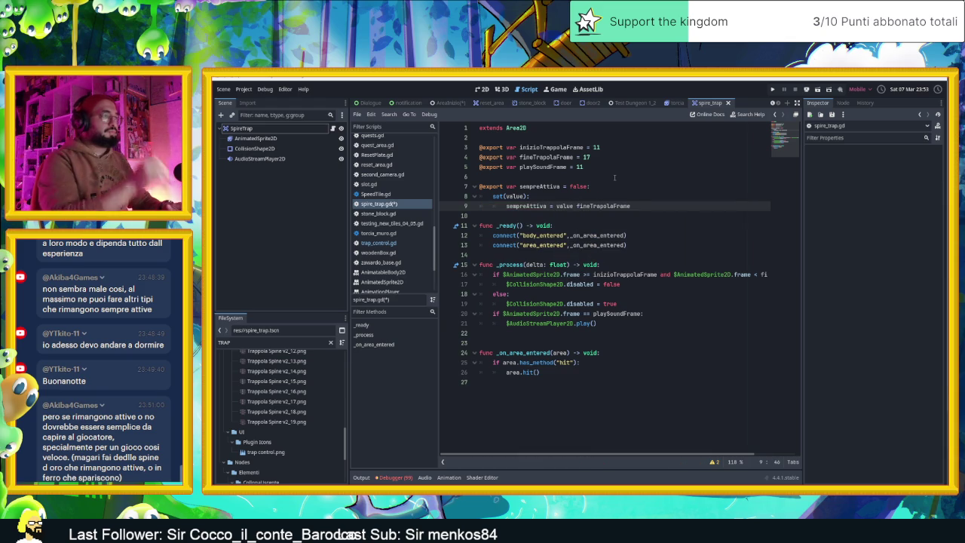
pyautogui.press('BackSpace')
pyautogui.press('BackSpace')
pyautogui.press('BackSpace')
# In the setter, when sempreAttiva is true, set $AnimatedSprite2D.frame to 13
pyautogui.press('Return')
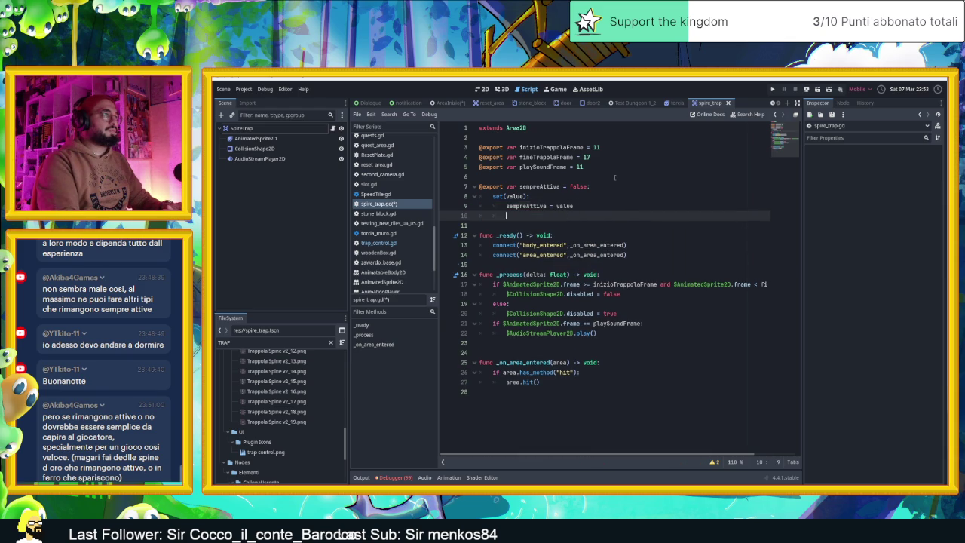
pyautogui.write('if s')
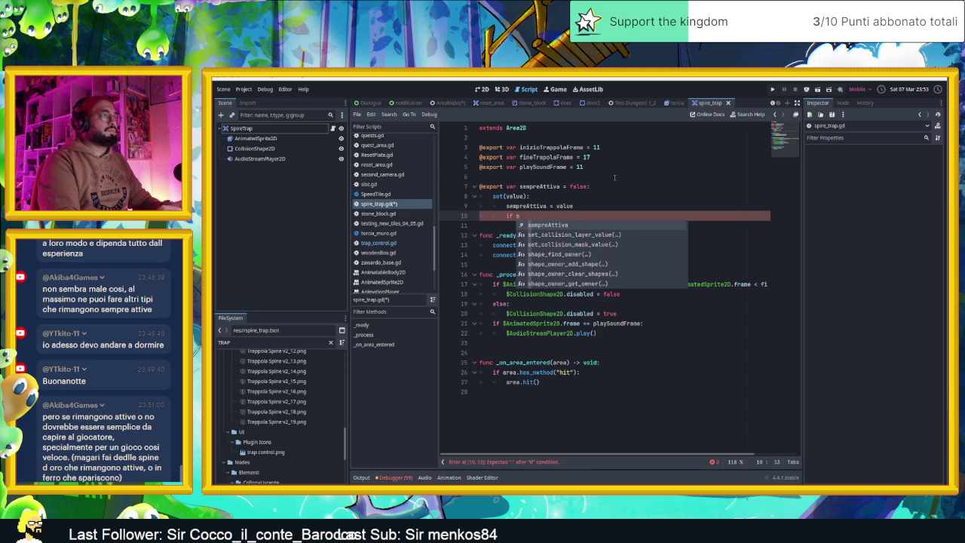
pyautogui.press('Return')
pyautogui.write(':')
pyautogui.press('Return')
pyautogui.write('$animat')
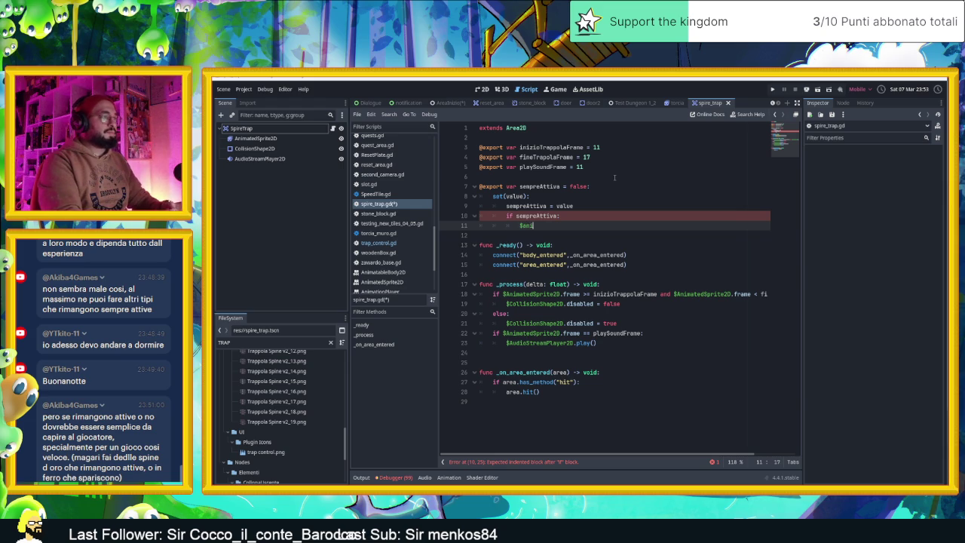
pyautogui.press('Return')
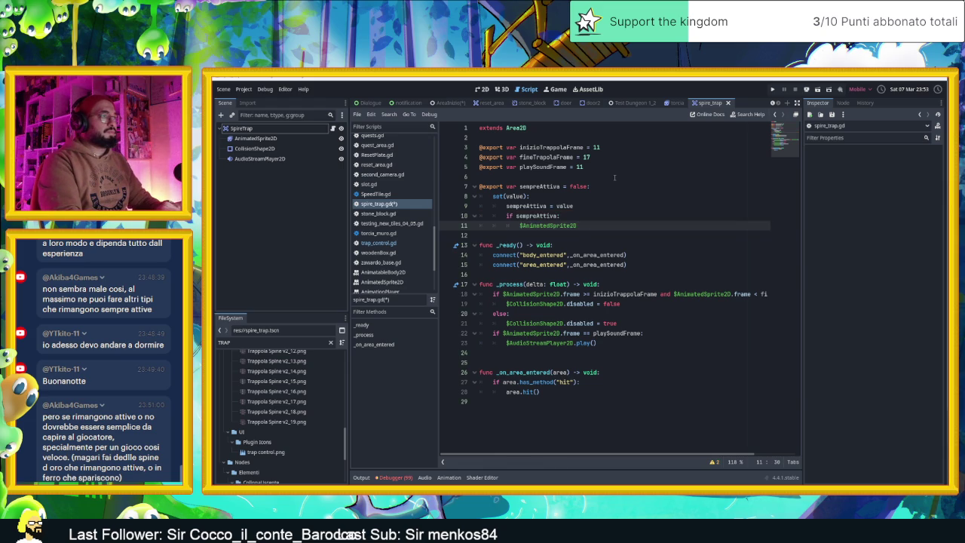
pyautogui.write('fr')
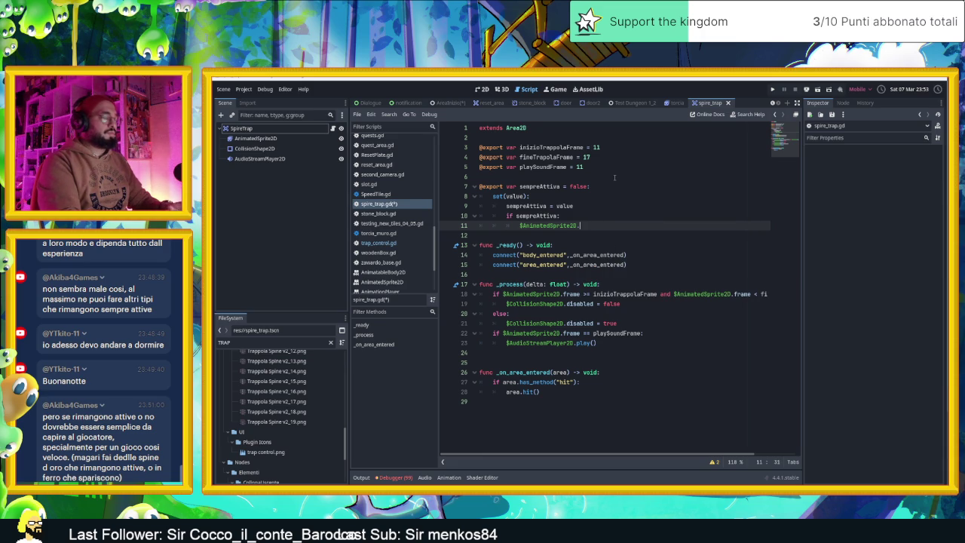
pyautogui.write('frame =')
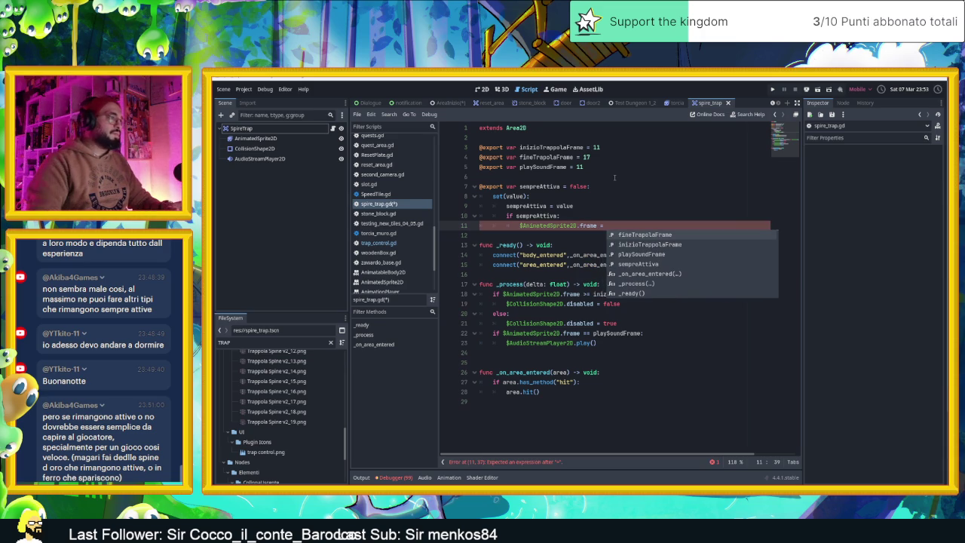
pyautogui.write(' 13')
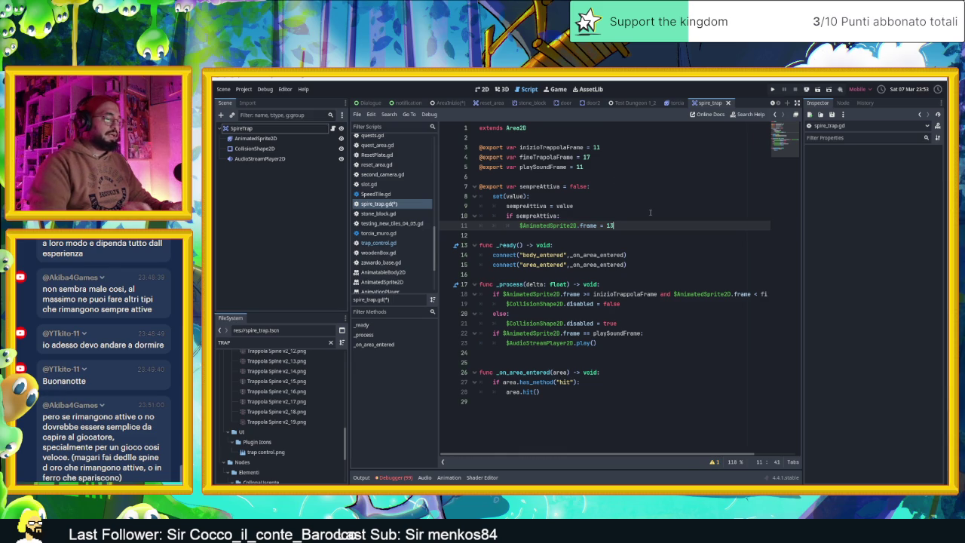
# Also set $CollisionShape2D.disabled to false in that branch, then start the else: branch
pyautogui.press('Return')
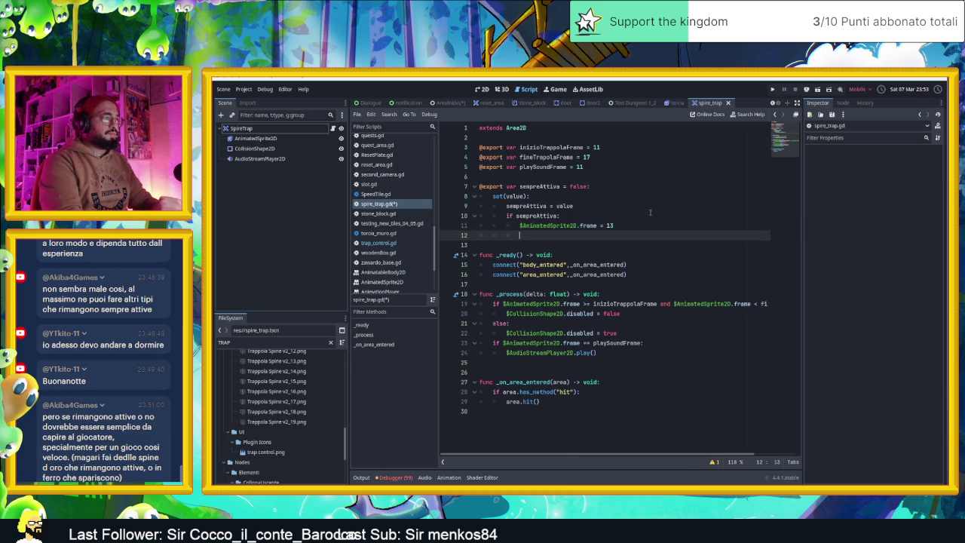
pyautogui.write('$coll')
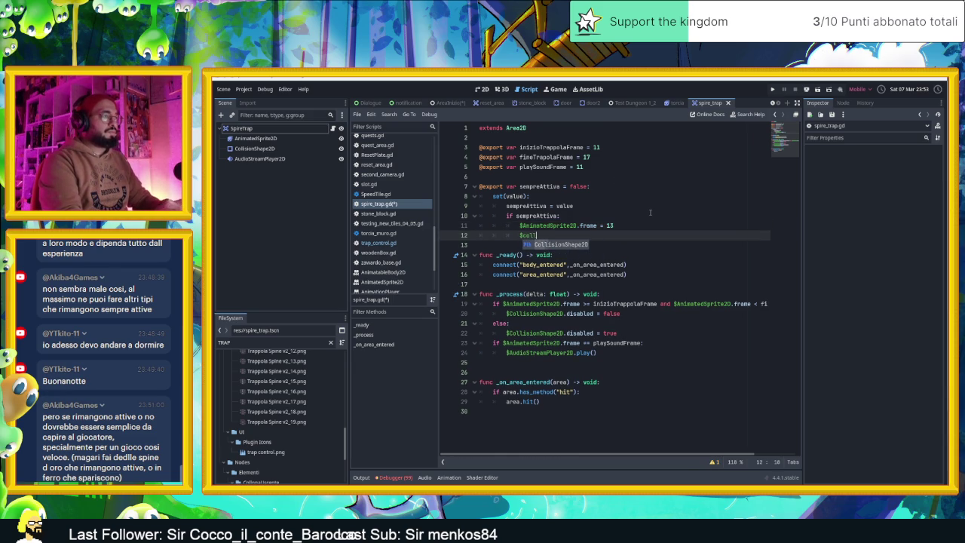
pyautogui.press('Return')
pyautogui.write('.')
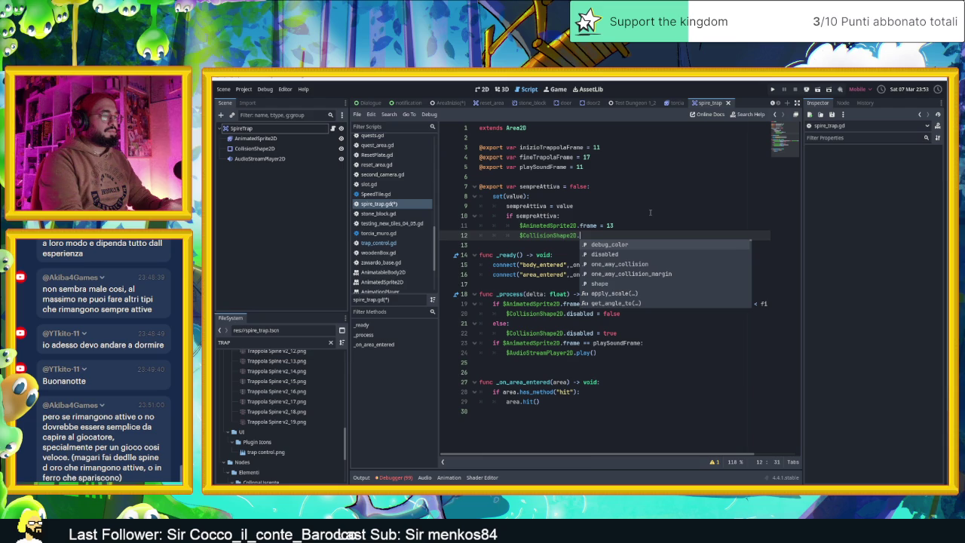
pyautogui.write('dis')
pyautogui.press('Return')
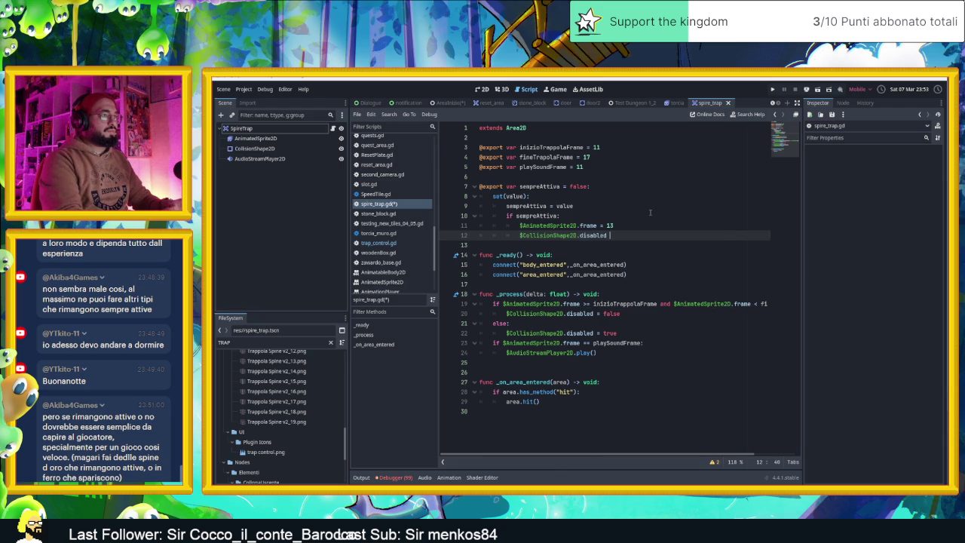
pyautogui.write('= false')
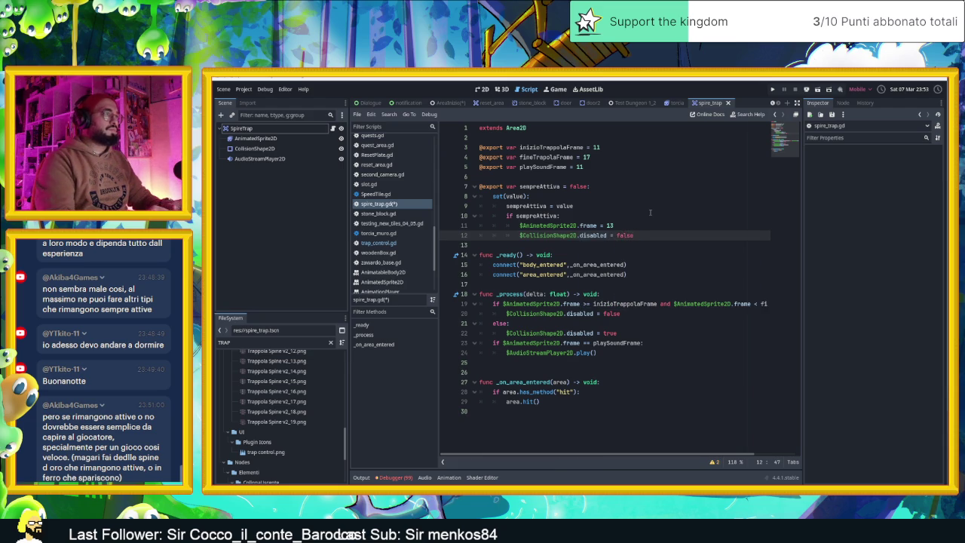
pyautogui.press('Return')
pyautogui.press('BackSpace')
pyautogui.write('el')
pyautogui.write('se')
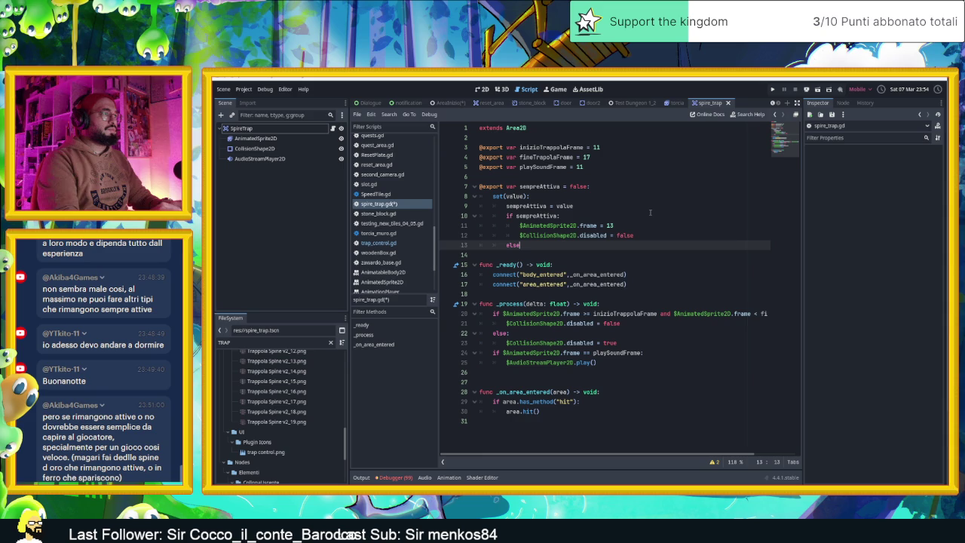
pyautogui.write(':')
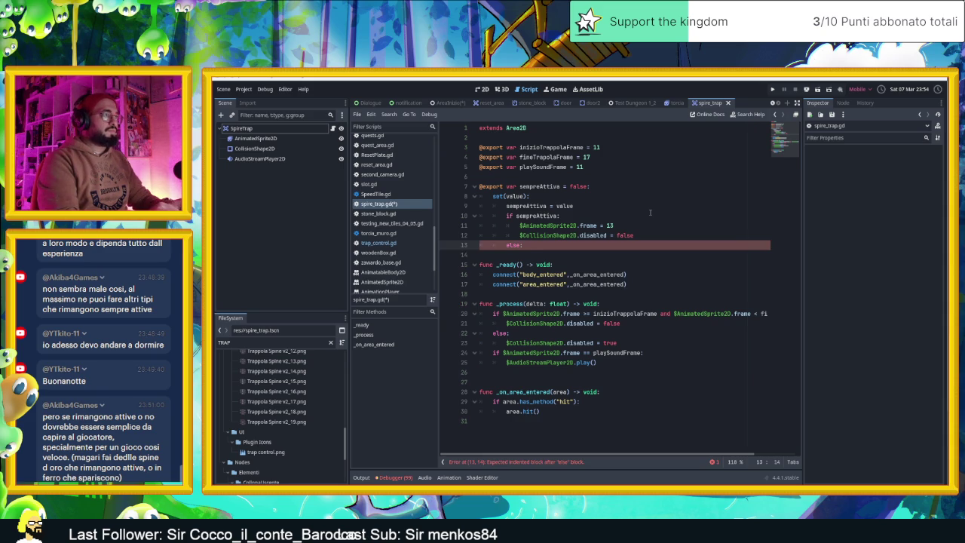
pyautogui.press('Return')
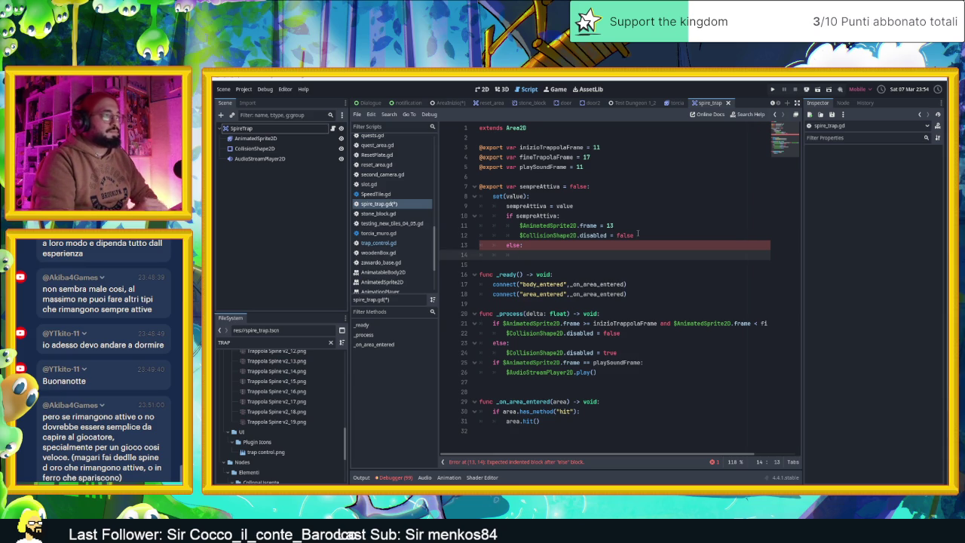
# Copy the frame and collision lines into the else branch, changing them to frame 0 and disabled true
pyautogui.moveTo(640, 235); pyautogui.dragTo(458, 225)
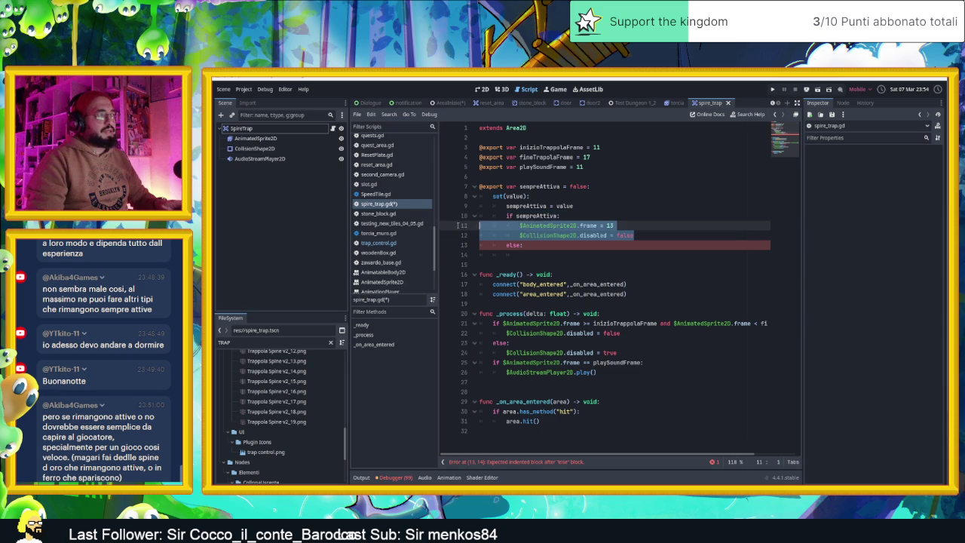
pyautogui.hotkey('ctrl', 'c')
pyautogui.click(515, 254)
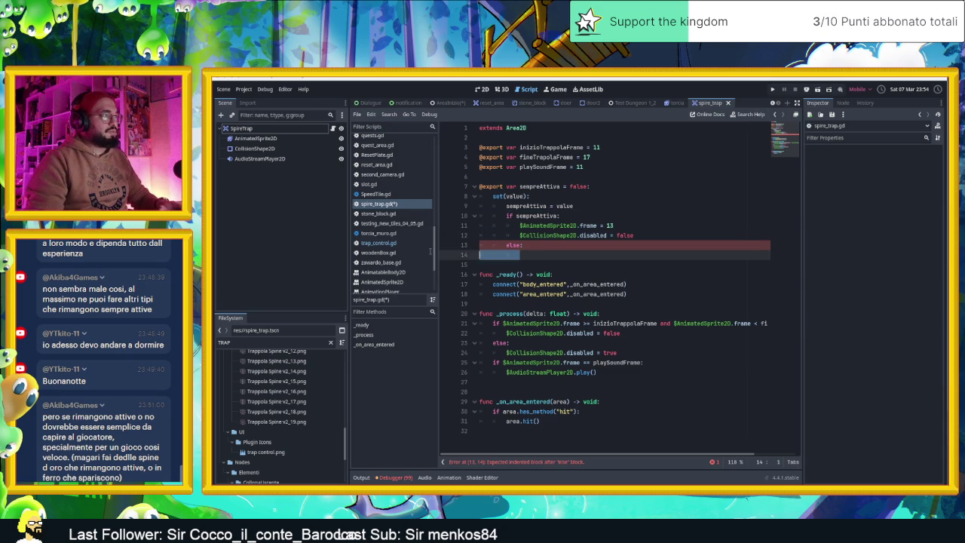
pyautogui.hotkey('ctrl', 'v')
pyautogui.doubleClick(617, 256)
pyautogui.write('0')
pyautogui.doubleClick(625, 265)
pyautogui.write('tru')
pyautogui.write('e')
# Add $AnimatedSprite2D.stop() at the top of the if sempreAttiva block, then show the 2D canvas
pyautogui.press('Up')
pyautogui.press('Up')
pyautogui.press('Up')
pyautogui.press('End')
pyautogui.press('Return')
pyautogui.write('$AnimatedSprite2D.stop()')
pyautogui.press('Down')
pyautogui.press('Down')
pyautogui.press('Down')
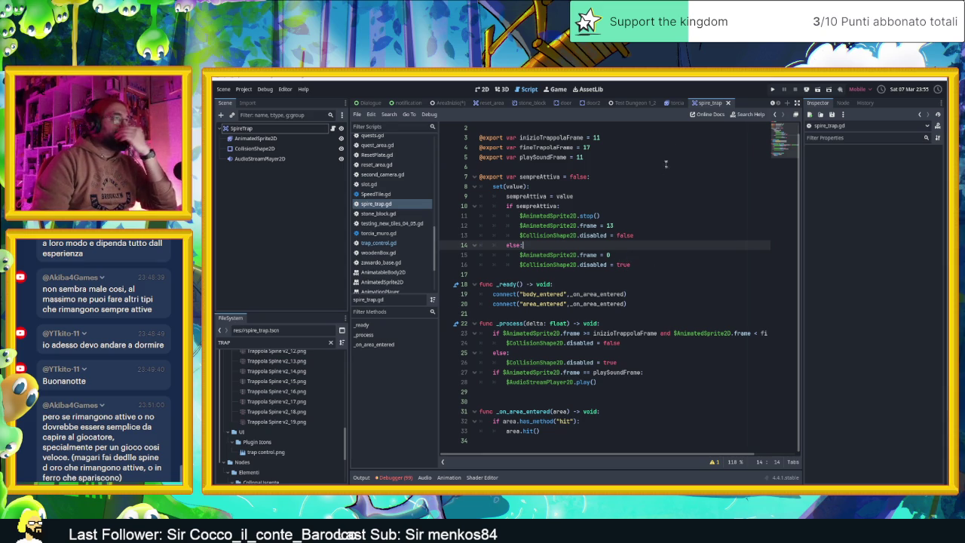
pyautogui.click(485, 90)
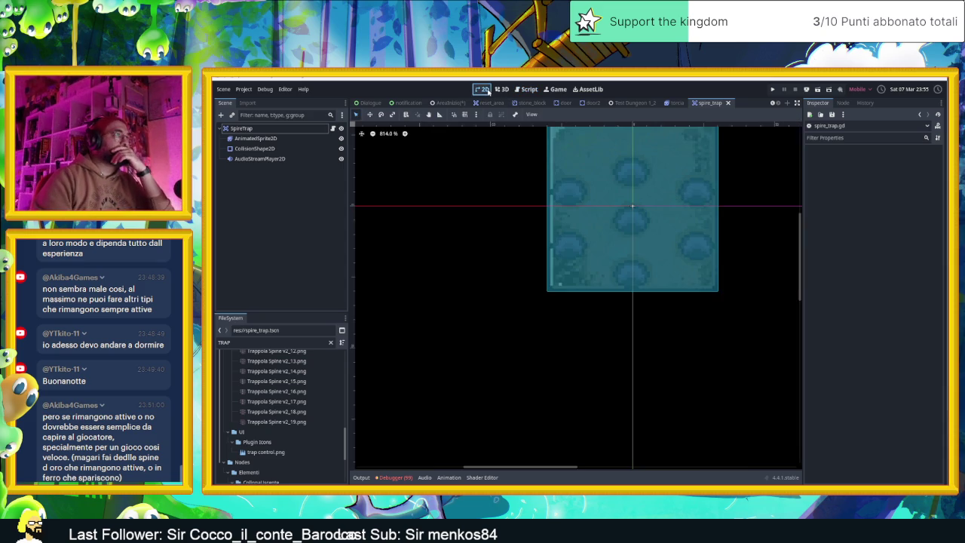
# Turn on Sempre Attiva for the SpireTrap placed in the AreaInizio scene
pyautogui.click(622, 102)
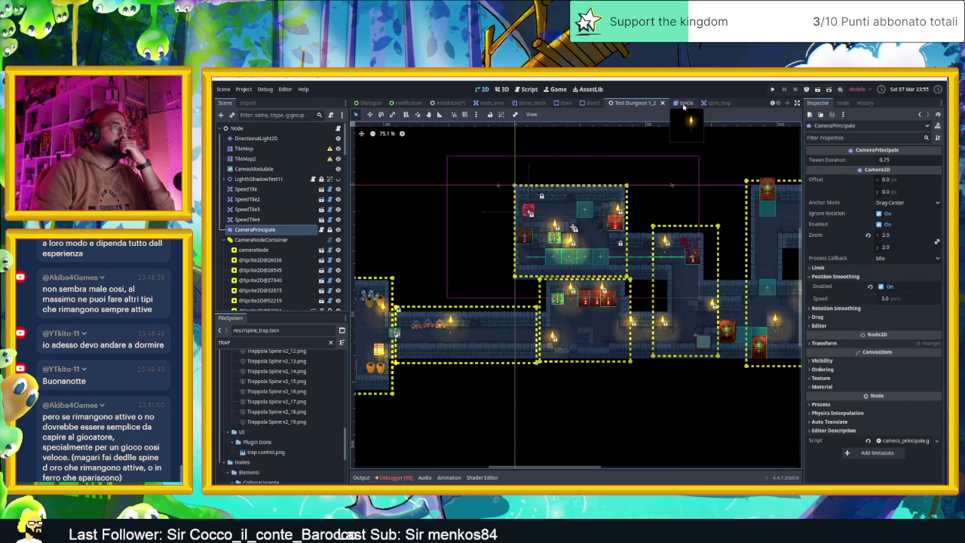
pyautogui.scroll(3)
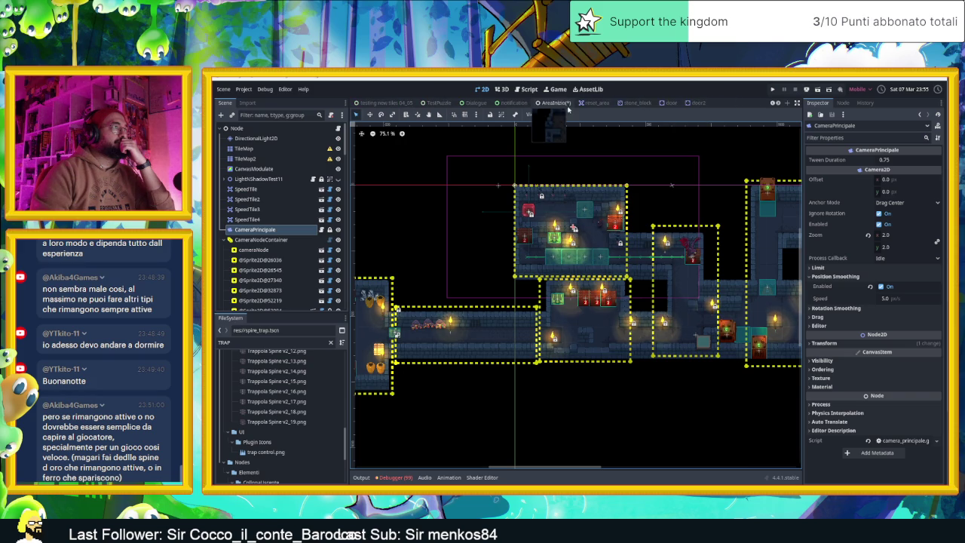
pyautogui.click(545, 104)
pyautogui.scroll(3)
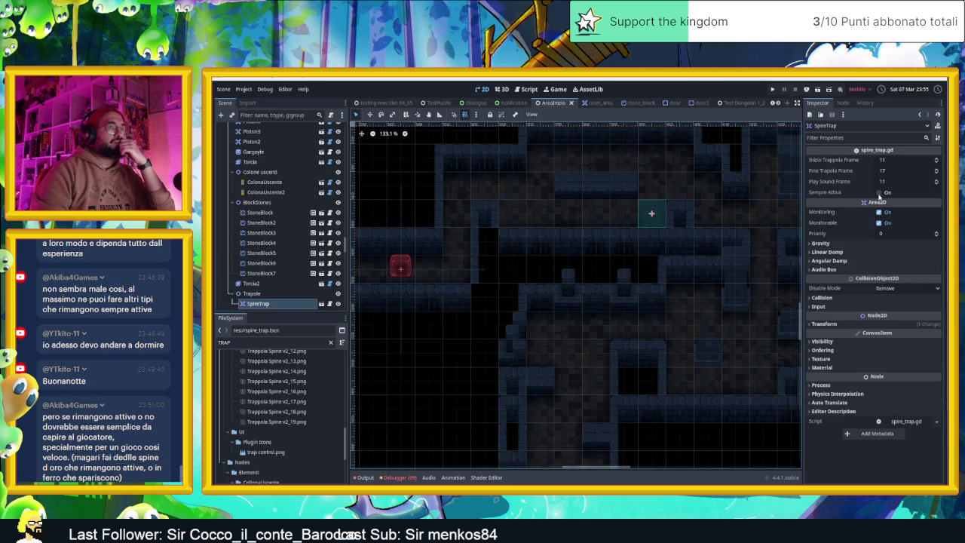
pyautogui.click(879, 194)
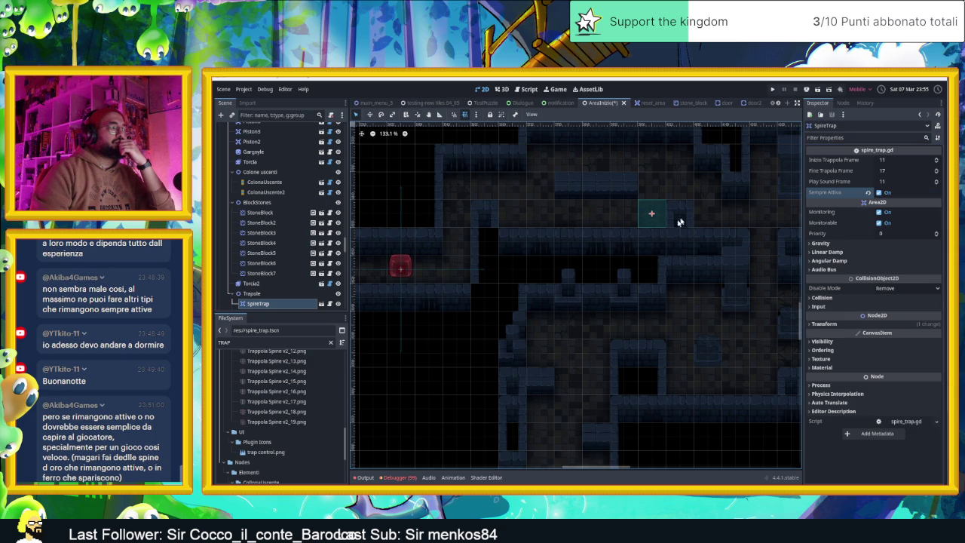
# Check the Debugger's error list, return to the Output log, and launch the game
pyautogui.click(365, 478)
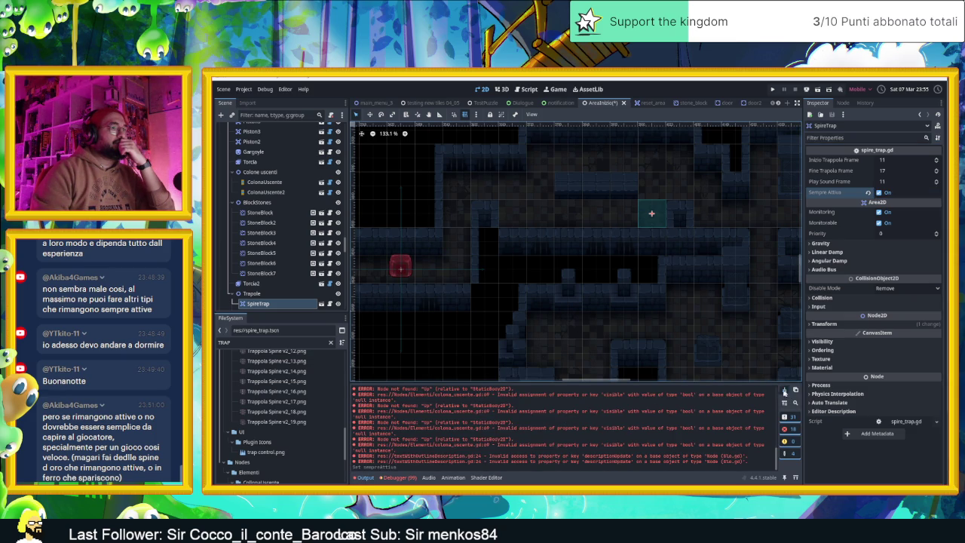
pyautogui.click(399, 478)
pyautogui.click(362, 477)
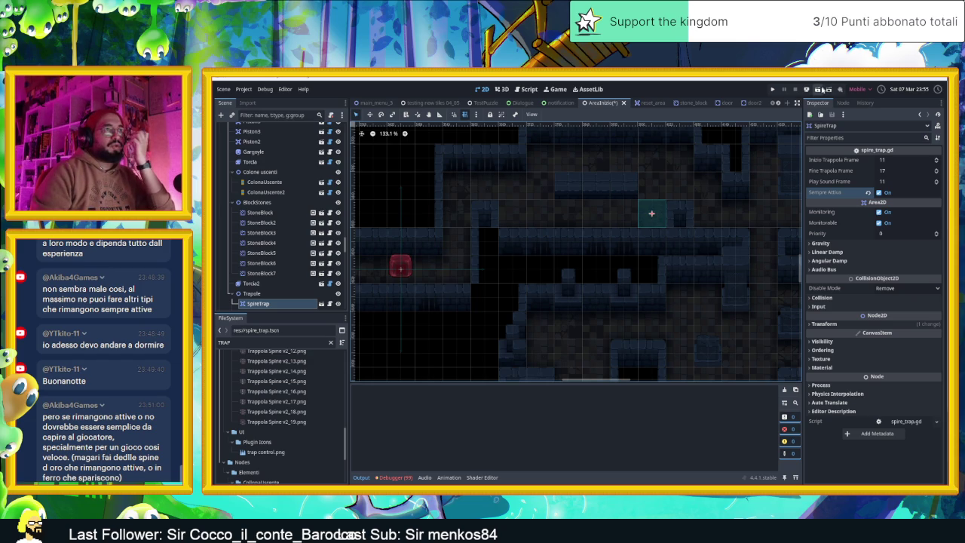
pyautogui.hotkey('ctrl', 's')
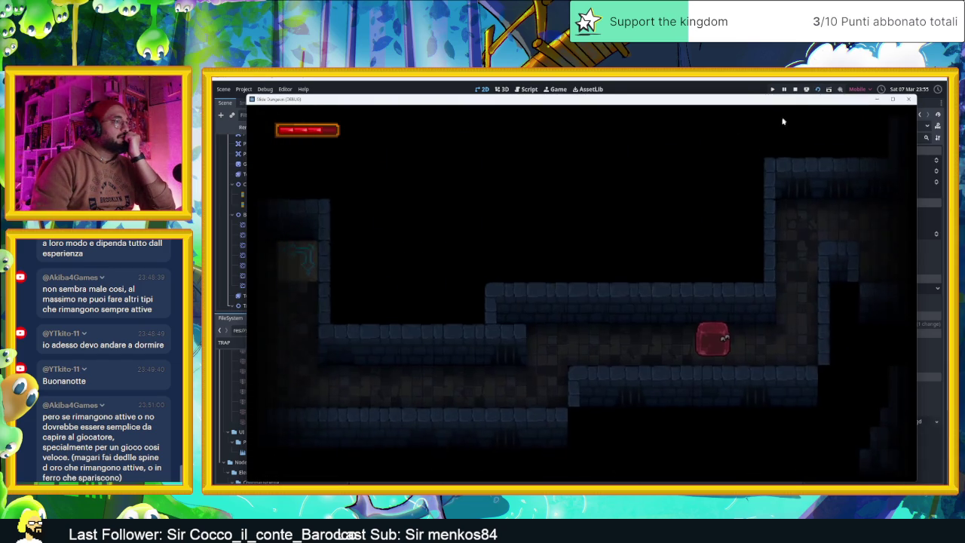
# Move the slime right and up into the next room, then stop the running game
pyautogui.press('Right')
pyautogui.press('Up')
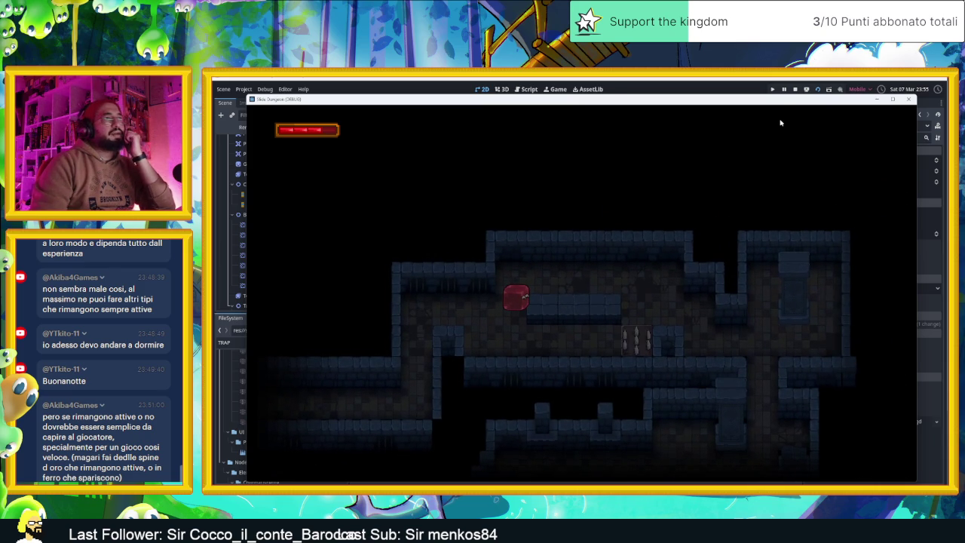
pyautogui.click(794, 89)
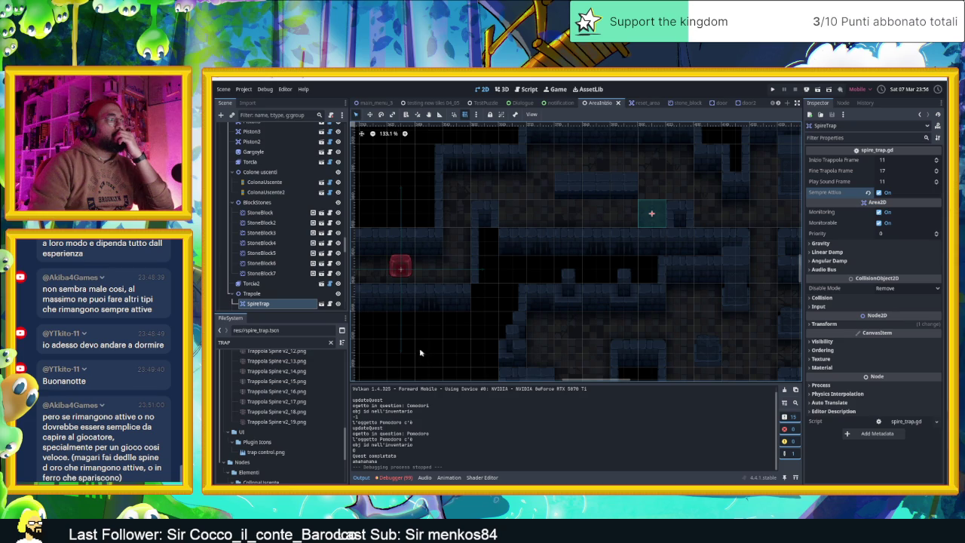
# Open spire_trap.gd and paste the setter's if sempreAttiva block at the end of _ready()
pyautogui.click(330, 304)
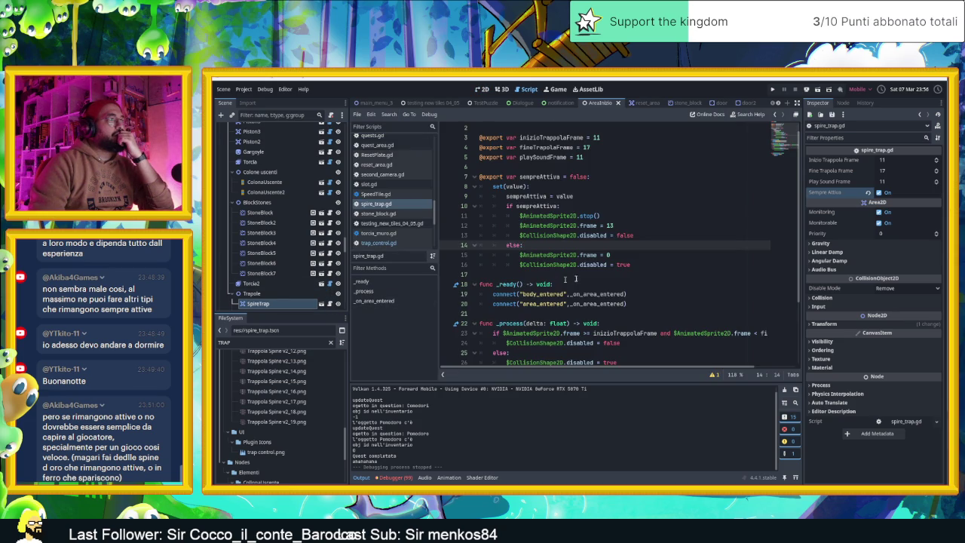
pyautogui.scroll(-3)
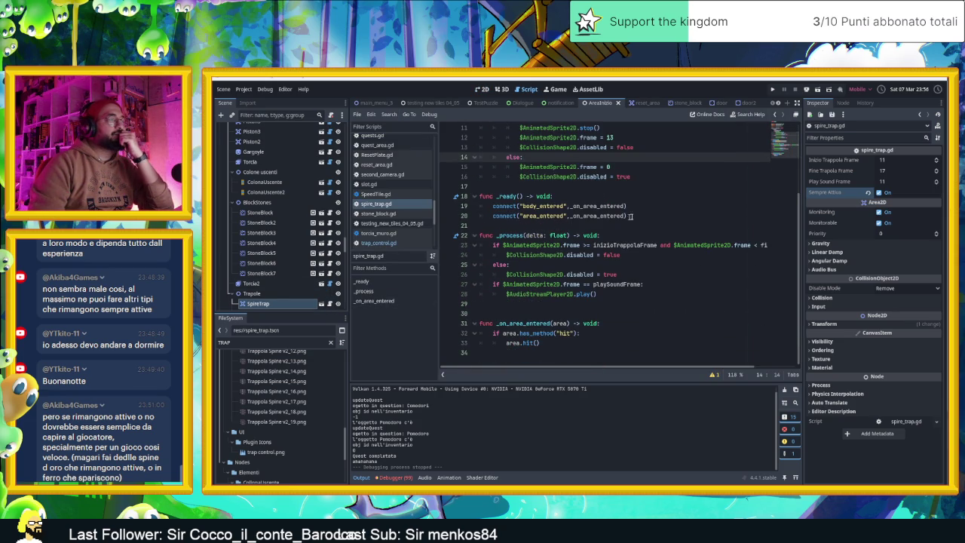
pyautogui.click(632, 216)
pyautogui.press('Return')
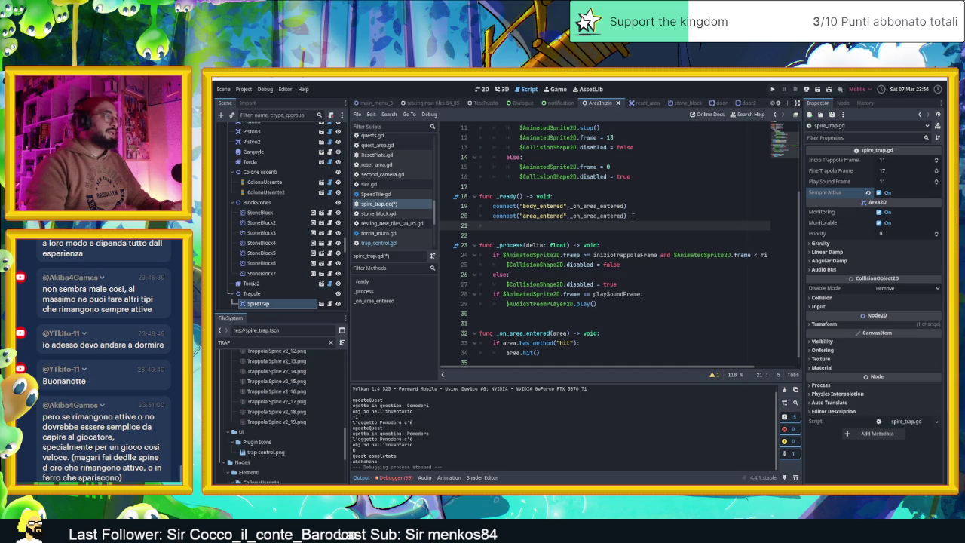
pyautogui.scroll(3)
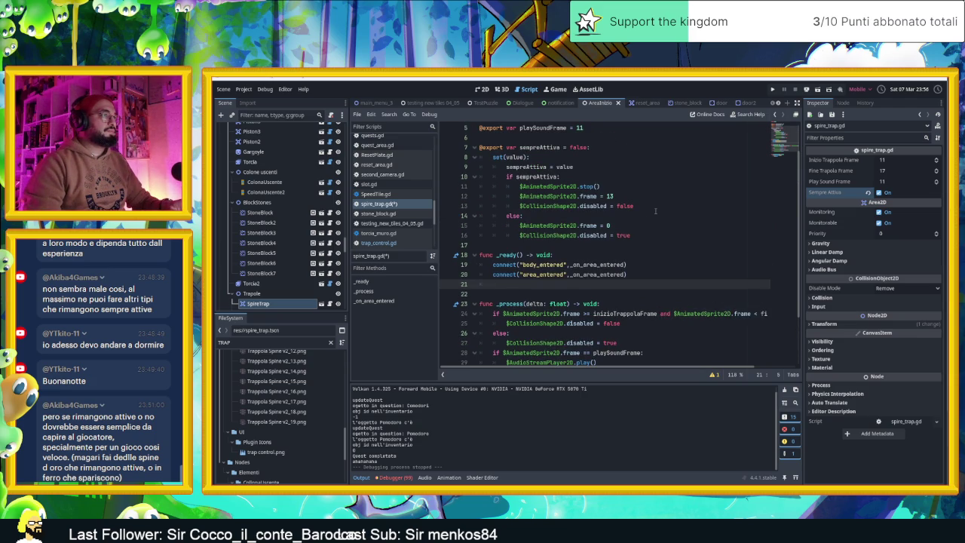
pyautogui.moveTo(667, 209); pyautogui.dragTo(481, 177)
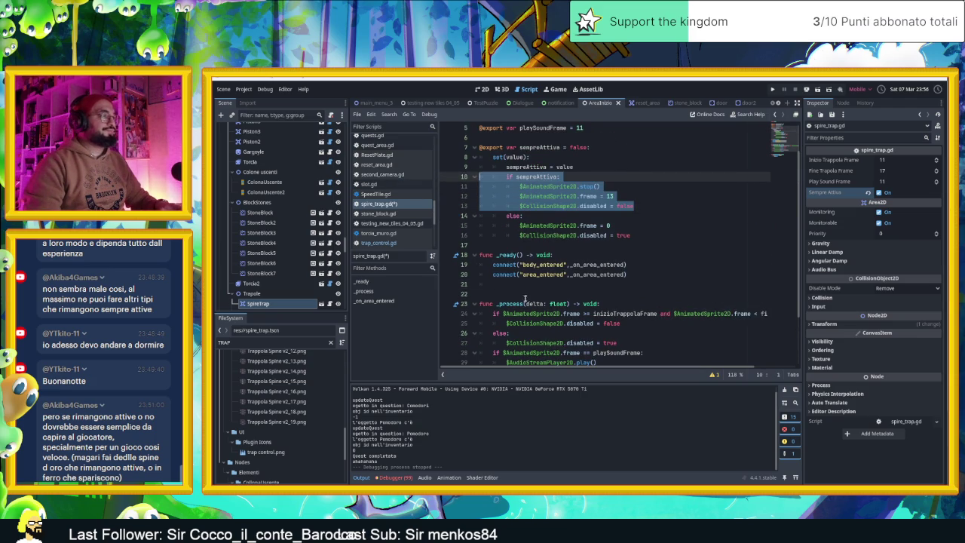
pyautogui.click(521, 284)
pyautogui.hotkey('ctrl', 'v')
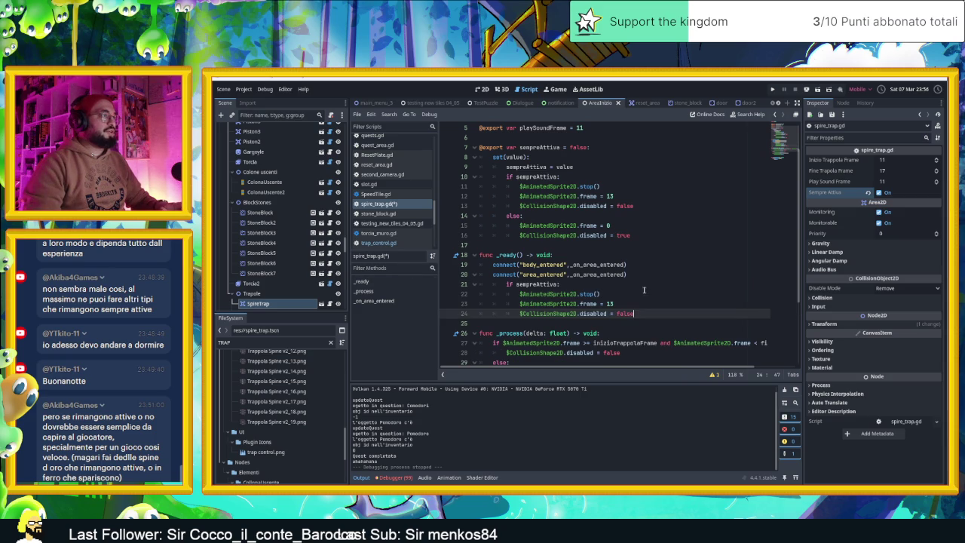
# Unindent the pasted block to fix the error and add an empty line at the script's end
pyautogui.hotkey('shift', 'Up')
pyautogui.hotkey('shift', 'Up')
pyautogui.hotkey('shift', 'Up')
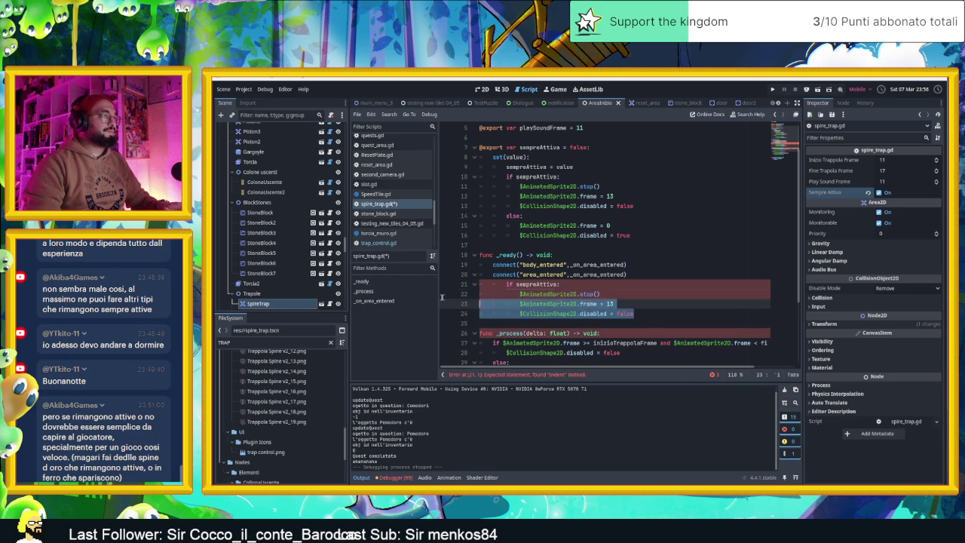
pyautogui.hotkey('shift', 'Home')
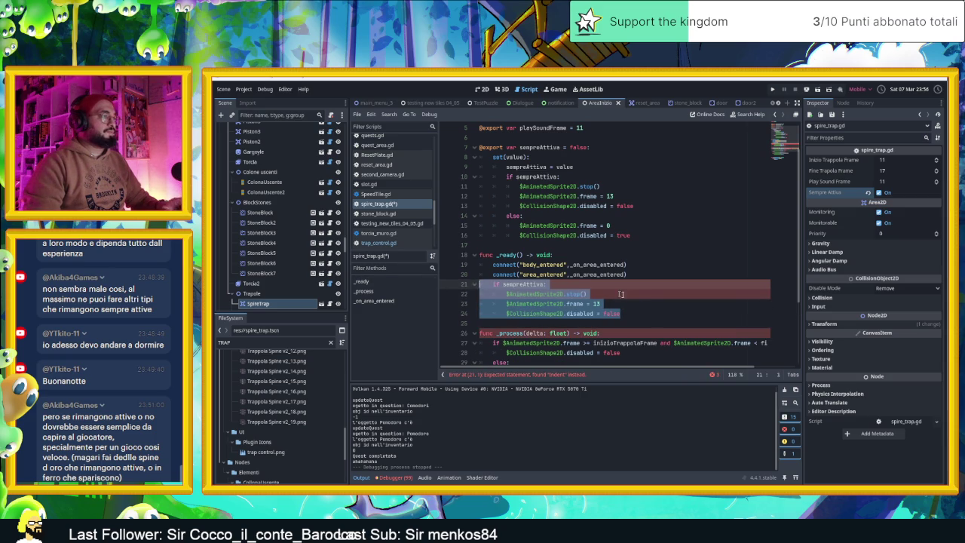
pyautogui.hotkey('shift', 'Tab')
pyautogui.click(654, 315)
pyautogui.scroll(-3)
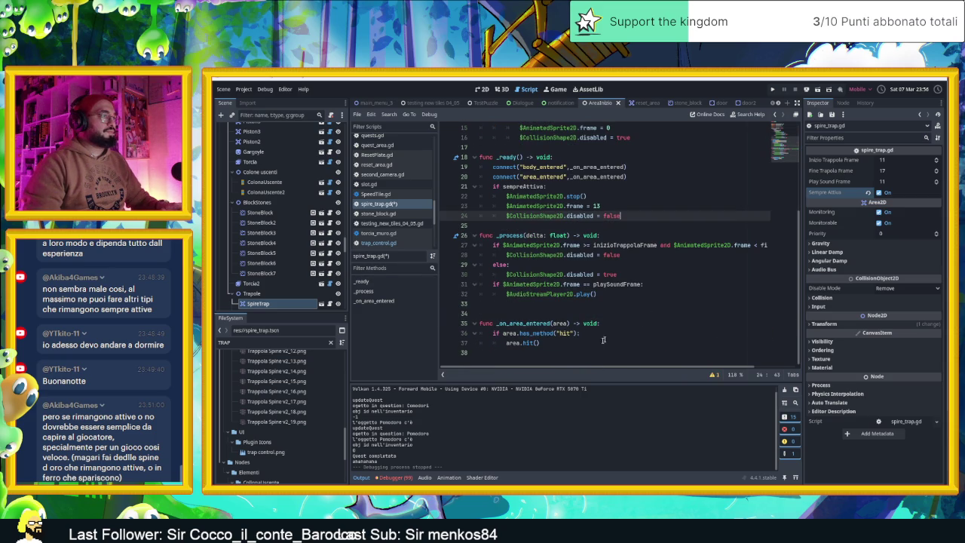
pyautogui.click(591, 350)
pyautogui.press('Return')
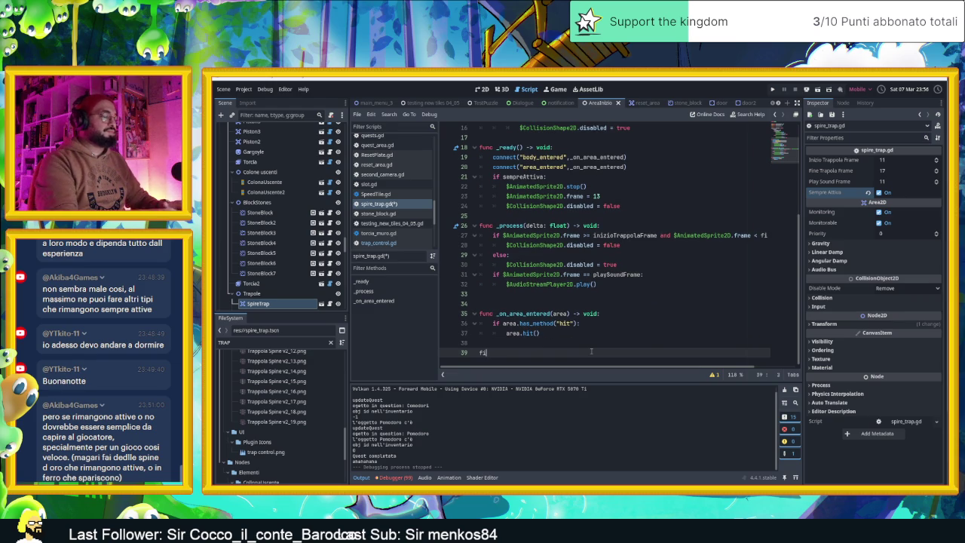
# Declare func init(): and remove the sempreAttiva blocks from _ready() and the setter
pyautogui.write('func')
pyautogui.write(' init')
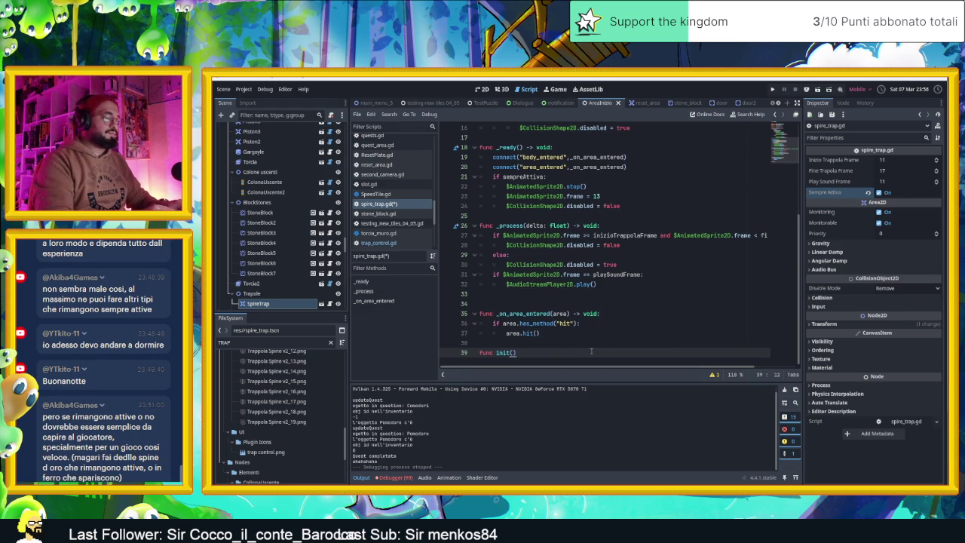
pyautogui.write('():')
pyautogui.press('Return')
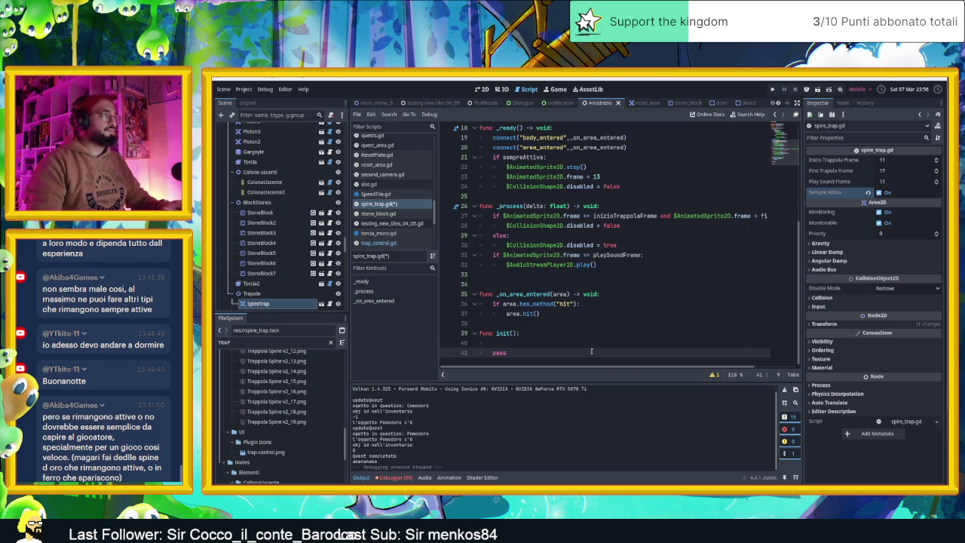
pyautogui.scroll(3)
pyautogui.moveTo(621, 304); pyautogui.dragTo(350, 278)
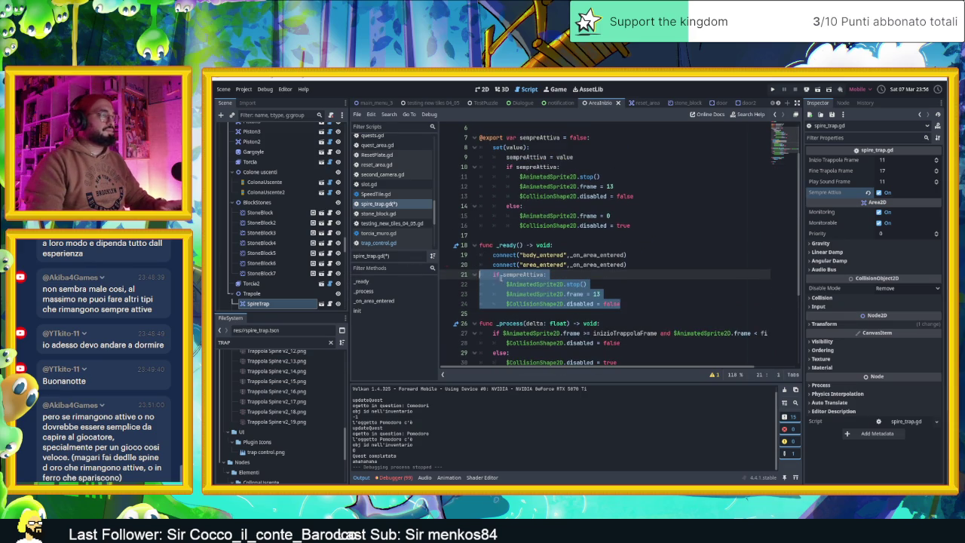
pyautogui.press('Delete')
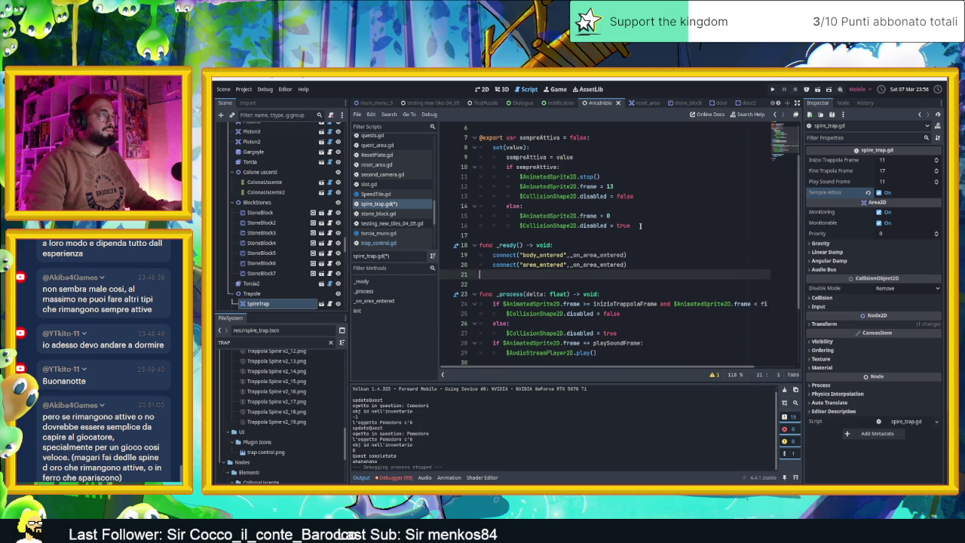
pyautogui.moveTo(641, 225); pyautogui.dragTo(418, 163)
pyautogui.press('Delete')
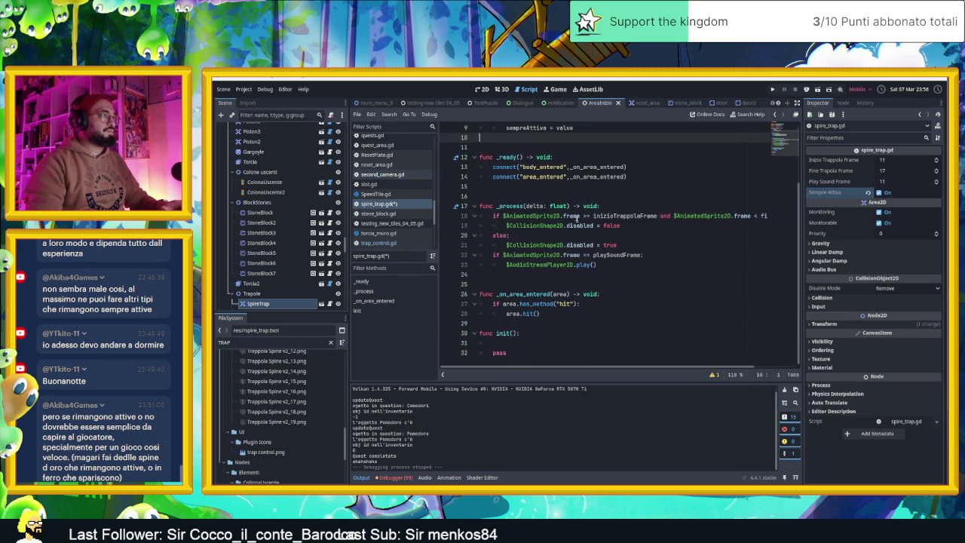
# Paste the if/else block into init(), fix its indentation, and delete the pass placeholder
pyautogui.click(534, 344)
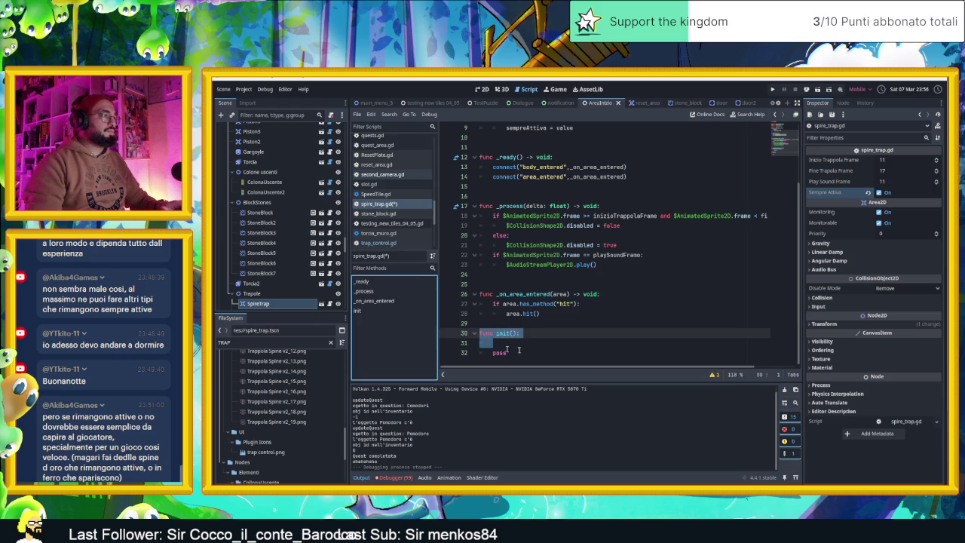
pyautogui.click(469, 341)
pyautogui.hotkey('ctrl', 'v')
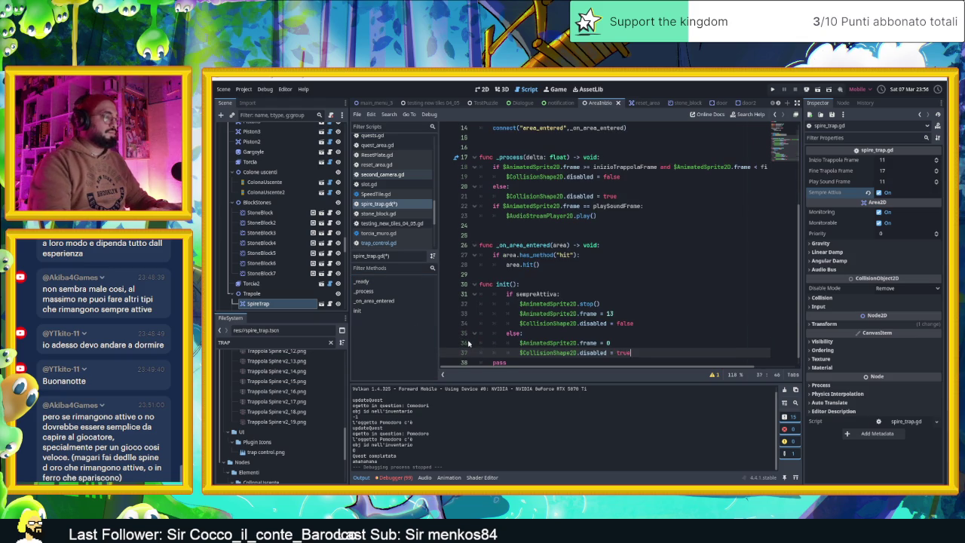
pyautogui.hotkey('shift', 'Up')
pyautogui.hotkey('shift', 'Up')
pyautogui.hotkey('shift', 'Up')
pyautogui.hotkey('shift', 'Home')
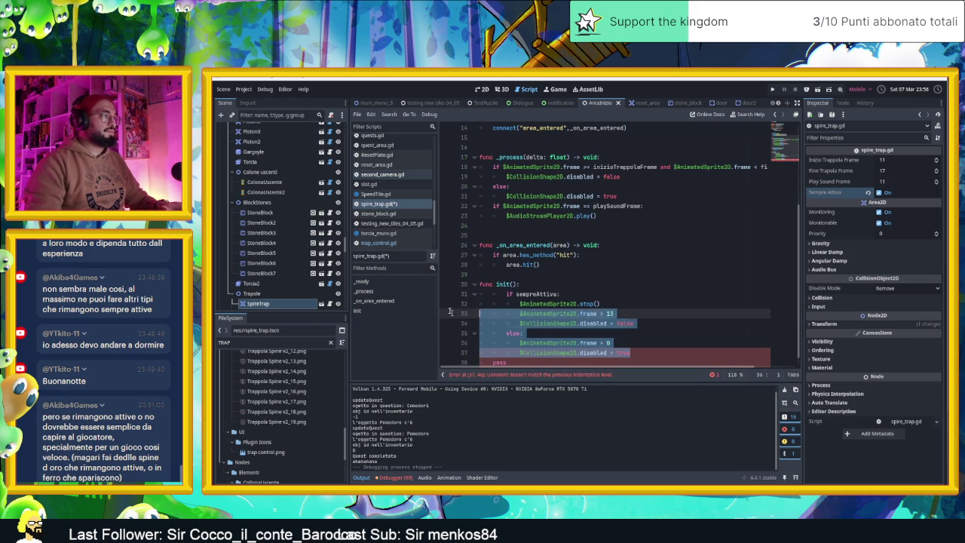
pyautogui.hotkey('ctrl', 'i')
pyautogui.click(535, 362)
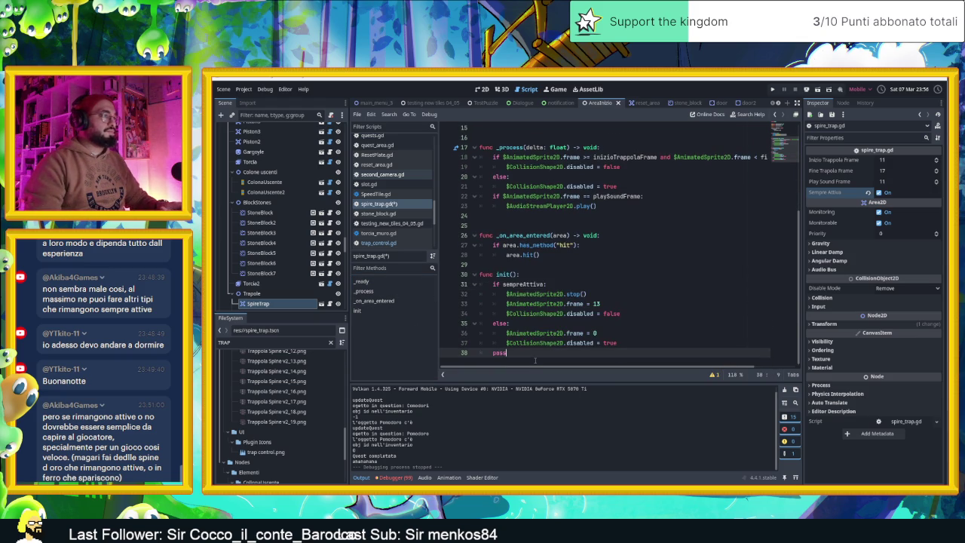
pyautogui.press('BackSpace')
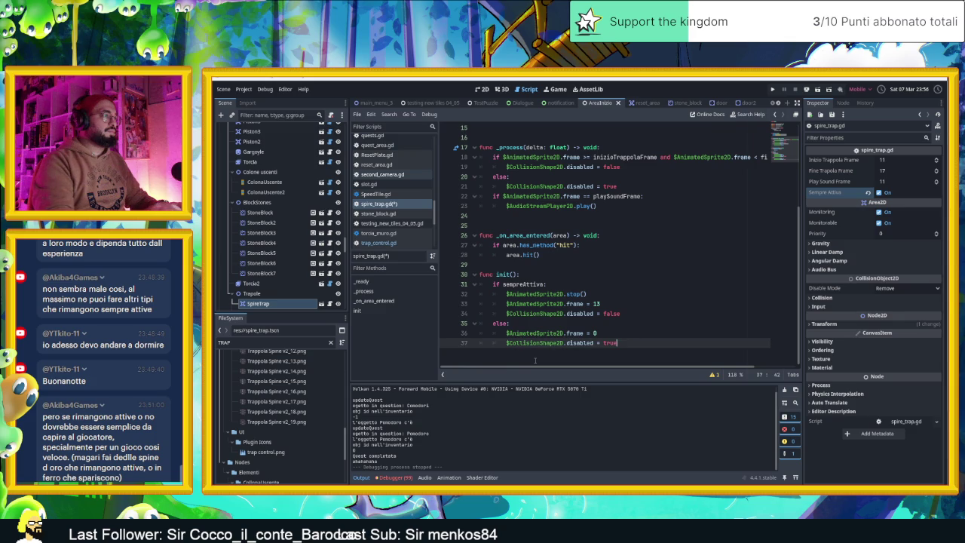
# Open a new line after the setter's assignment for the init() call
pyautogui.scroll(3)
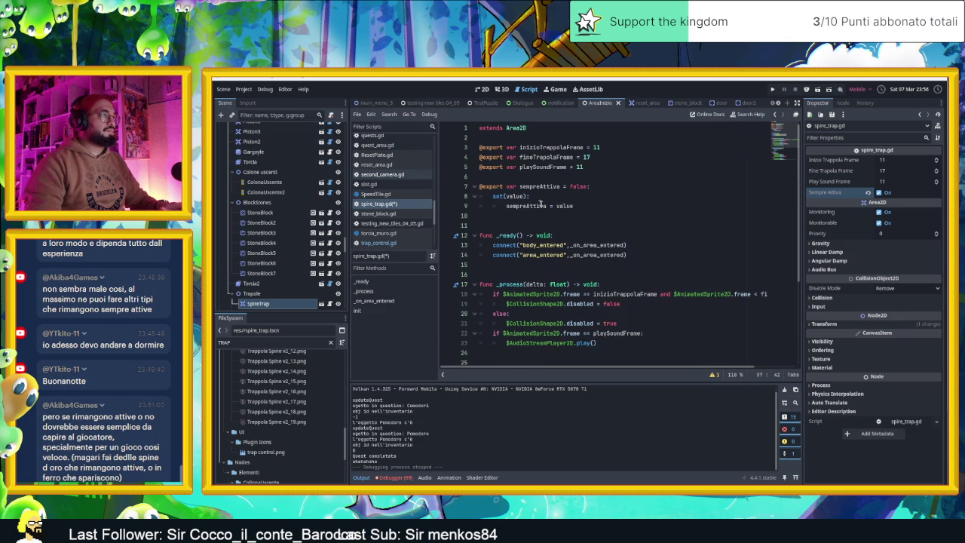
pyautogui.click(590, 207)
pyautogui.press('Return')
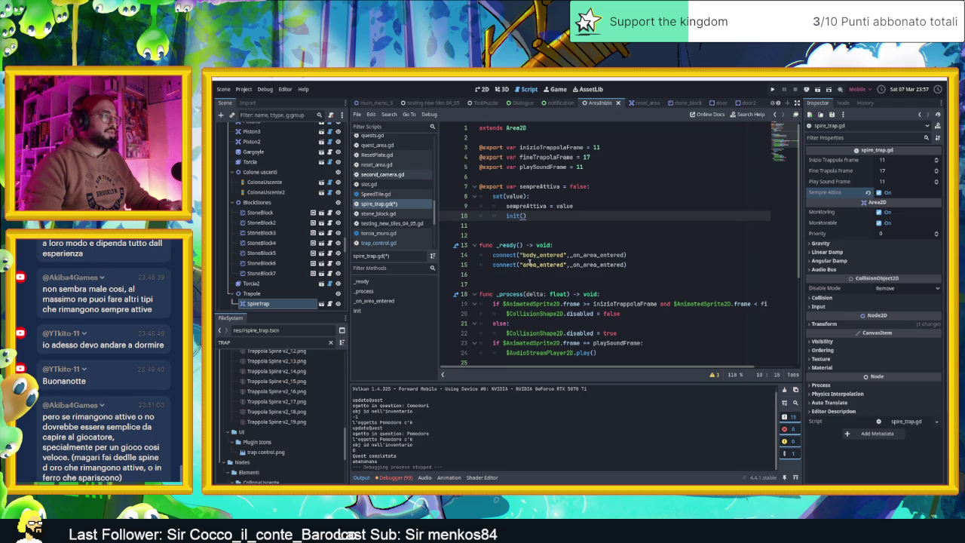
pyautogui.click(527, 275)
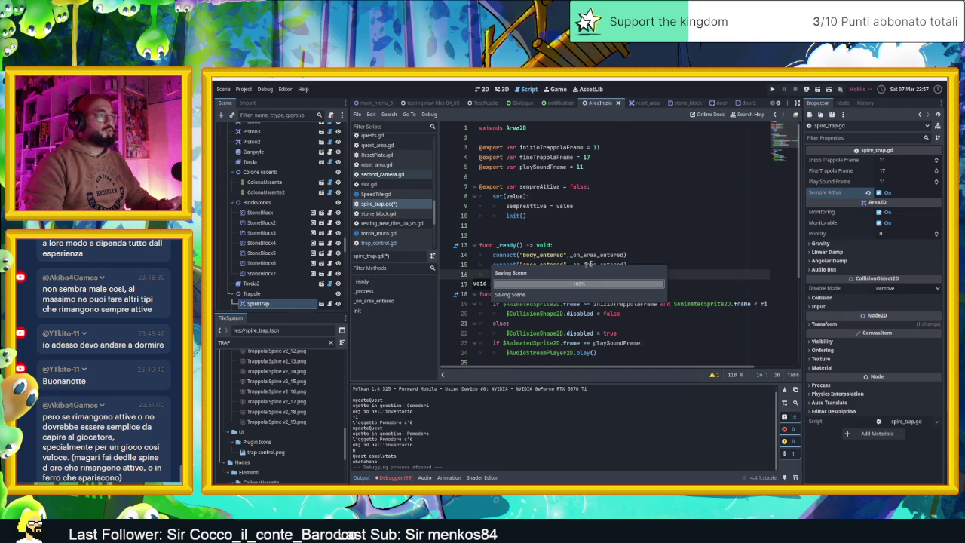
# Save spire_trap.gd and launch the game to test the traps
pyautogui.hotkey('ctrl', 's')
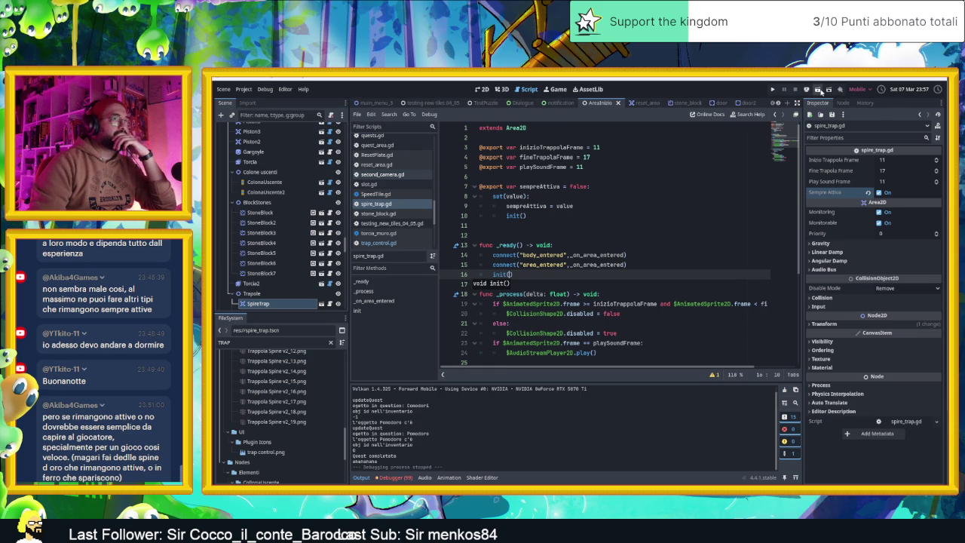
pyautogui.hotkey('ctrl', 's')
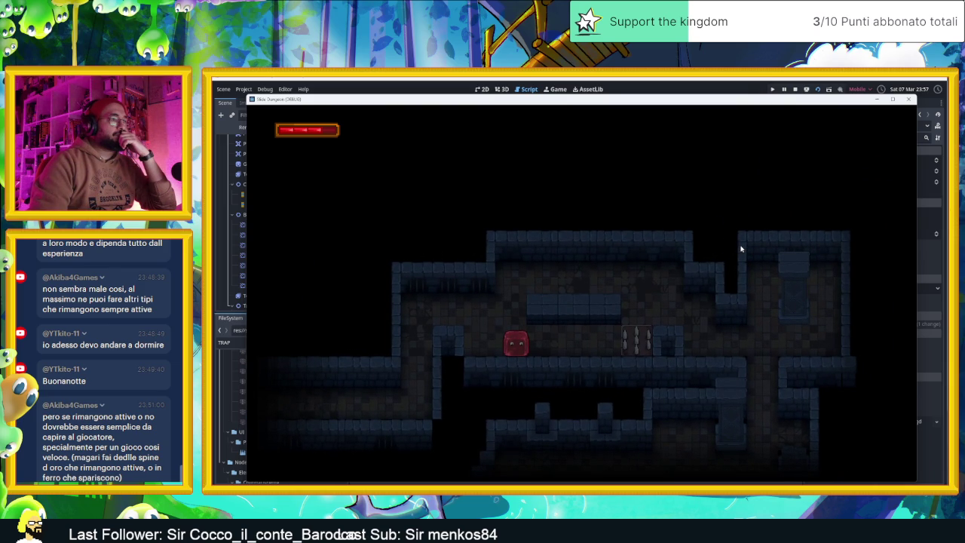
# Slide the red blob with the arrow keys past the spike gaps and through the first rooms and corridors
pyautogui.press('Right')
pyautogui.press('Left')
pyautogui.press('Left')
pyautogui.press('Right')
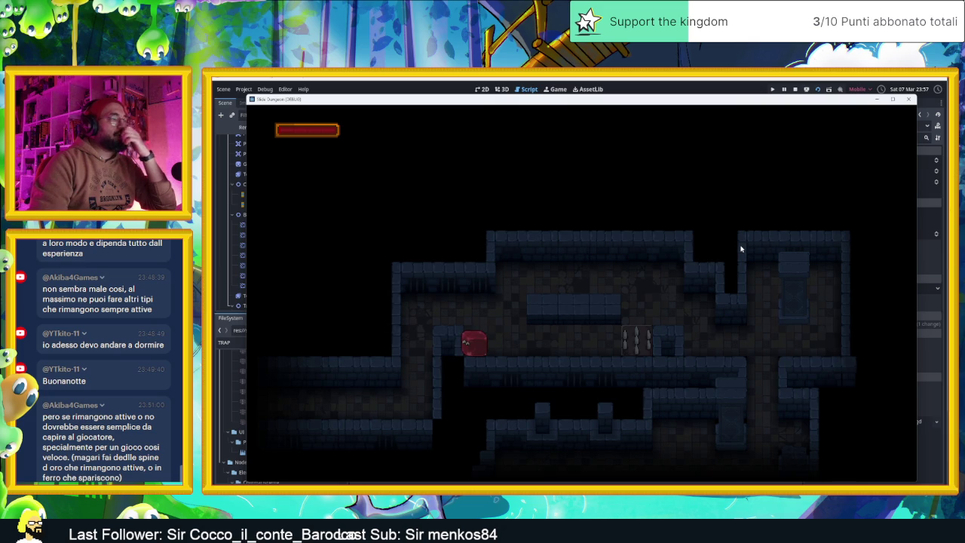
pyautogui.press('Right')
pyautogui.press('Up')
pyautogui.press('Right')
pyautogui.press('Down')
pyautogui.press('Right')
pyautogui.press('Down')
pyautogui.press('Up')
pyautogui.press('Left')
pyautogui.press('Up')
pyautogui.press('Left')
pyautogui.press('Down')
pyautogui.press('Left')
pyautogui.press('Up')
pyautogui.press('Right')
pyautogui.press('Up')
pyautogui.press('Down')
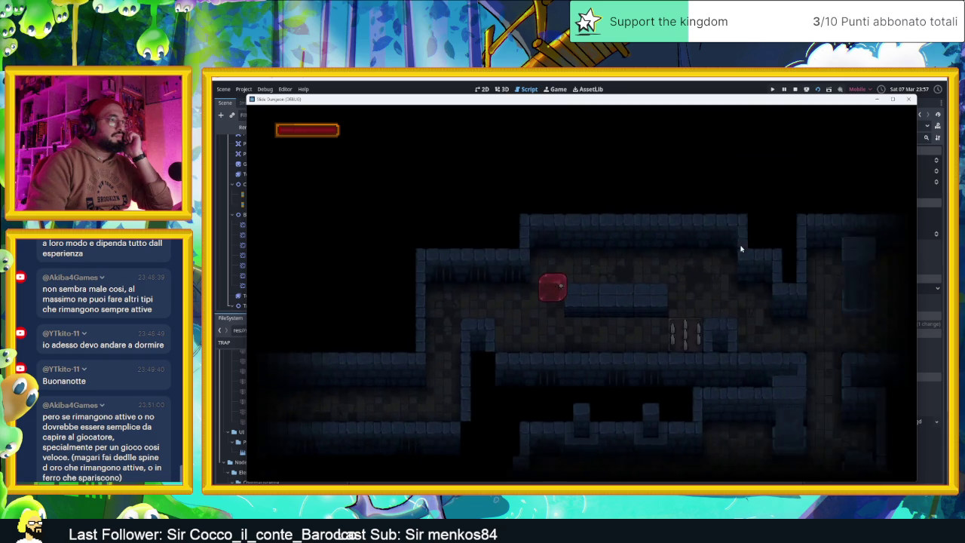
pyautogui.press('Left')
pyautogui.press('Up')
pyautogui.press('Right')
pyautogui.press('Down')
pyautogui.press('Right')
pyautogui.press('Down')
pyautogui.press('Up')
pyautogui.press('Left')
pyautogui.press('Up')
pyautogui.press('Left')
pyautogui.press('Down')
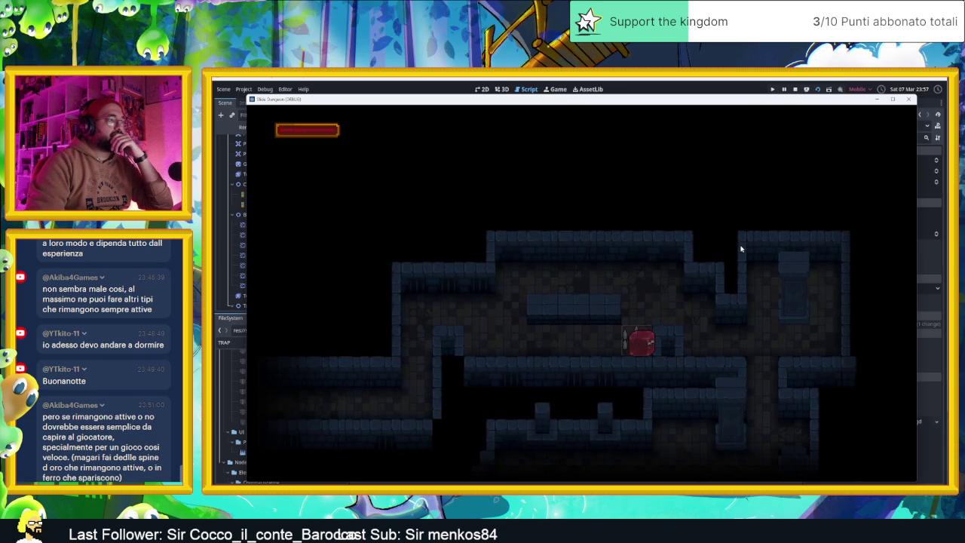
pyautogui.press('Up')
pyautogui.press('Right')
pyautogui.press('Up')
pyautogui.press('Down')
pyautogui.press('Right')
pyautogui.press('Down')
pyautogui.press('Left')
pyautogui.press('Up')
pyautogui.press('Left')
pyautogui.press('Down')
pyautogui.press('Up')
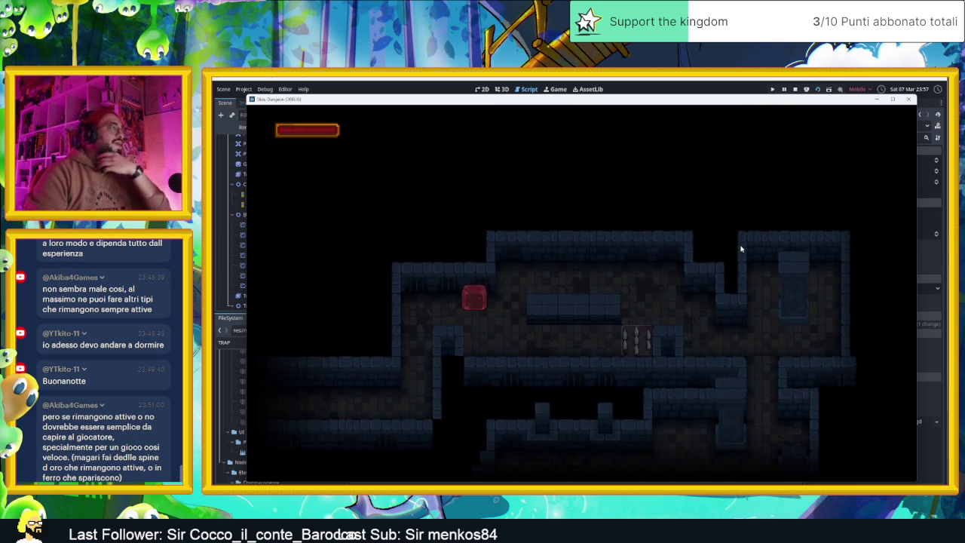
pyautogui.press('Right')
pyautogui.press('Up')
pyautogui.press('Down')
pyautogui.press('Left')
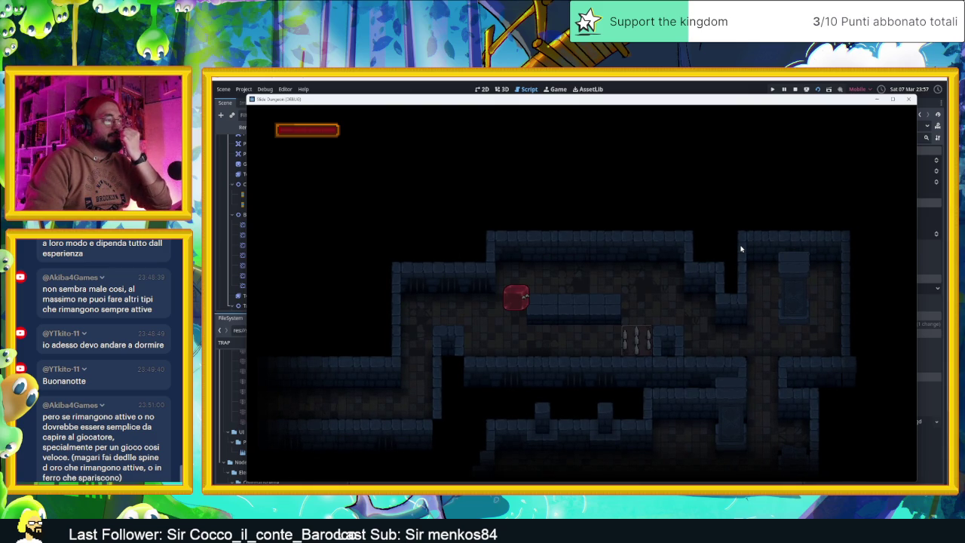
pyautogui.press('Up')
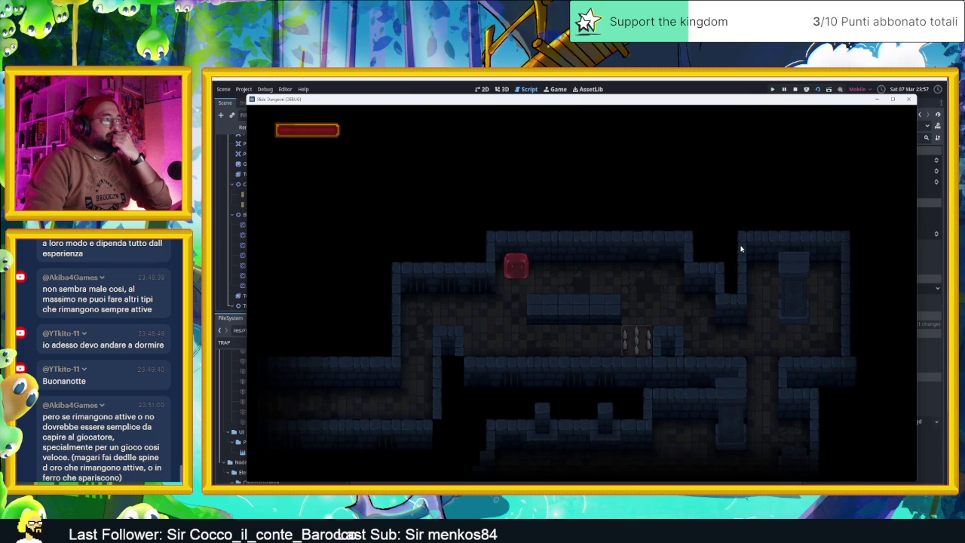
pyautogui.press('Right')
pyautogui.press('Left')
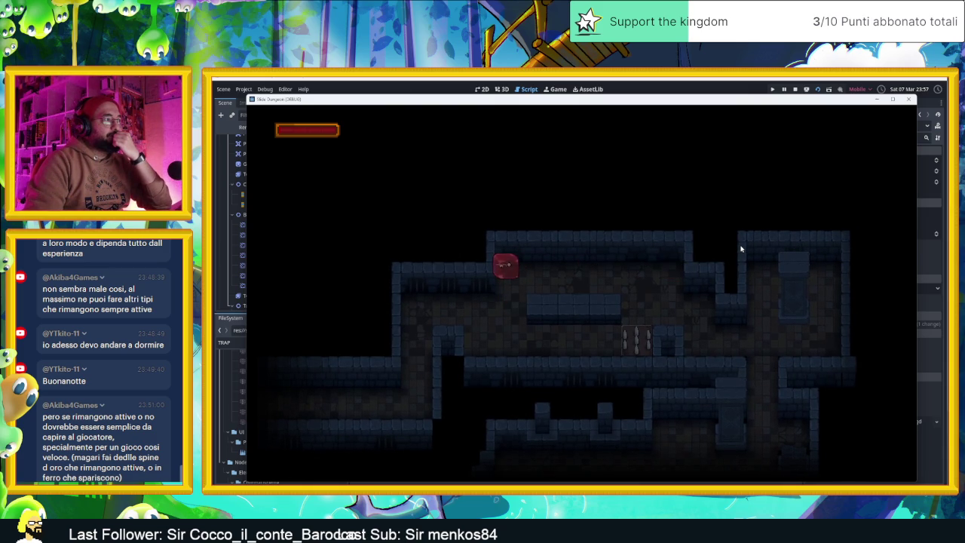
pyautogui.press('Down')
pyautogui.press('Left')
pyautogui.press('Up')
pyautogui.press('Right')
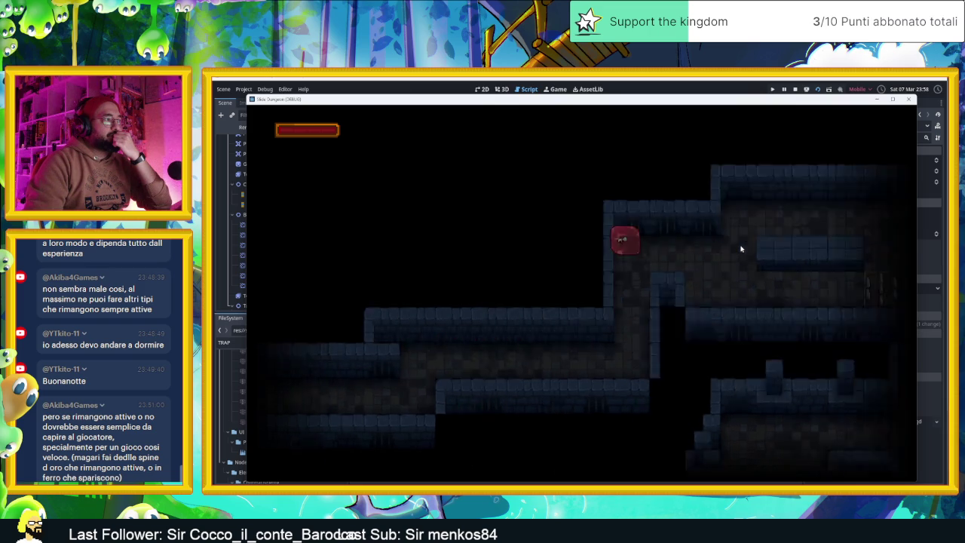
pyautogui.press('Up')
pyautogui.press('Down')
pyautogui.press('Left')
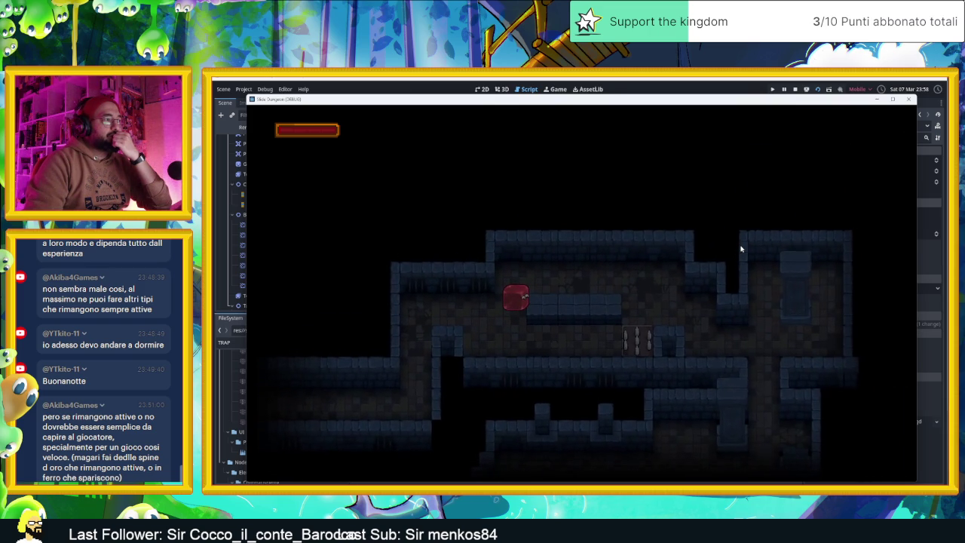
# Send the blob into the spikes, continue into the lower rooms, then stop the game
pyautogui.press('Down')
pyautogui.press('Right')
pyautogui.press('Up')
pyautogui.press('Right')
pyautogui.press('Down')
pyautogui.press('Right')
pyautogui.press('Down')
pyautogui.press('Right')
pyautogui.press('Up')
pyautogui.press('Left')
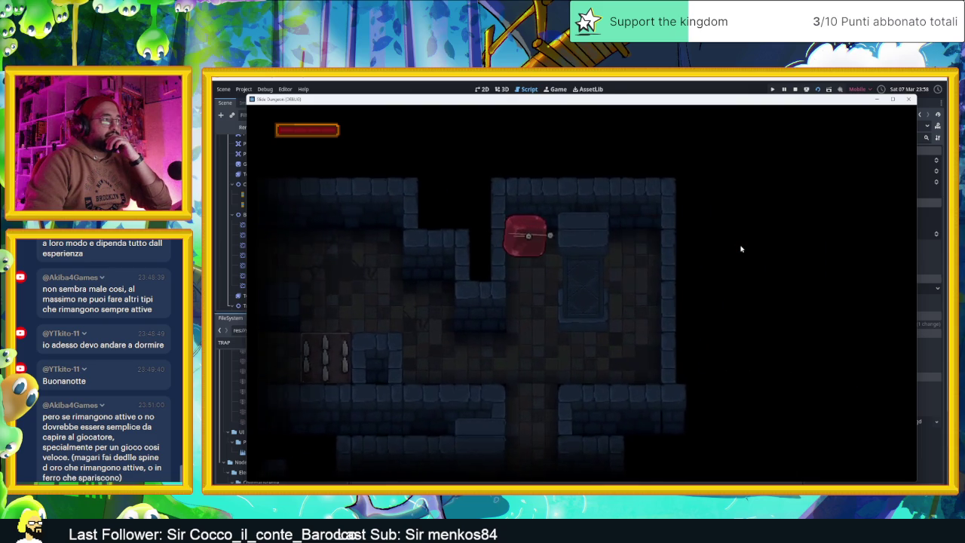
pyautogui.press('Down')
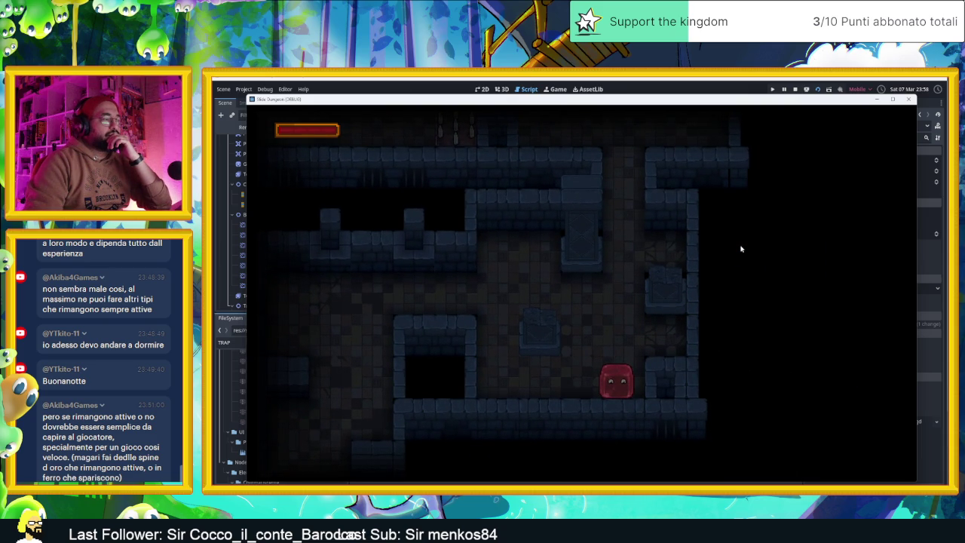
pyautogui.press('Left')
pyautogui.press('Up')
pyautogui.press('Right')
pyautogui.press('Down')
pyautogui.press('Left')
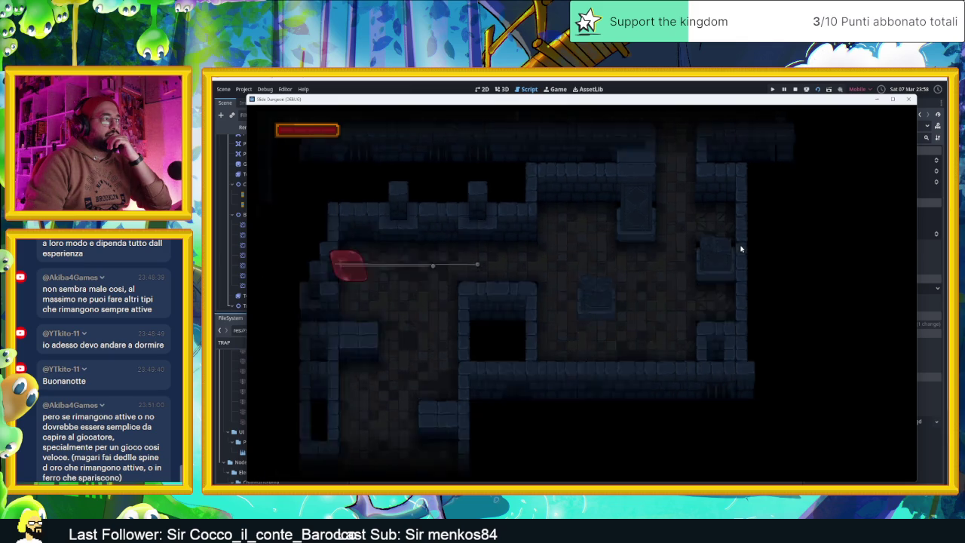
pyautogui.press('Up')
pyautogui.press('Right')
pyautogui.press('Down')
pyautogui.press('Up')
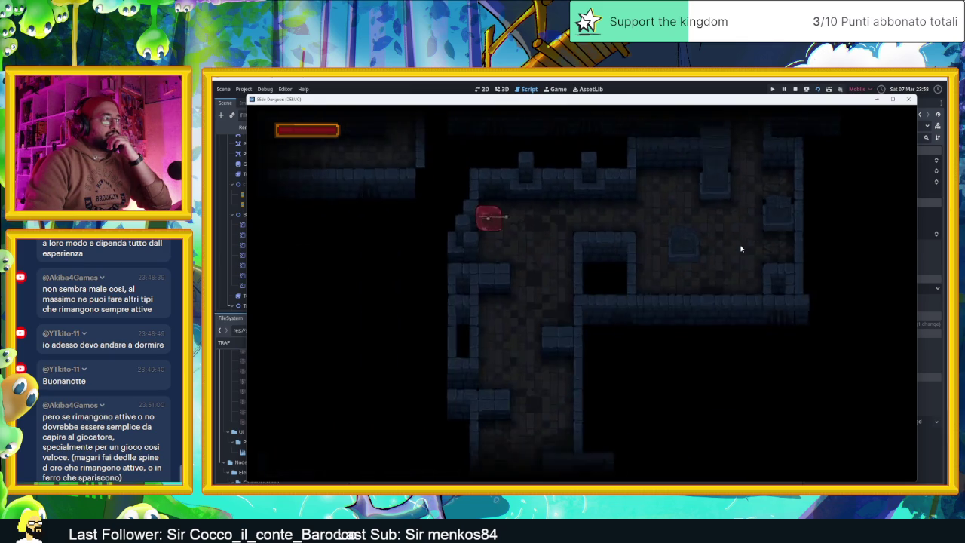
pyautogui.press('Down')
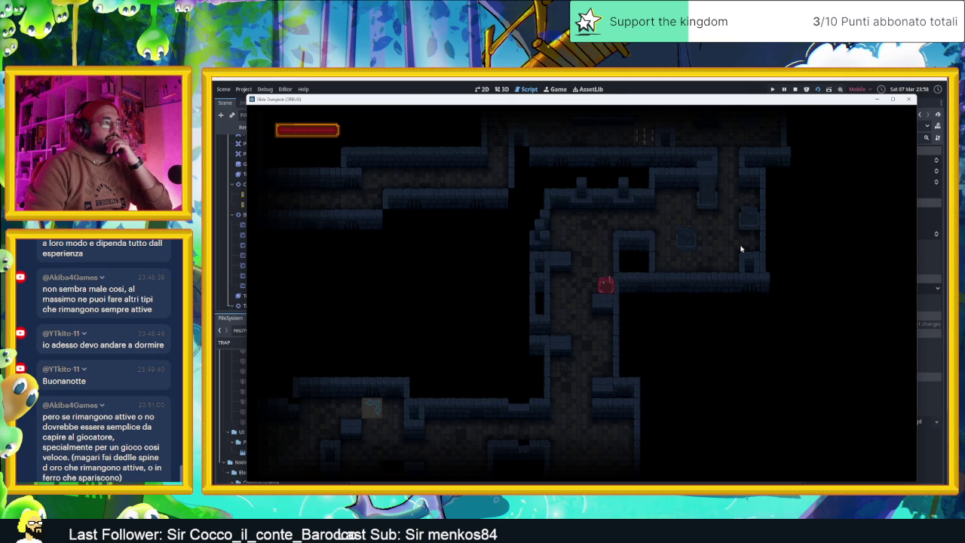
pyautogui.press('Down')
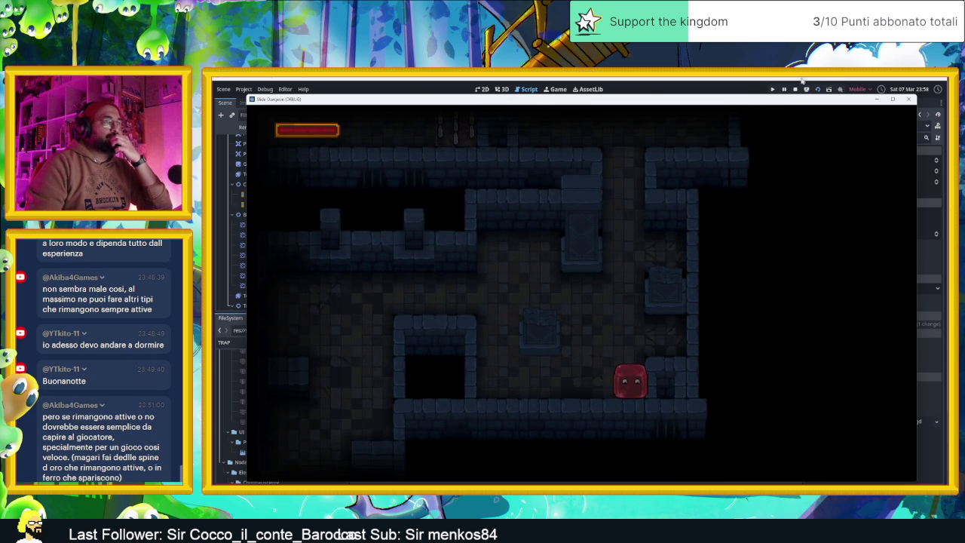
pyautogui.click(796, 89)
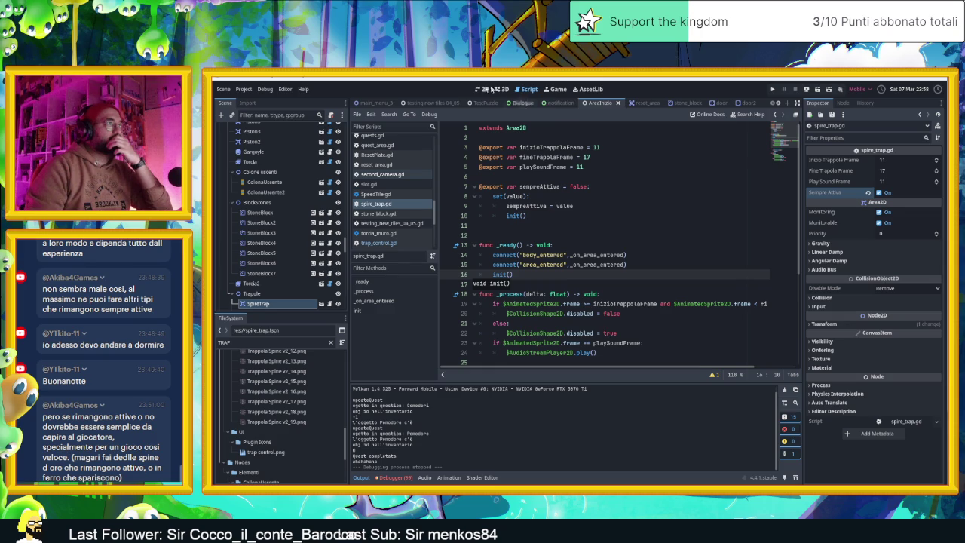
# Erase a wall tile from the Muri layer in the level
pyautogui.click(479, 90)
pyautogui.moveTo(636, 243); pyautogui.dragTo(511, 196)
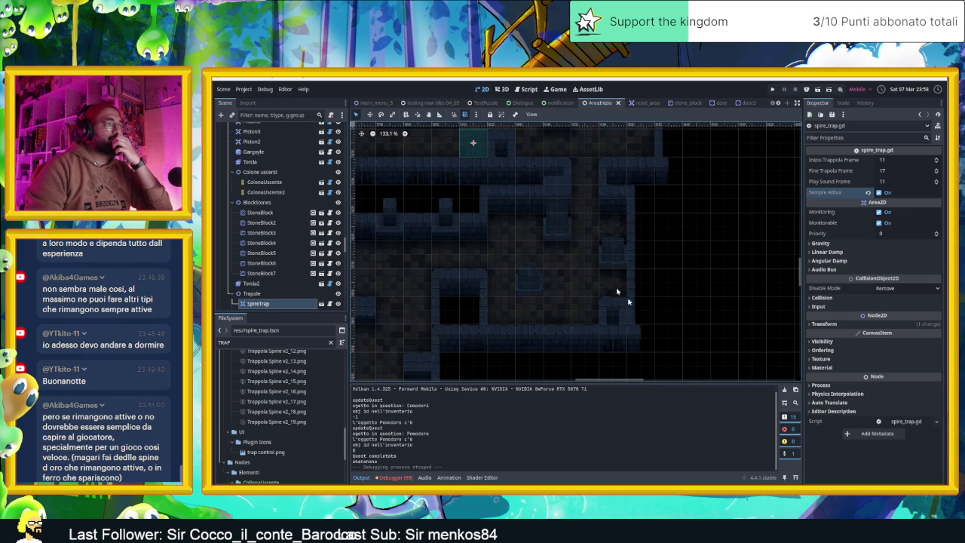
pyautogui.click(604, 306)
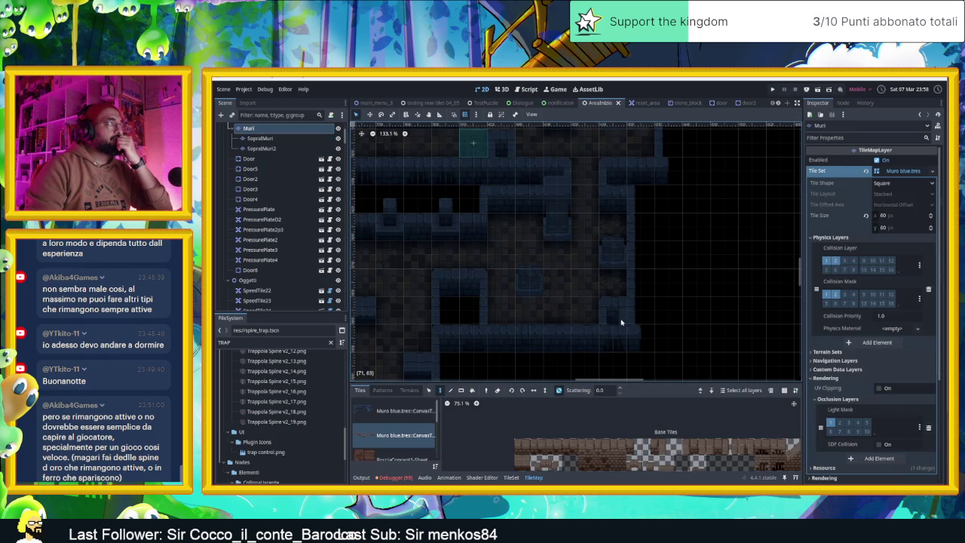
pyautogui.scroll(3)
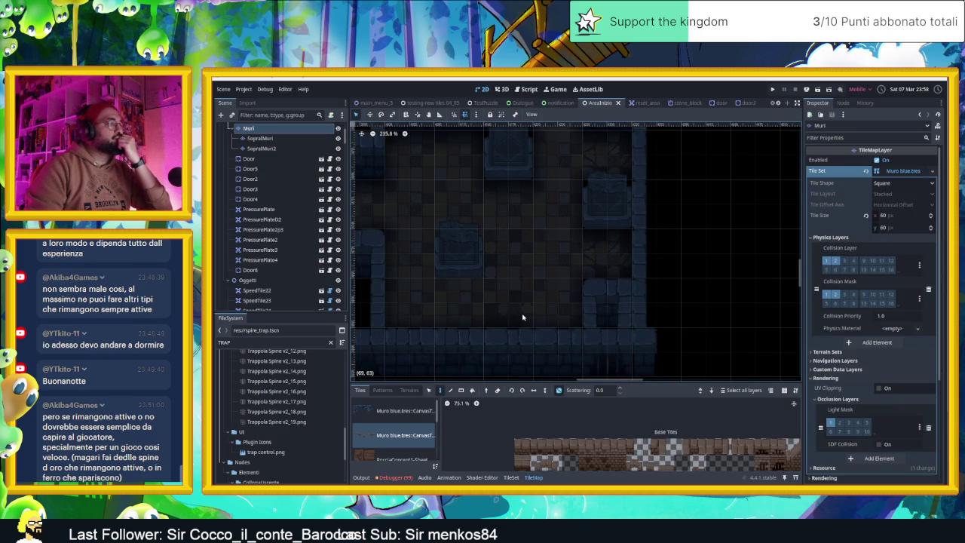
pyautogui.rightClick(616, 300)
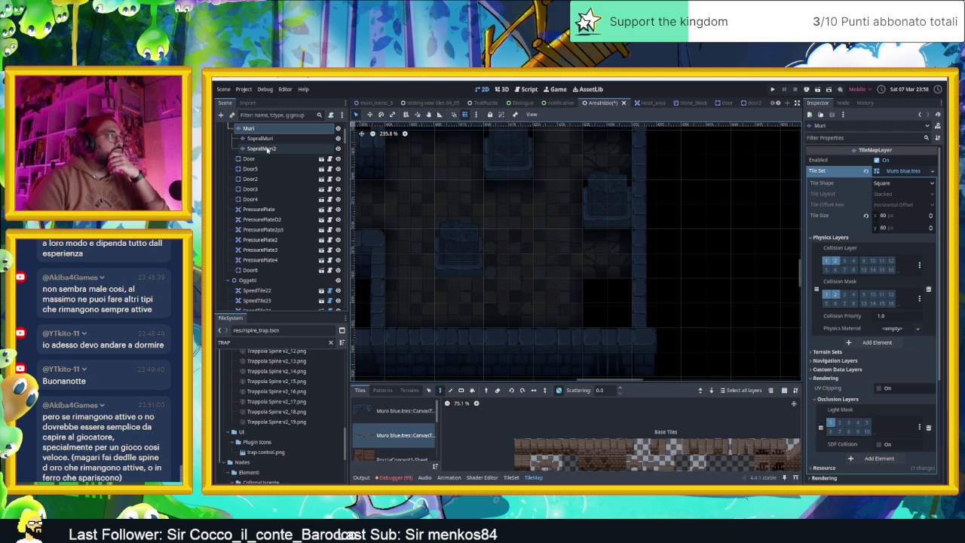
# Duplicate SpireTrap into SpireTrap2 and place it in the right-hand passage
pyautogui.scroll(-3)
pyautogui.scroll(-3)
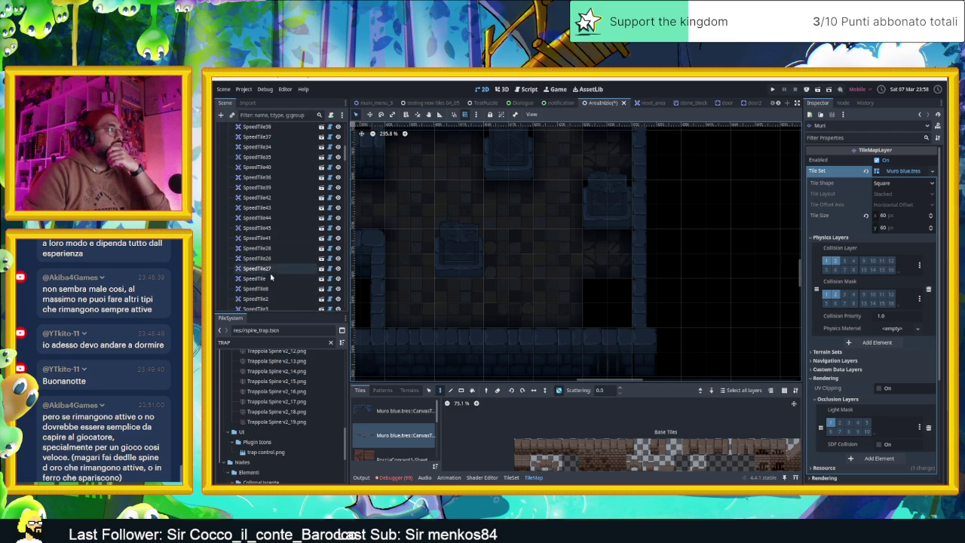
pyautogui.scroll(-3)
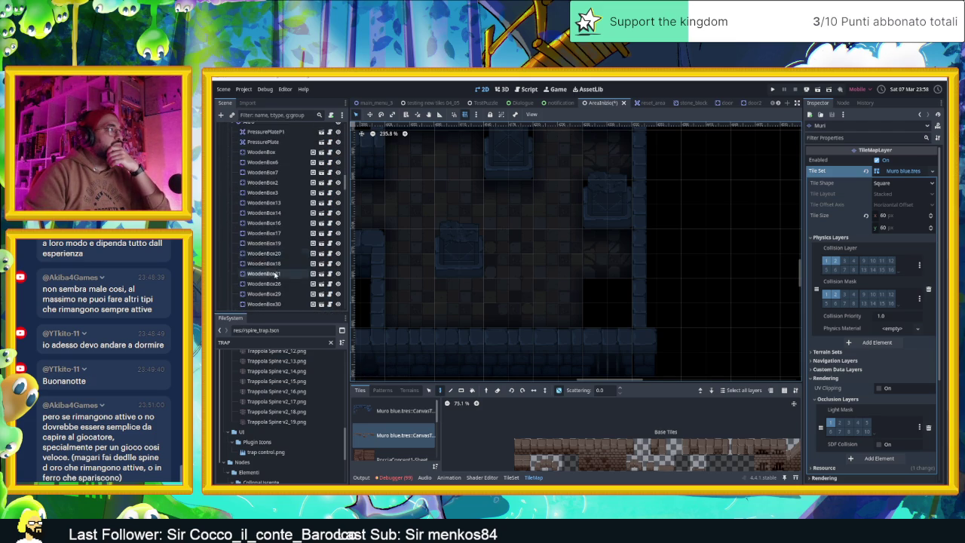
pyautogui.scroll(-3)
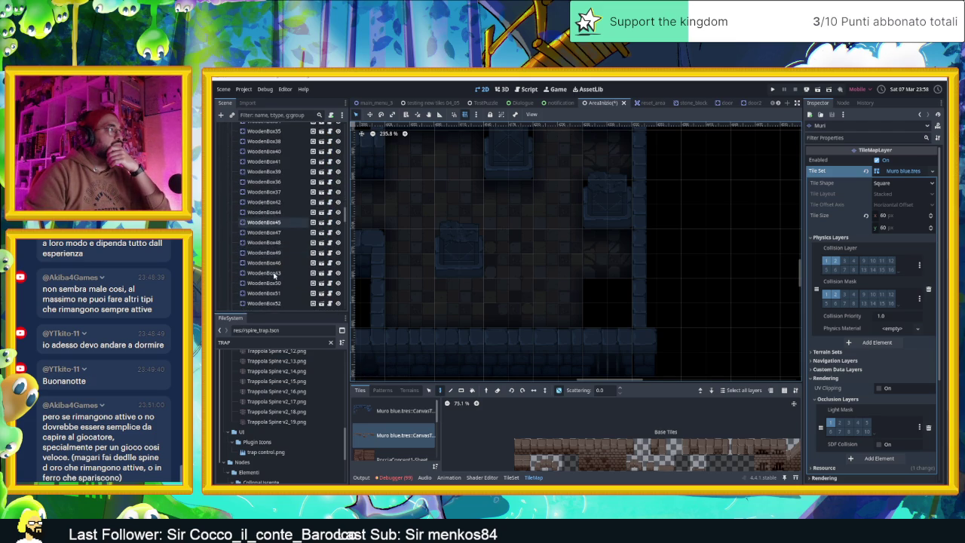
pyautogui.scroll(-3)
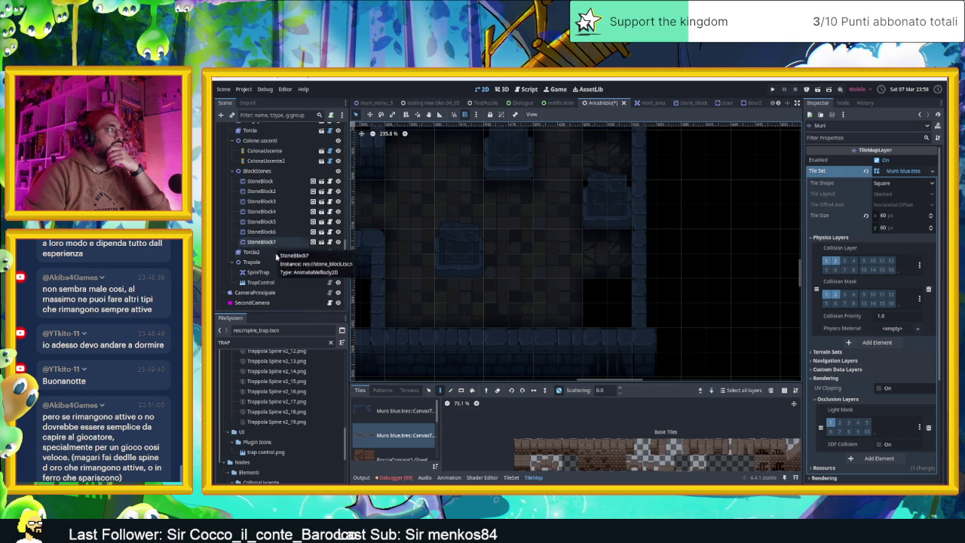
pyautogui.click(279, 274)
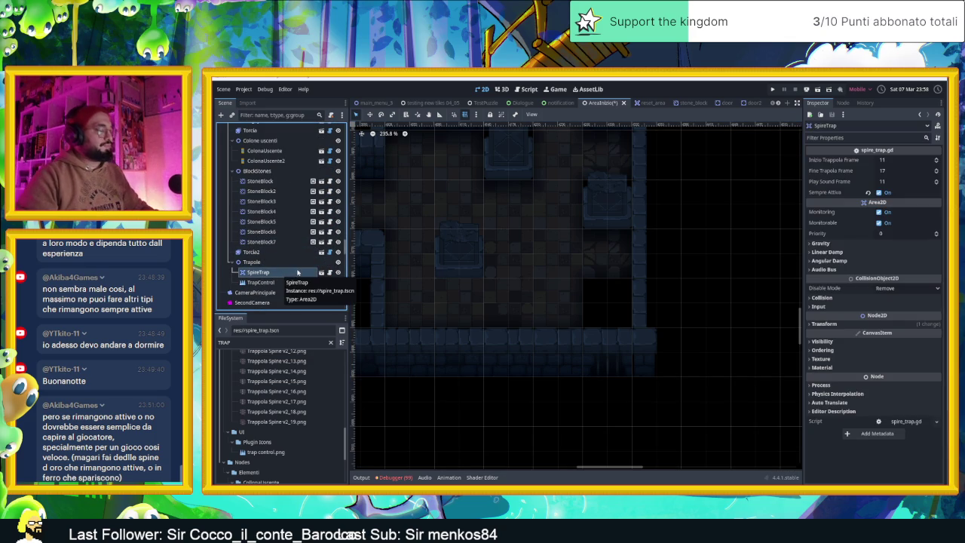
pyautogui.hotkey('ctrl', 'd')
pyautogui.scroll(-3)
pyautogui.moveTo(428, 180); pyautogui.dragTo(567, 348)
pyautogui.click(652, 338)
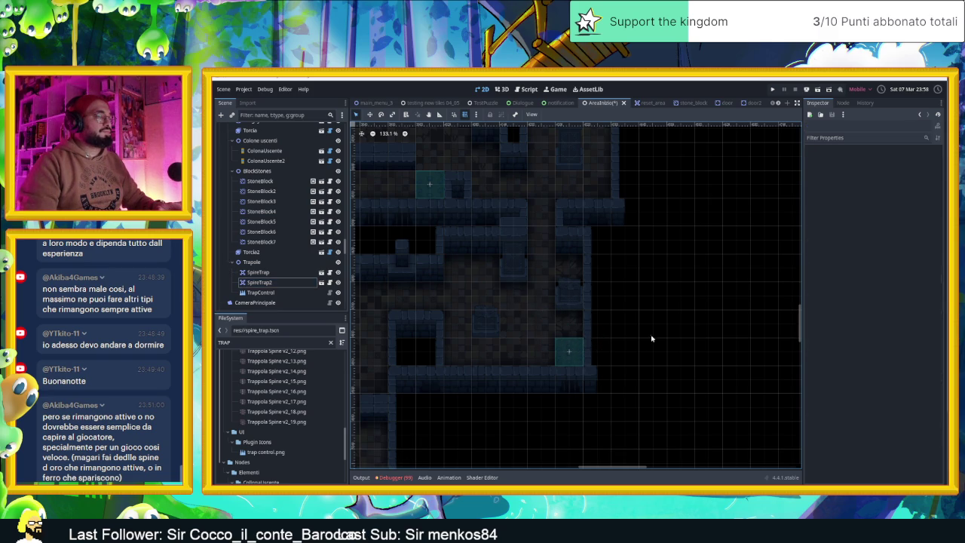
pyautogui.scroll(3)
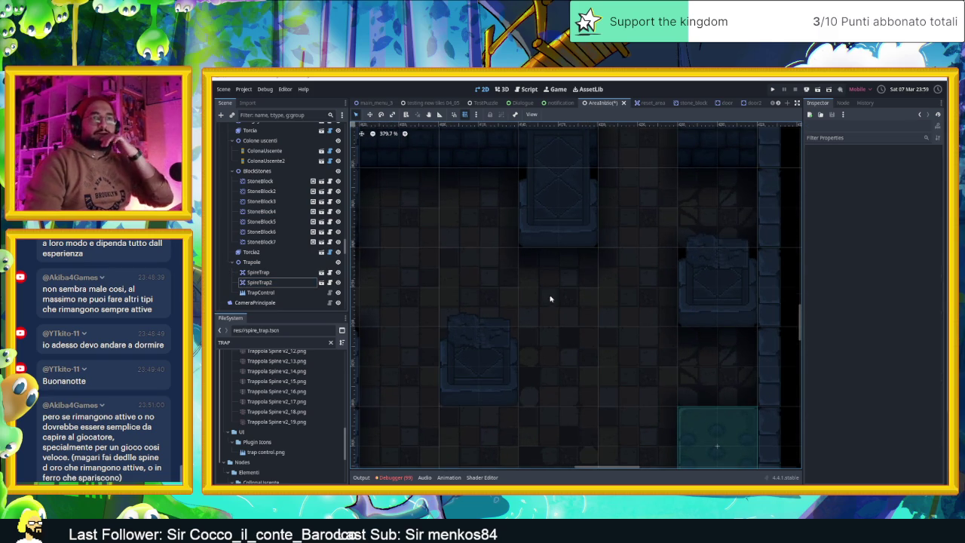
pyautogui.scroll(-3)
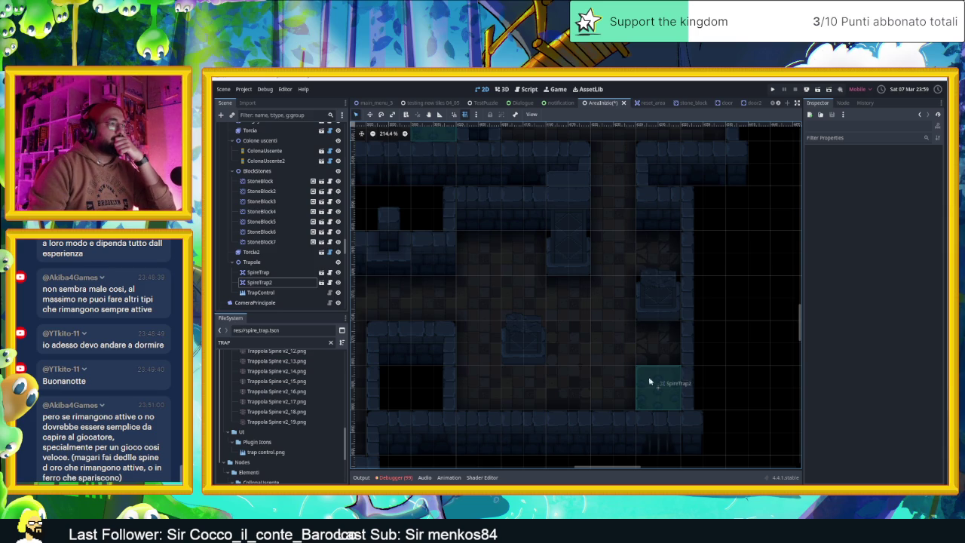
pyautogui.moveTo(658, 386); pyautogui.dragTo(655, 343)
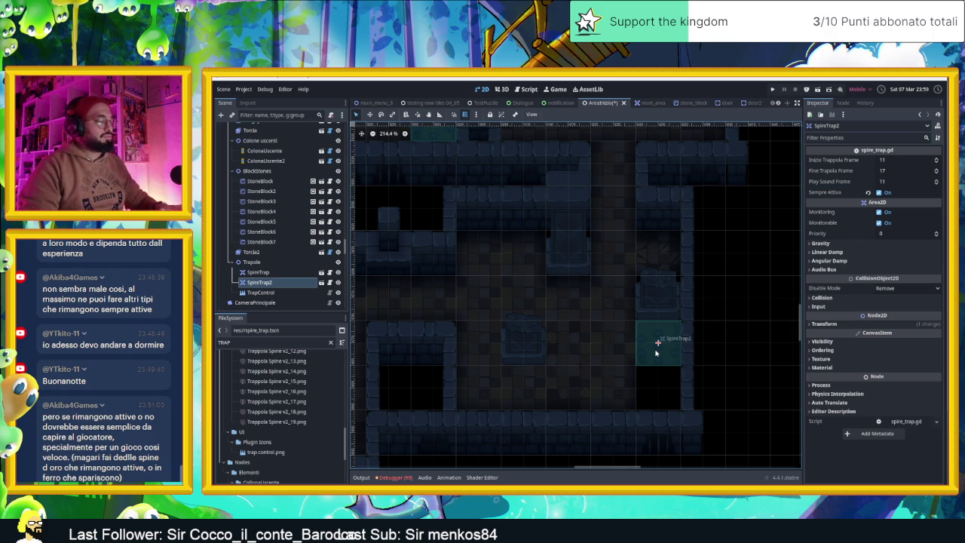
# Duplicate SpireTrap2 into SpireTrap3 and place it just below SpireTrap2
pyautogui.hotkey('ctrl', 'd')
pyautogui.moveTo(657, 353); pyautogui.dragTo(663, 391)
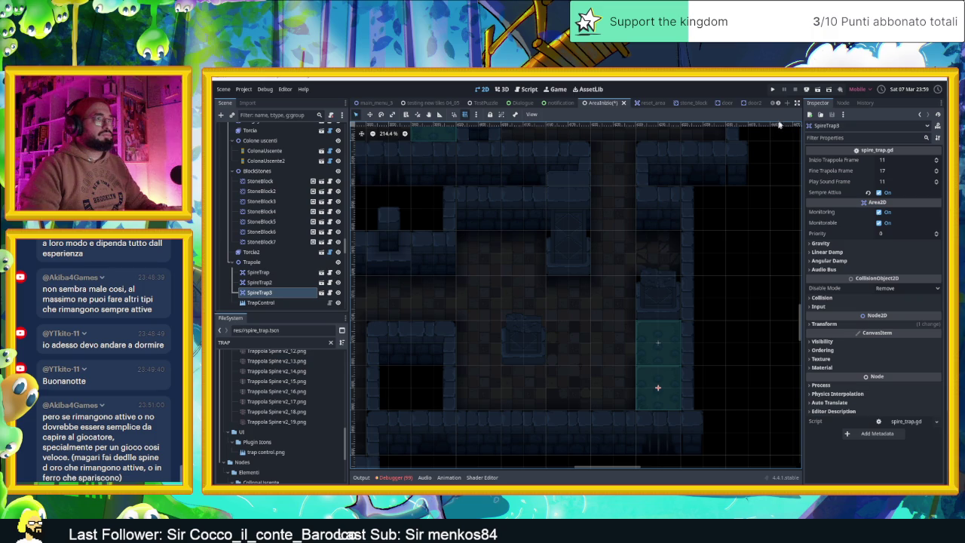
pyautogui.click(811, 89)
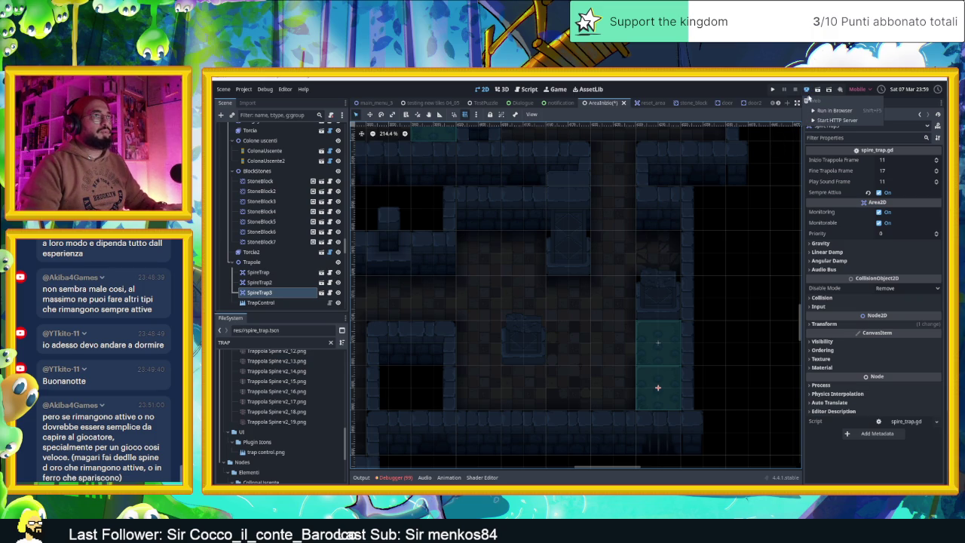
# Steer the slime with the arrow keys through the dungeon down into the lower room
pyautogui.click(818, 89)
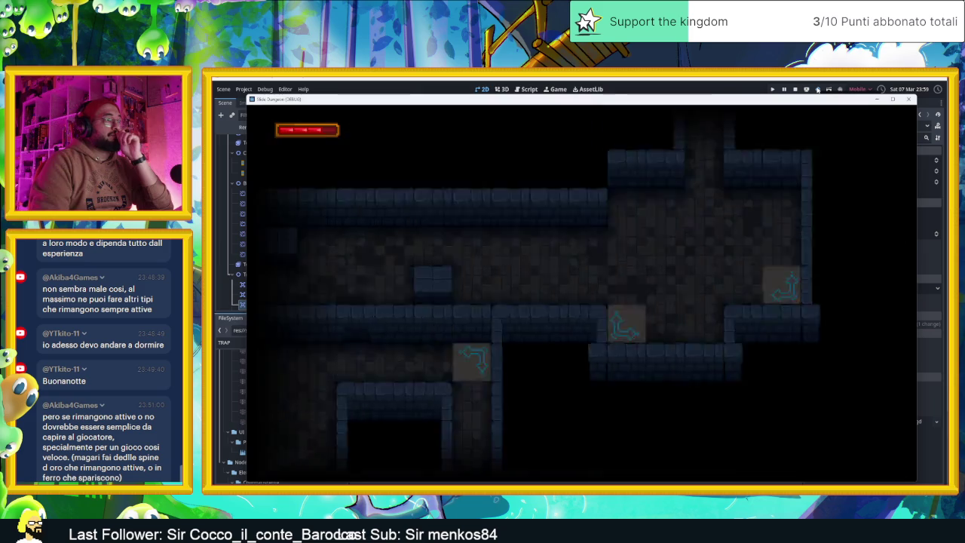
pyautogui.press('Right')
pyautogui.press('Up')
pyautogui.press('Left')
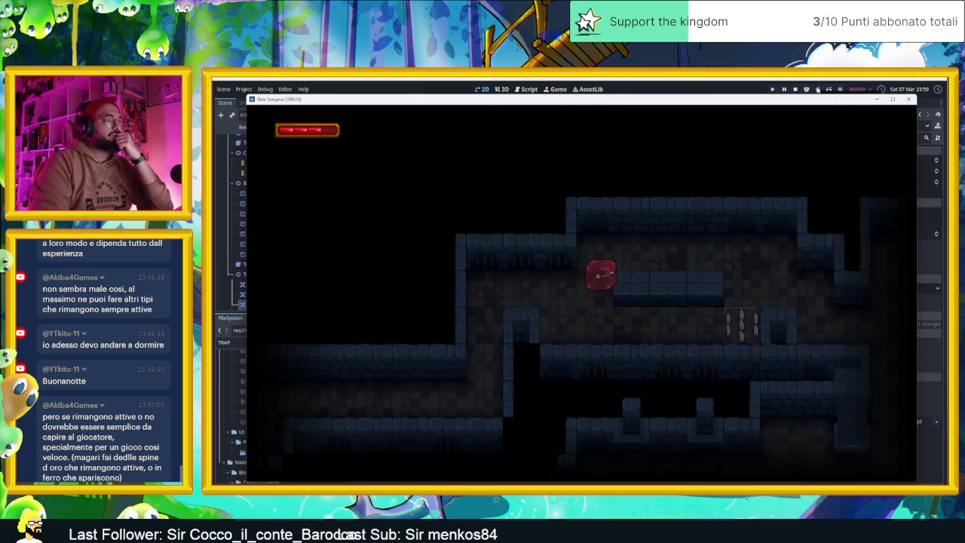
pyautogui.press('Down')
pyautogui.press('Up')
pyautogui.press('Right')
pyautogui.press('Down')
pyautogui.press('Right')
pyautogui.press('Down')
pyautogui.press('Left')
pyautogui.press('Down')
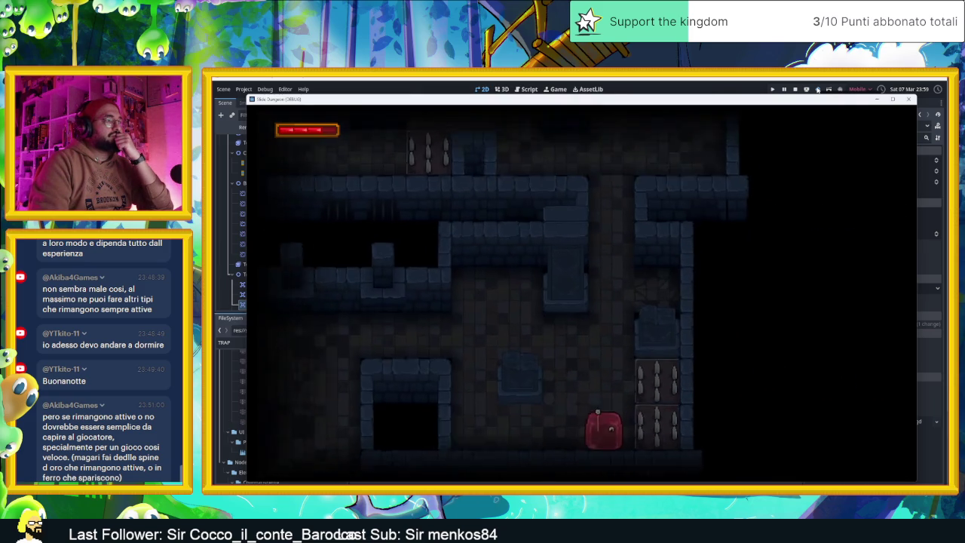
pyautogui.press('Left')
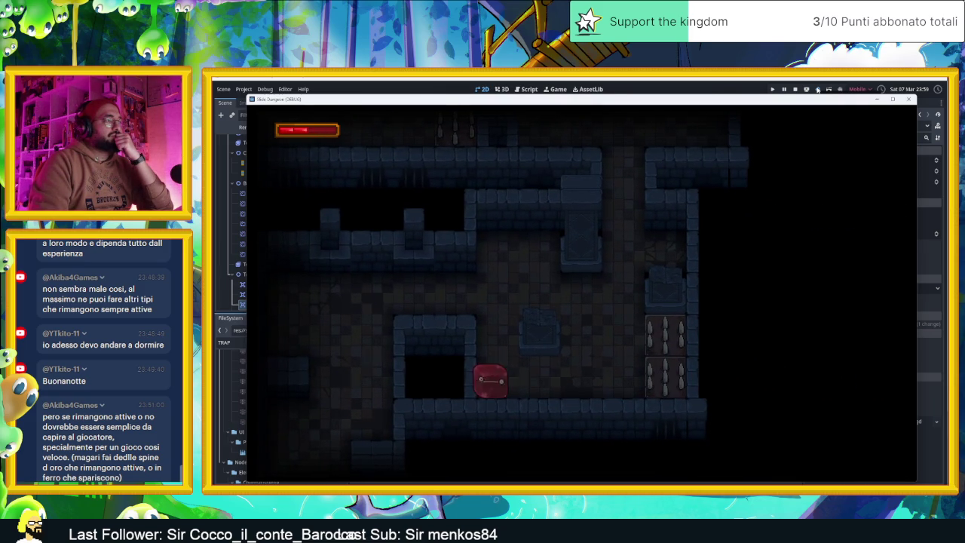
pyautogui.press('Right')
pyautogui.press('Up')
pyautogui.press('Left')
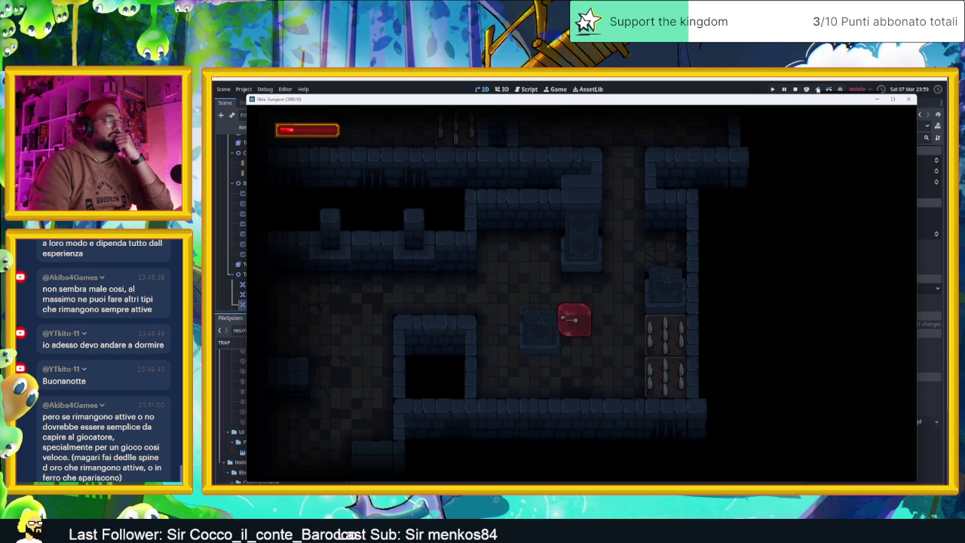
pyautogui.press('Down')
pyautogui.press('Left')
pyautogui.press('Up')
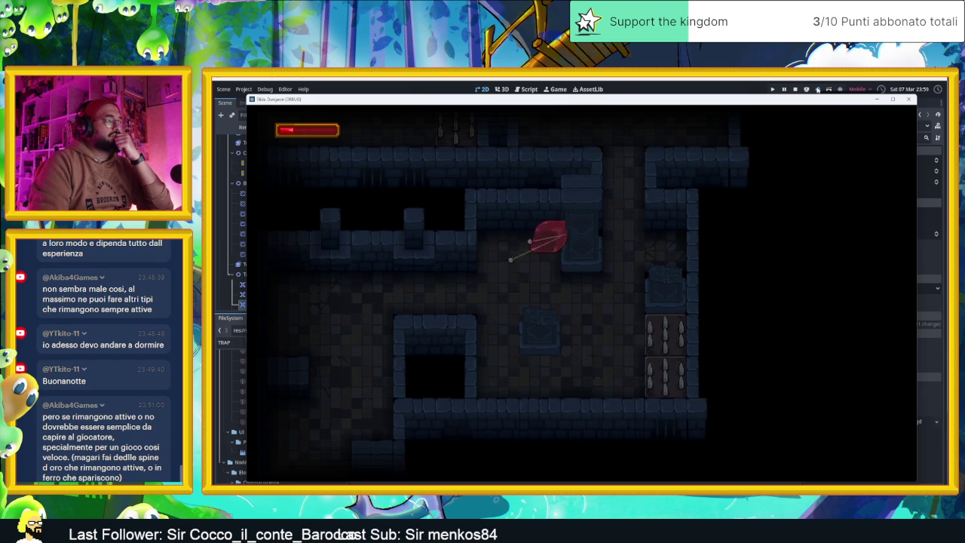
pyautogui.press('Down')
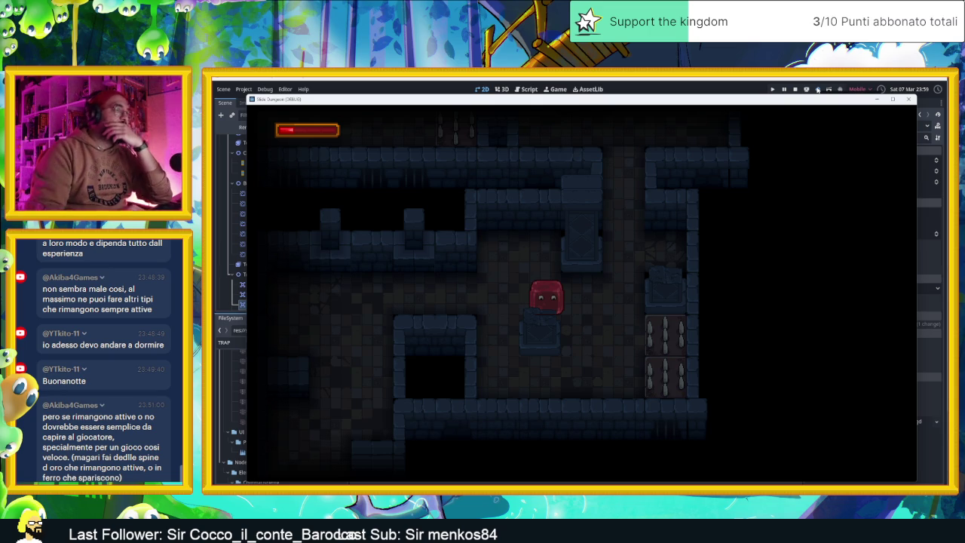
# Slide the slime past the spikes and along the corridors, then stop the game
pyautogui.press('Right')
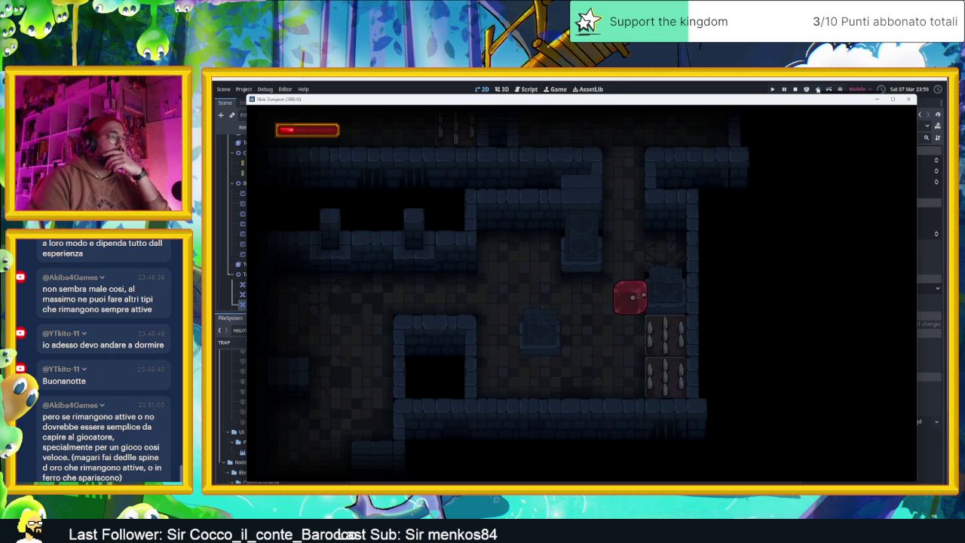
pyautogui.press('Left')
pyautogui.press('Up')
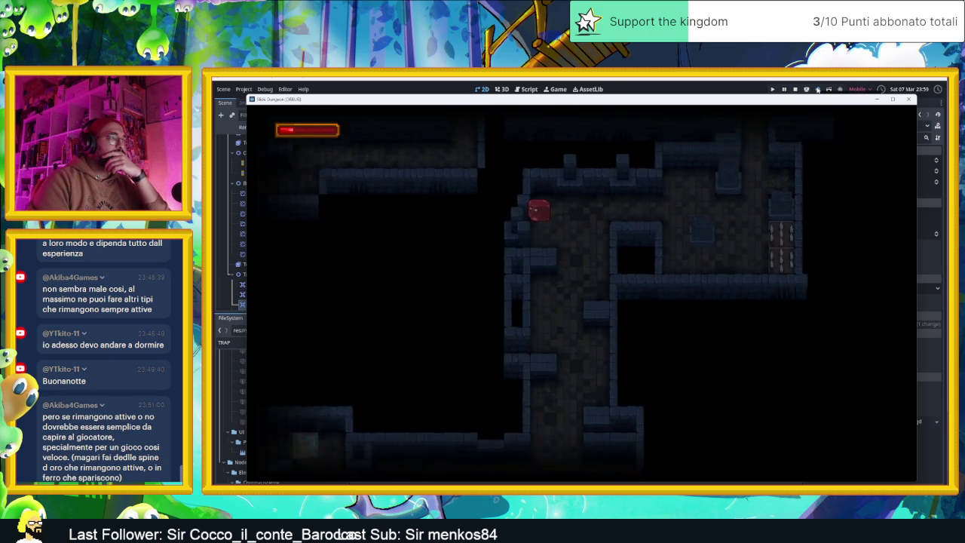
pyautogui.press('Right')
pyautogui.press('Up')
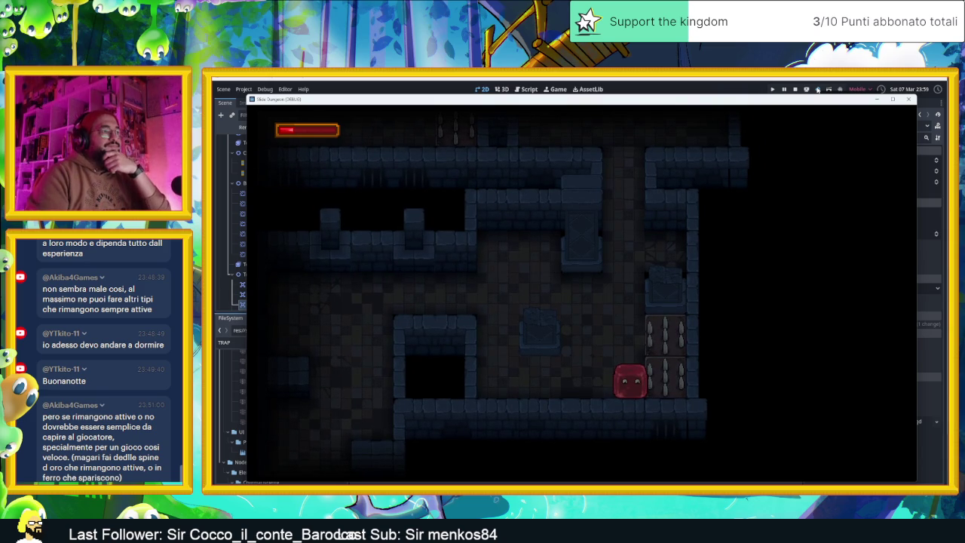
pyautogui.press('Up')
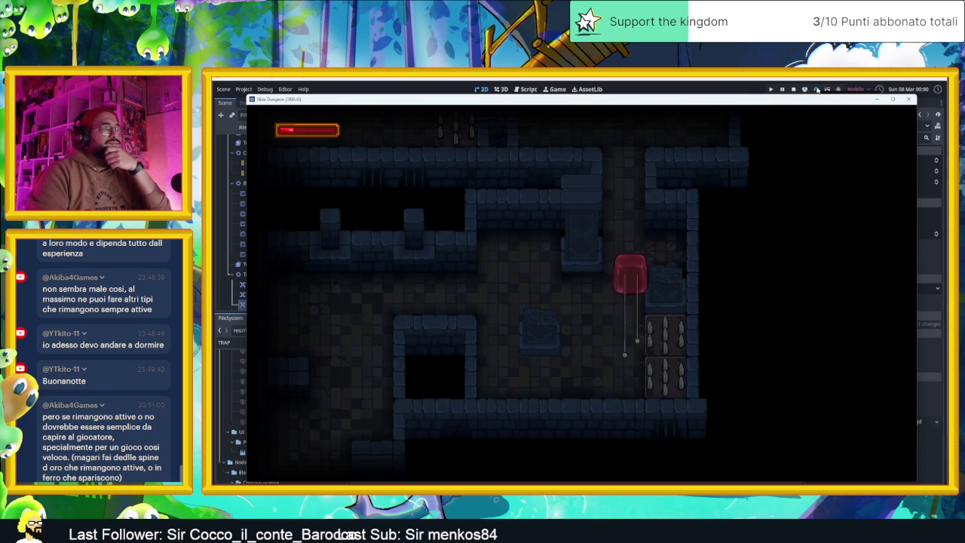
pyautogui.press('Down')
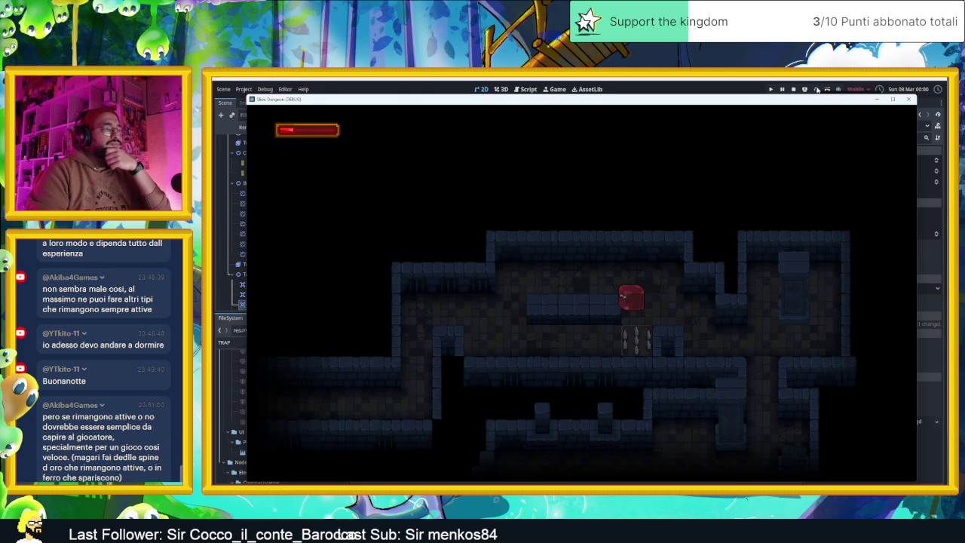
pyautogui.press('Up')
pyautogui.press('Left')
pyautogui.press('Down')
pyautogui.press('Left')
pyautogui.press('Up')
pyautogui.press('Right')
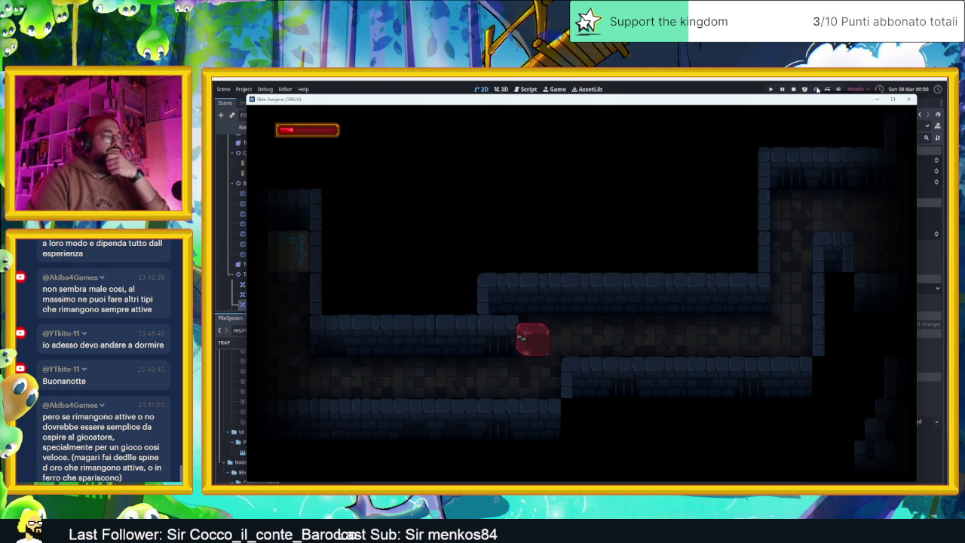
pyautogui.press('Down')
pyautogui.press('Left')
pyautogui.press('Down')
pyautogui.press('Up')
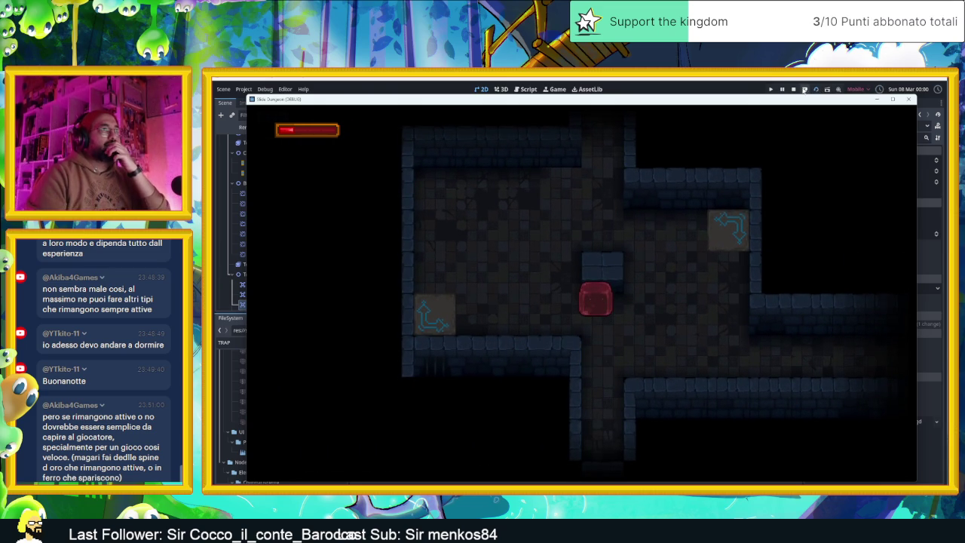
pyautogui.click(793, 89)
# Duplicate SpireTrap as SpireTrap4 and move it into the lower-left corridor at (3670, 4750)
pyautogui.scroll(-3)
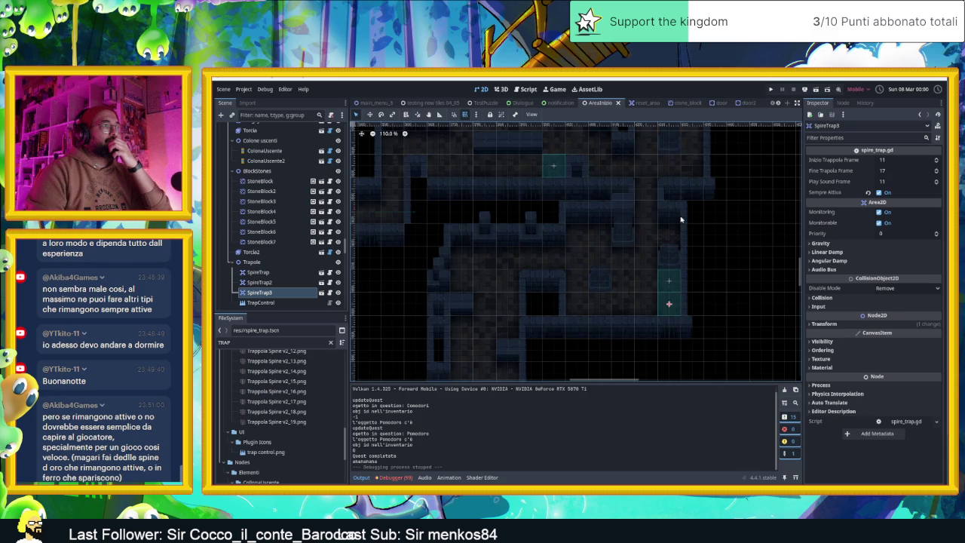
pyautogui.click(601, 185)
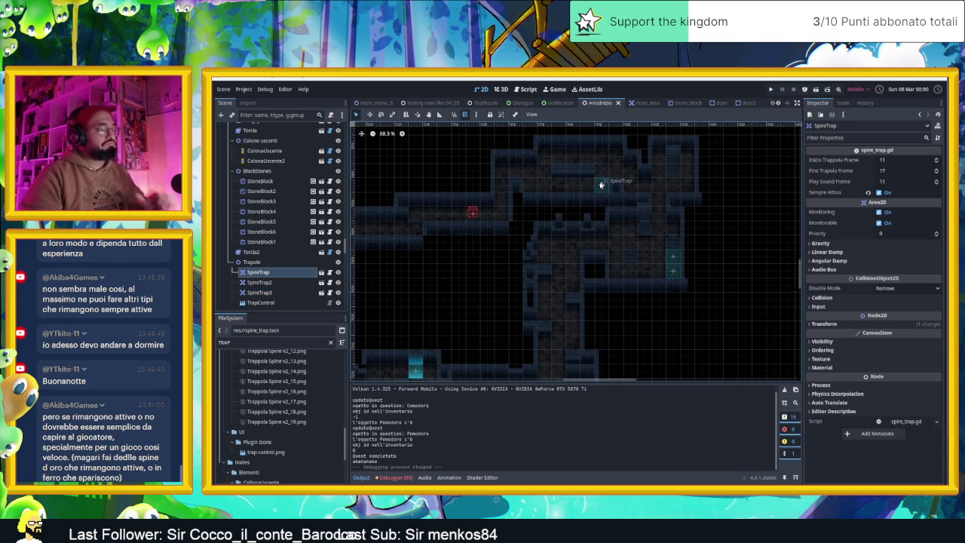
pyautogui.hotkey('ctrl', 'd')
pyautogui.moveTo(601, 185); pyautogui.dragTo(393, 226)
pyautogui.scroll(-3)
pyautogui.moveTo(619, 237); pyautogui.dragTo(458, 266)
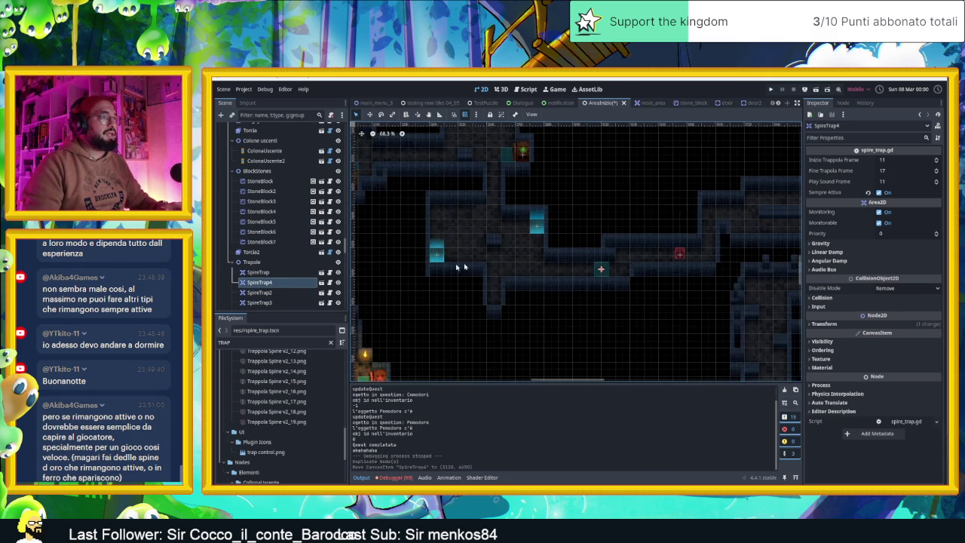
pyautogui.moveTo(587, 266); pyautogui.dragTo(475, 282)
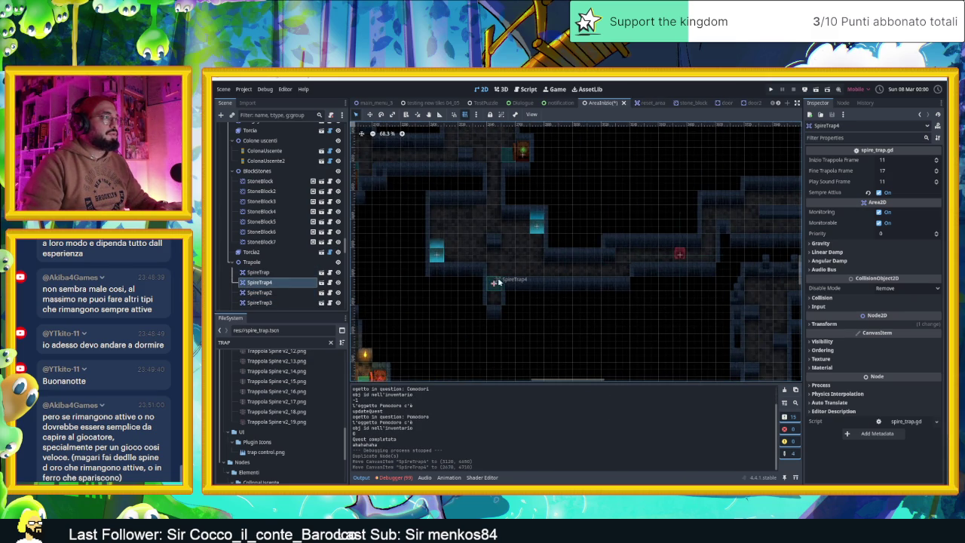
pyautogui.scroll(3)
pyautogui.scroll(3)
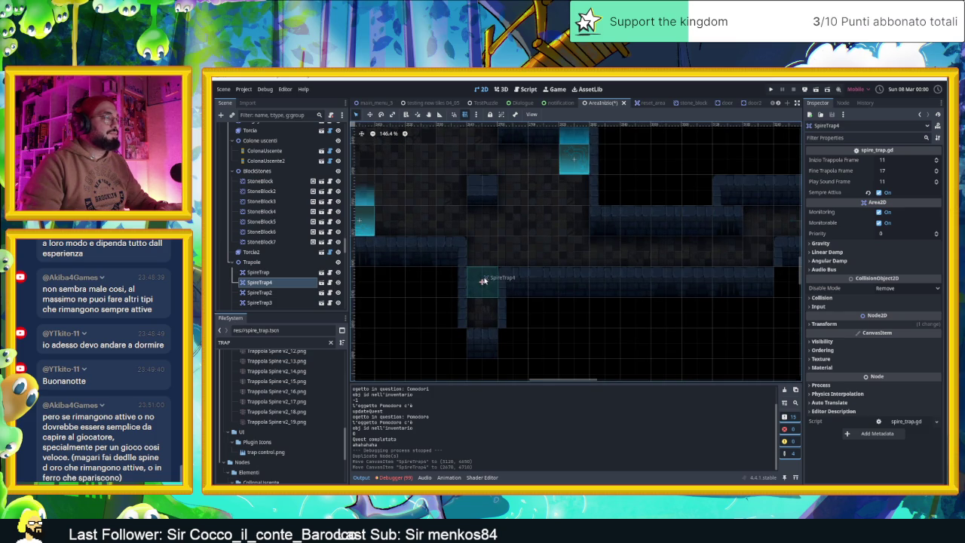
pyautogui.scroll(-3)
# Save the AreaInizio scene
pyautogui.hotkey('ctrl', 's')
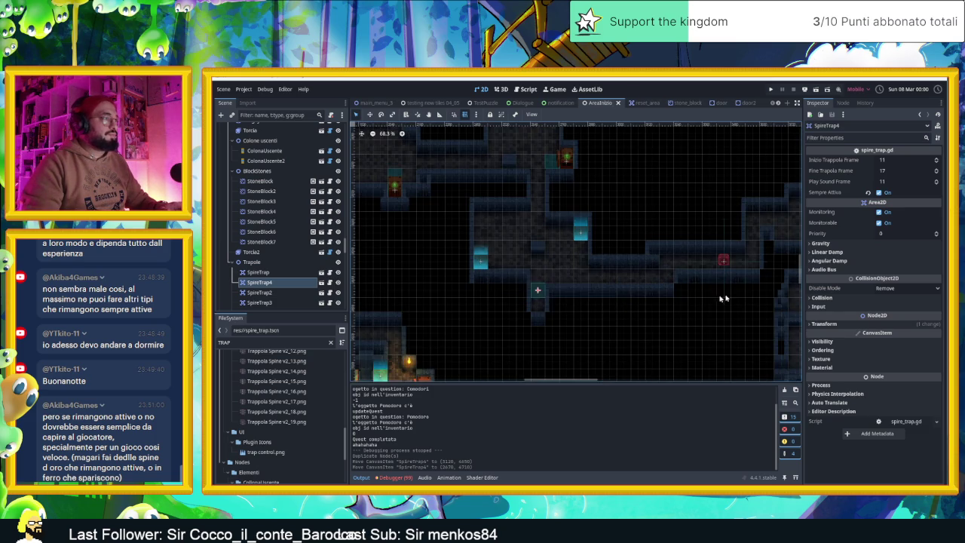
pyautogui.scroll(3)
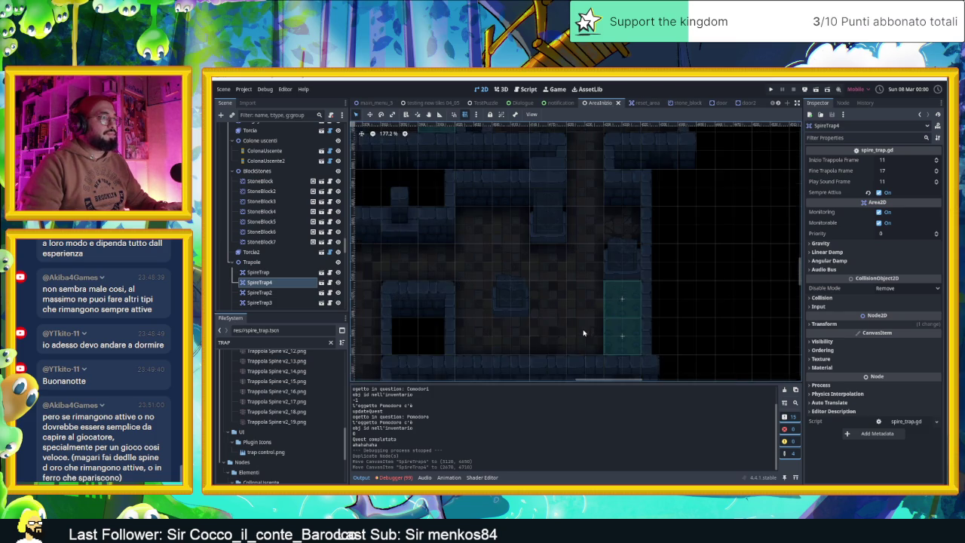
pyautogui.moveTo(566, 330); pyautogui.dragTo(591, 308)
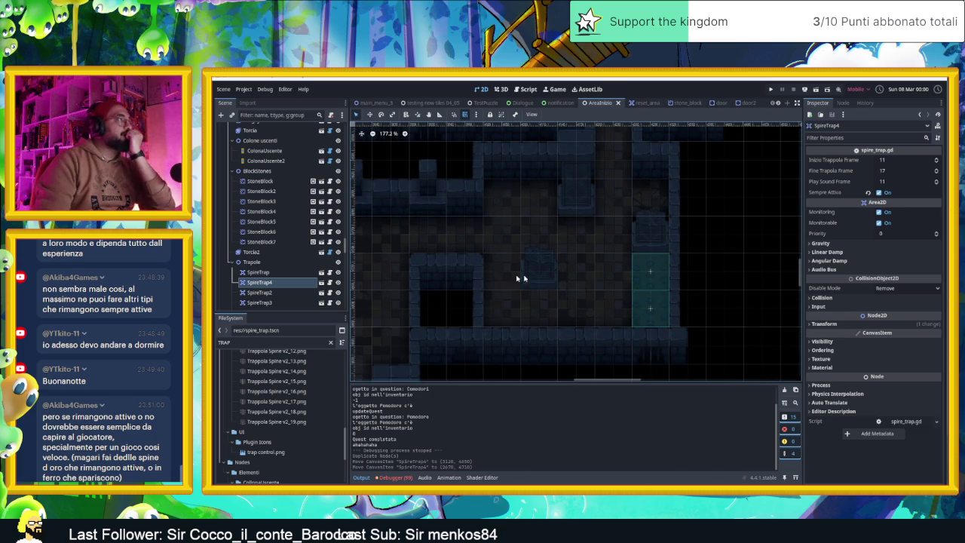
pyautogui.click(330, 282)
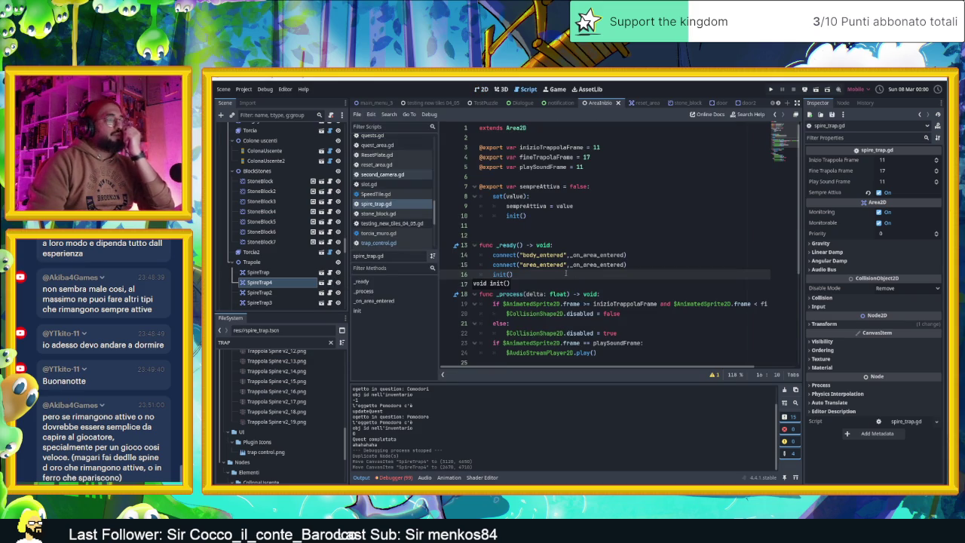
pyautogui.scroll(-3)
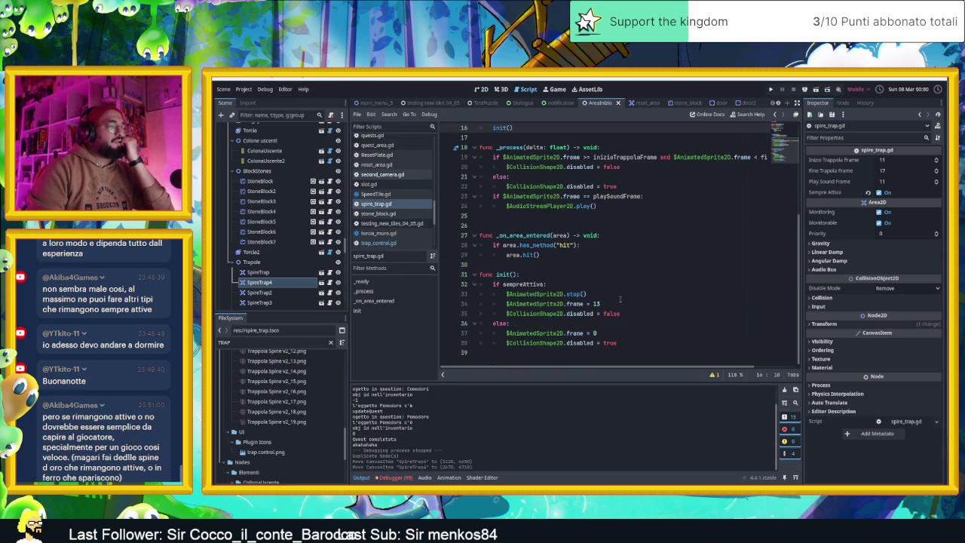
pyautogui.click(623, 313)
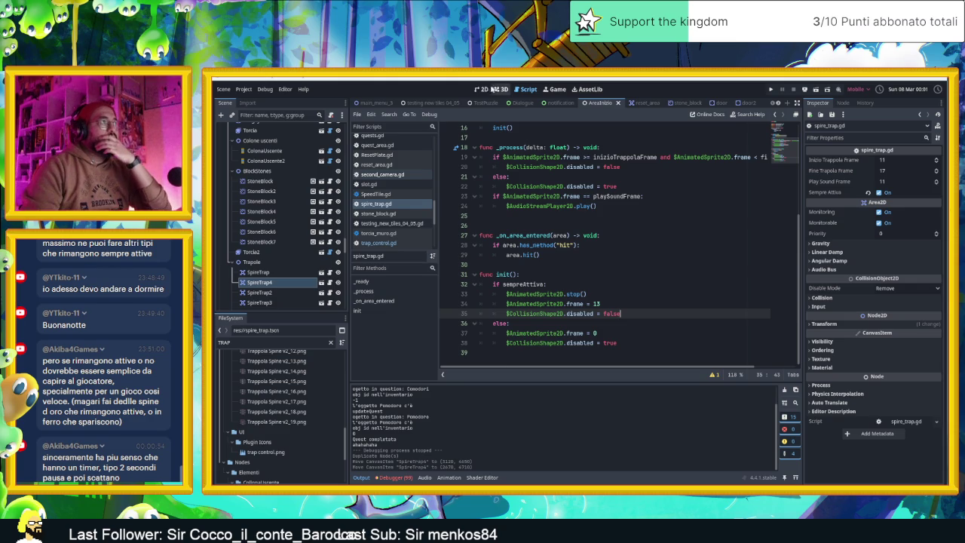
pyautogui.click(483, 89)
pyautogui.click(649, 269)
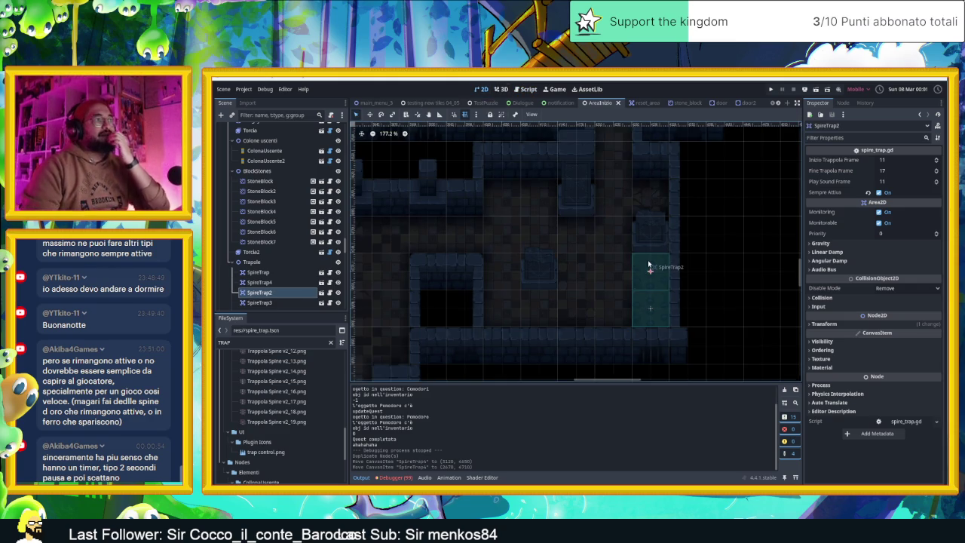
# Uncheck Sempre Attiva on SpireTrap2 and SpireTrap3 together and save the scene
pyautogui.click(656, 303)
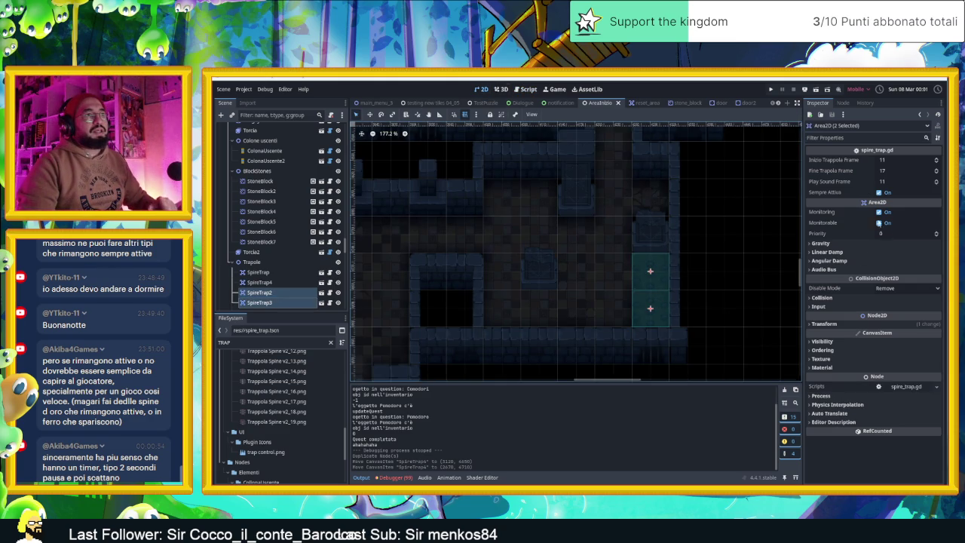
pyautogui.click(880, 193)
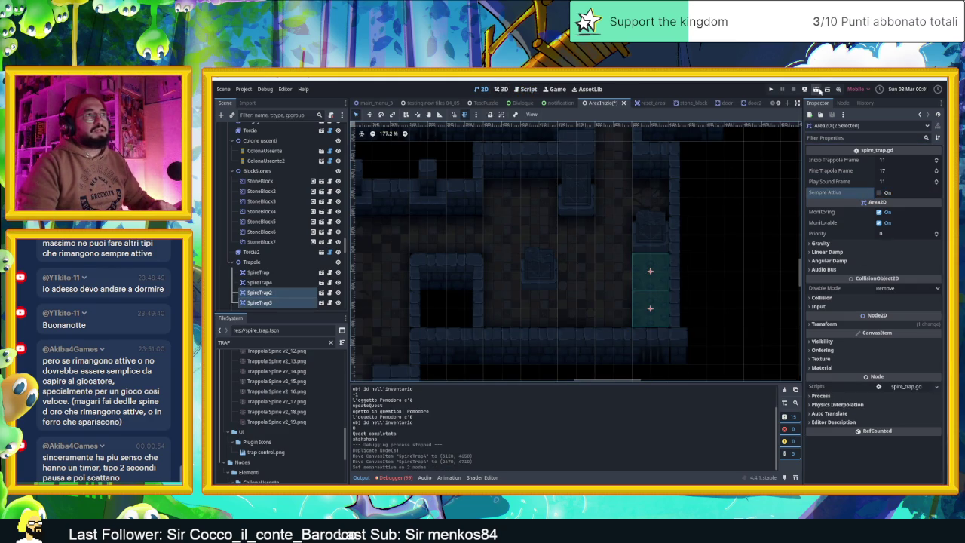
pyautogui.hotkey('ctrl', 's')
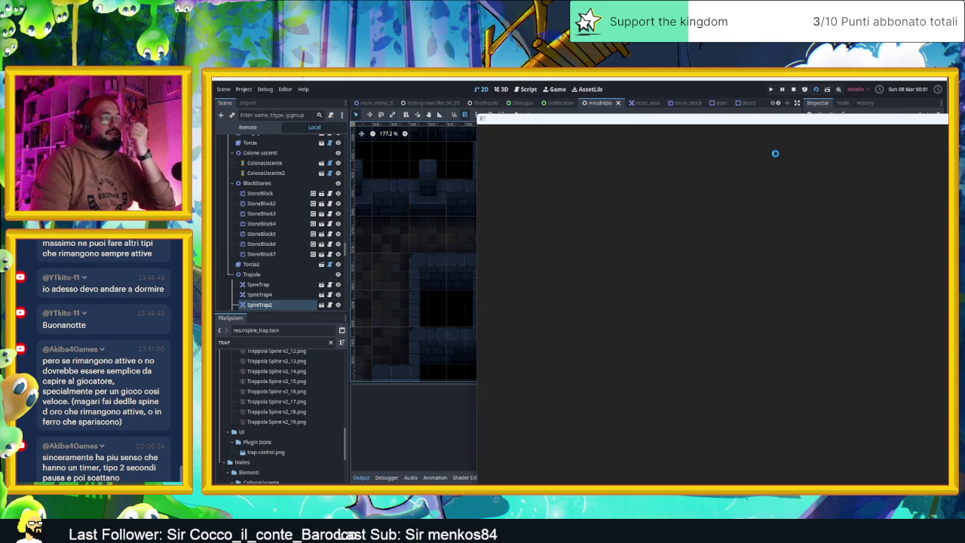
# Move the slime right, up into the spike room, then right and down to the next room
pyautogui.press('Right')
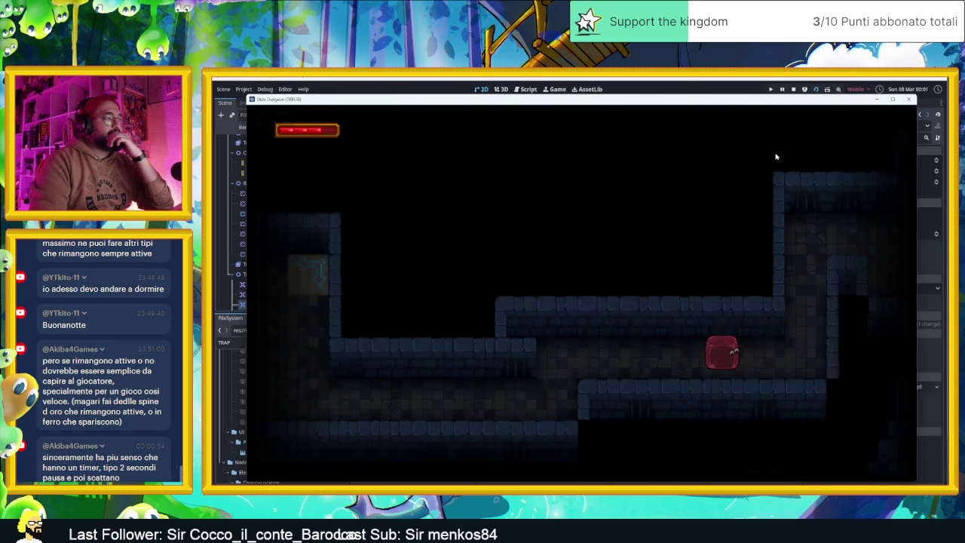
pyautogui.press('Up')
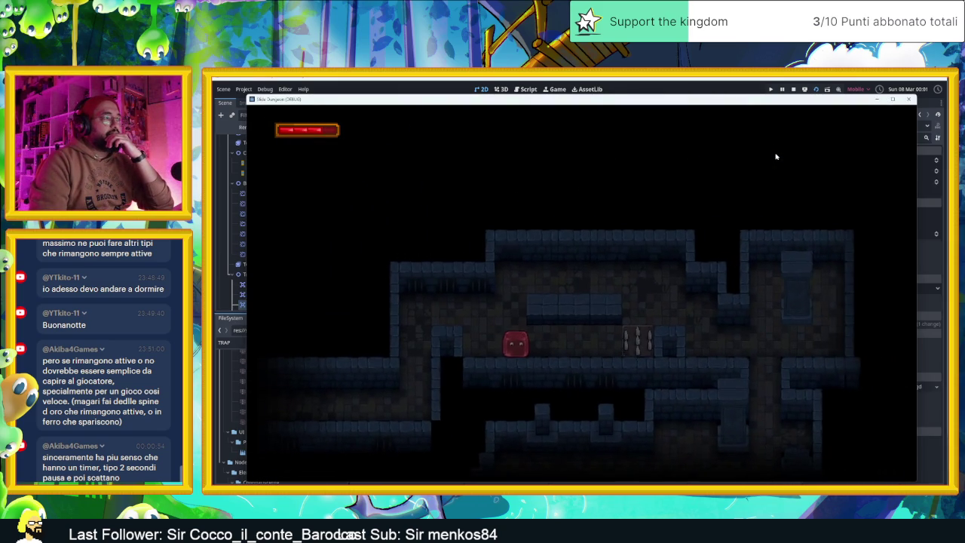
pyautogui.press('Right')
pyautogui.press('Down')
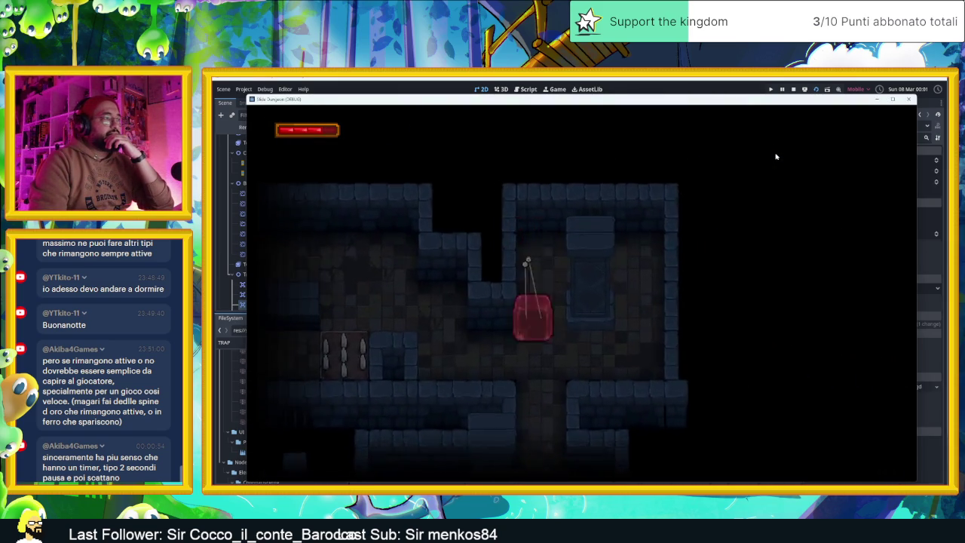
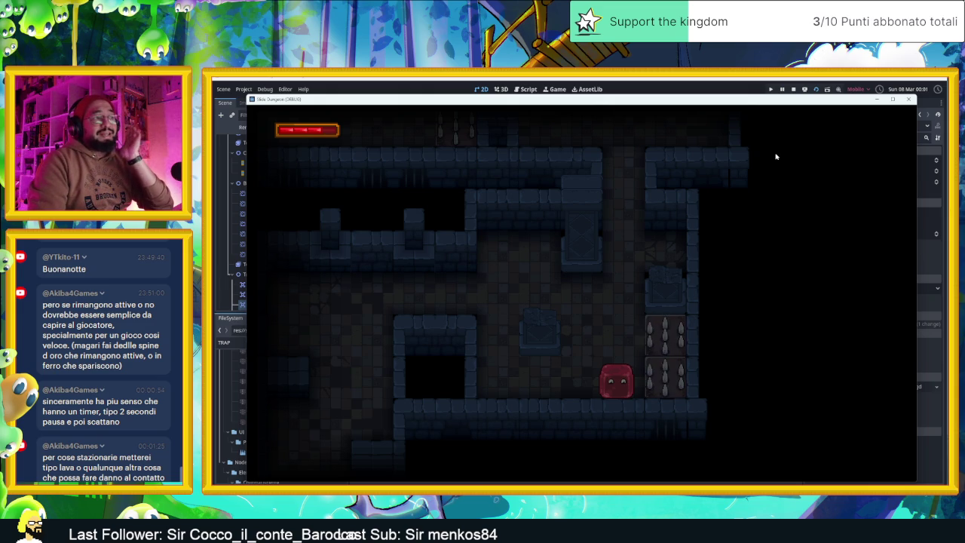
# Slide the slime up, right, left and down through the first rooms
pyautogui.press('Up')
pyautogui.press('Right')
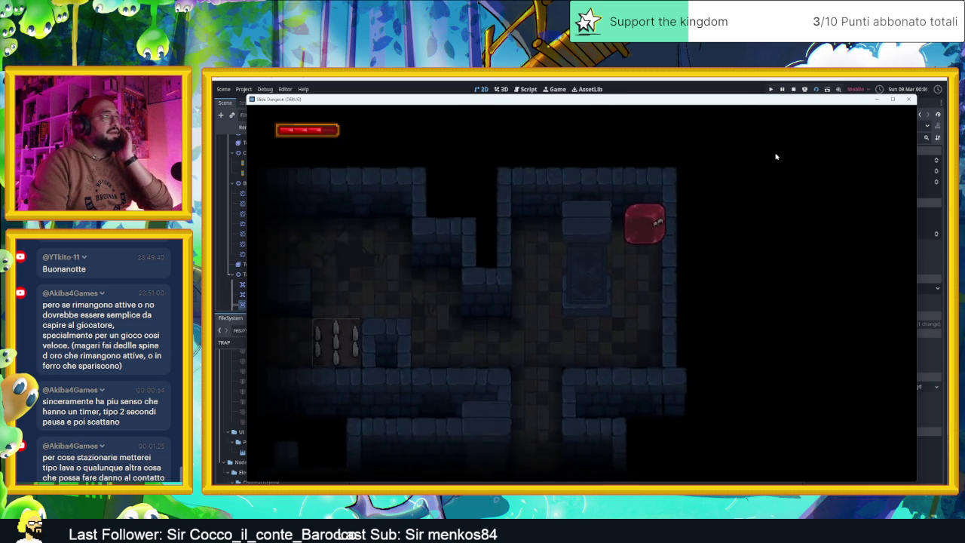
pyautogui.press('Left')
pyautogui.press('Right')
pyautogui.press('Left')
pyautogui.press('Up')
pyautogui.press('Left')
pyautogui.press('Down')
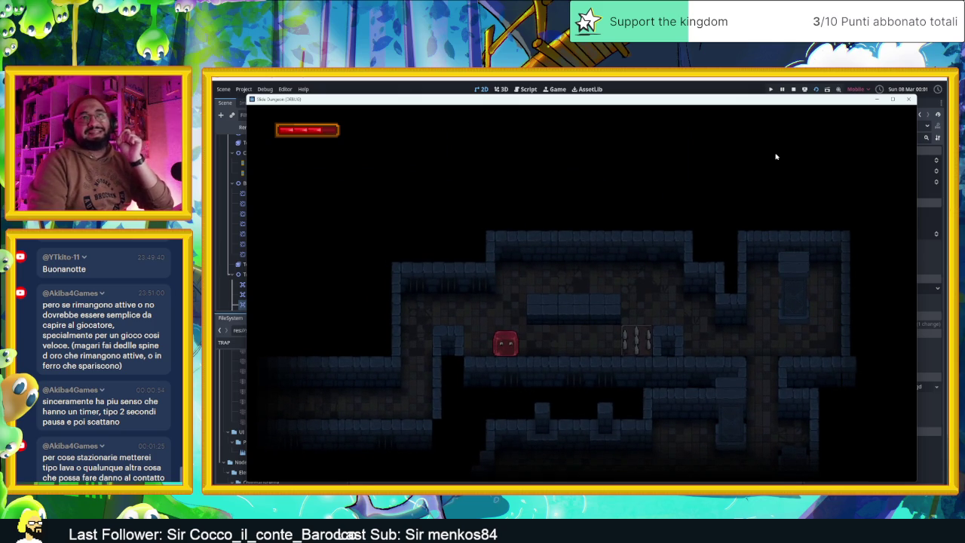
# Steer the slime right toward the spikes and drop it down beside them
pyautogui.press('Right')
pyautogui.press('Up')
pyautogui.press('Right')
pyautogui.press('Down')
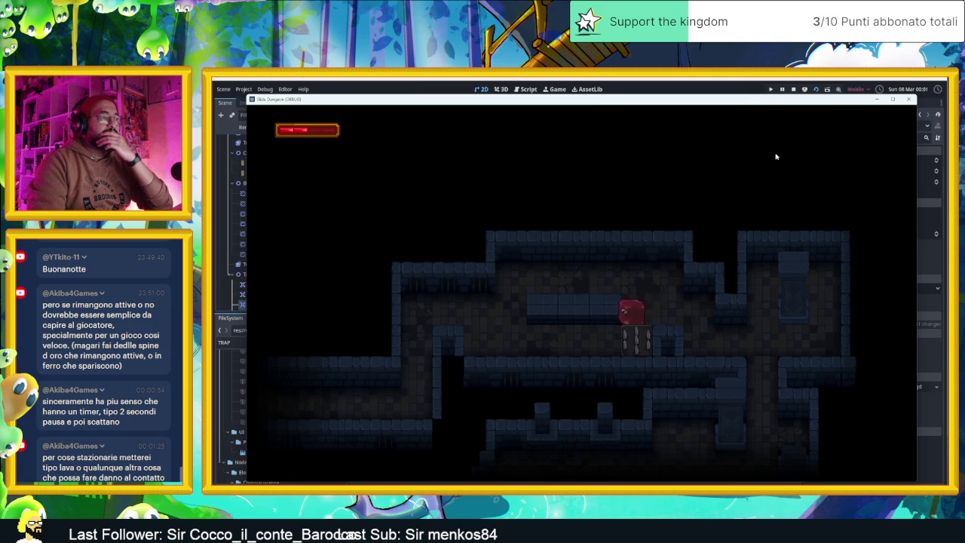
pyautogui.press('Up')
pyautogui.press('Right')
pyautogui.press('Down')
pyautogui.press('Right')
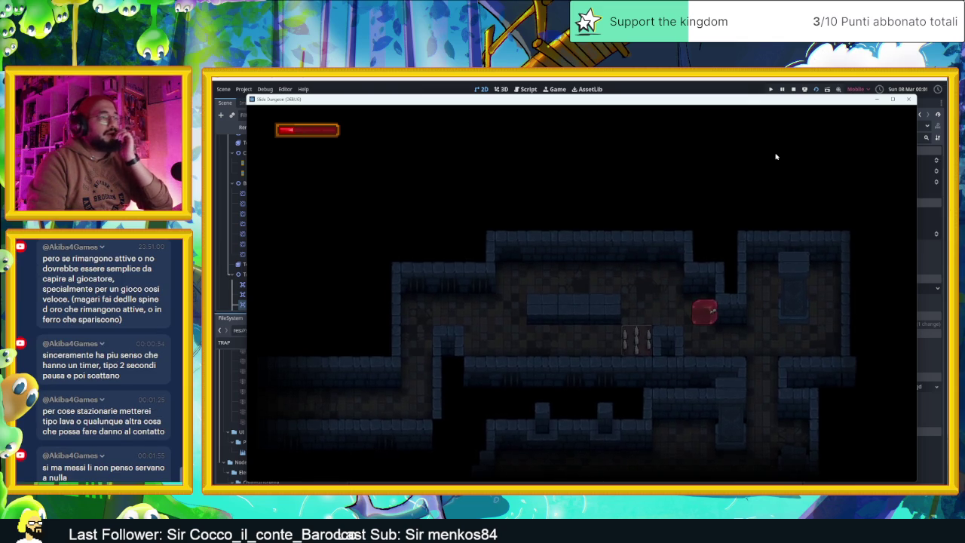
pyautogui.press('Down')
pyautogui.press('Right')
pyautogui.press('Up')
pyautogui.press('Down')
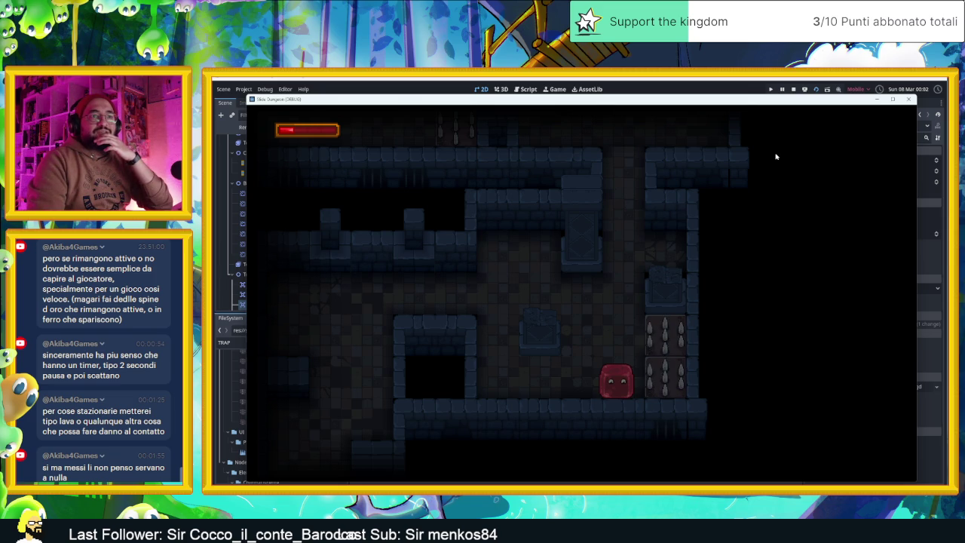
# Dash the slime between rooms and drop it into the lower corridor
pyautogui.press('Left')
pyautogui.press('Up')
pyautogui.press('Right')
pyautogui.press('Down')
pyautogui.press('Right')
pyautogui.press('Up')
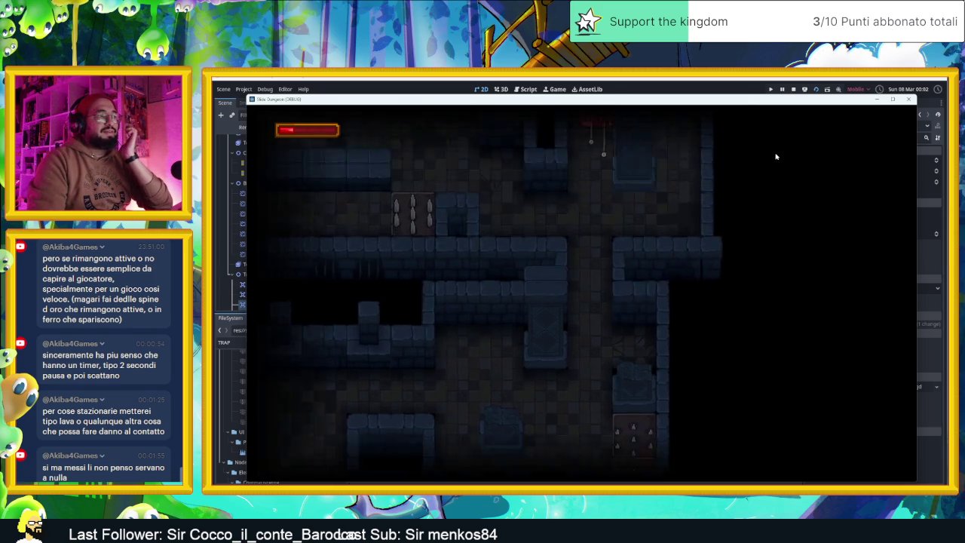
pyautogui.press('Right')
pyautogui.press('Down')
pyautogui.press('Left')
pyautogui.press('Down')
pyautogui.press('Left')
pyautogui.press('Down')
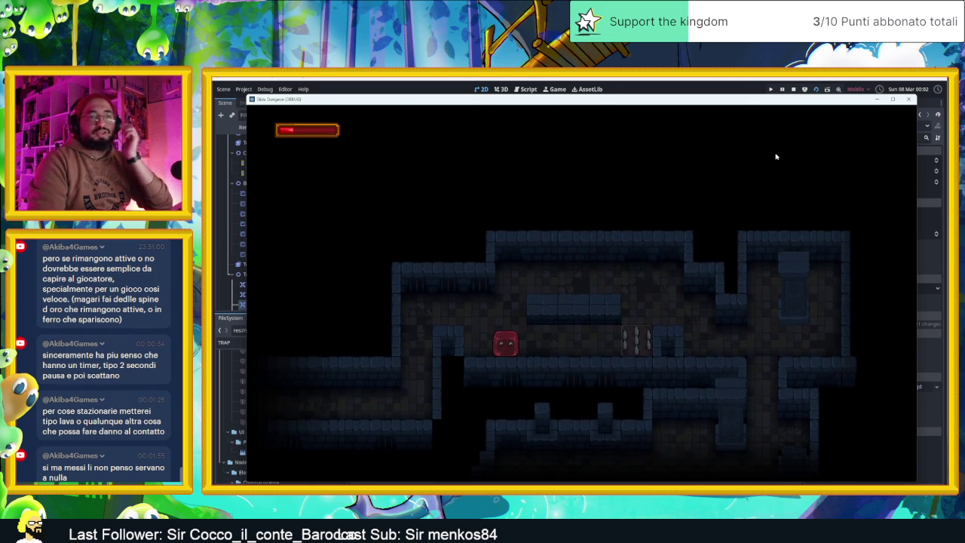
# Dash the slime up and right past the spikes, dropping into a new room
pyautogui.press('Left')
pyautogui.press('Up')
pyautogui.press('Right')
pyautogui.press('Up')
pyautogui.press('Right')
pyautogui.press('Down')
pyautogui.press('Right')
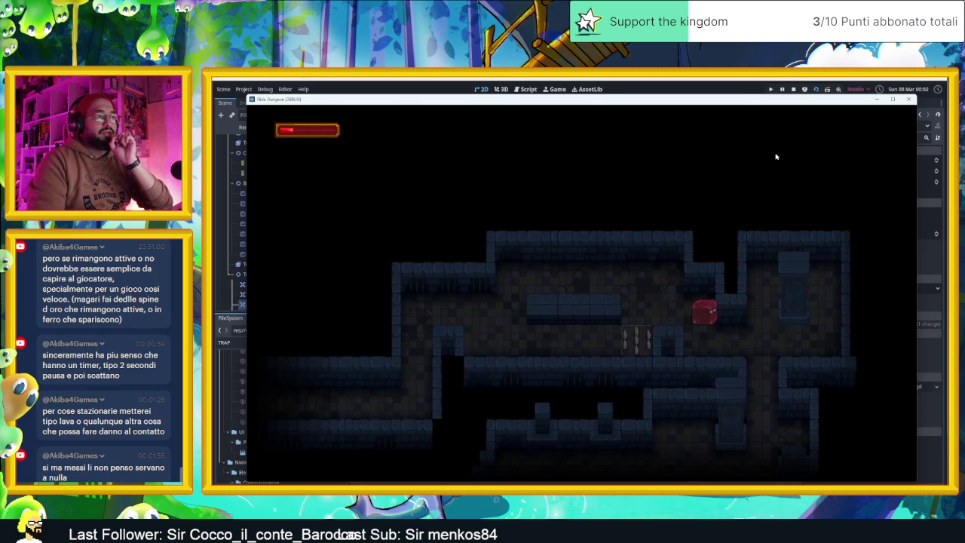
pyautogui.press('Down')
# Keep dashing the slime through the lower corridors until it reaches the door room
pyautogui.press('Left')
pyautogui.press('Down')
pyautogui.press('Left')
pyautogui.press('Up')
pyautogui.press('Right')
pyautogui.press('Down')
pyautogui.press('Down')
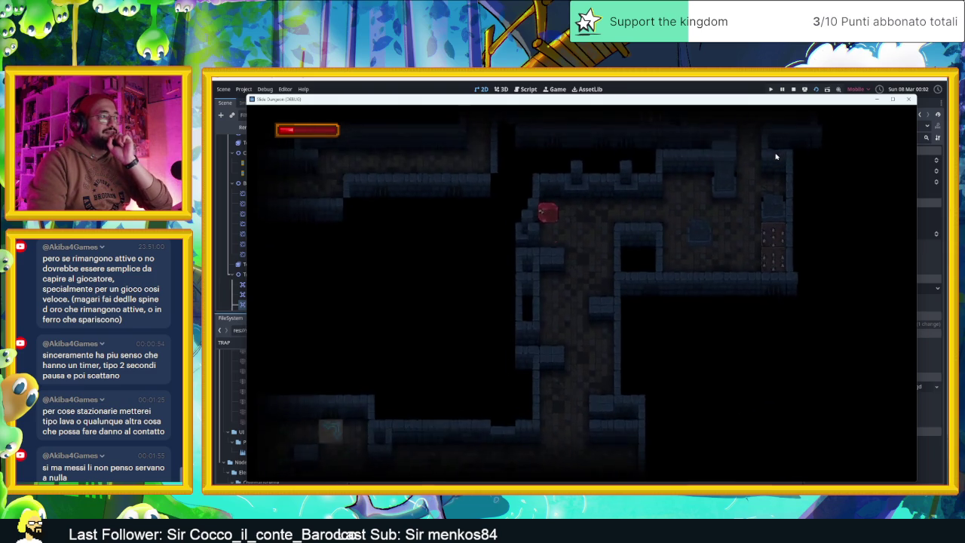
pyautogui.press('Right')
pyautogui.press('Down')
pyautogui.press('Left')
pyautogui.press('Down')
pyautogui.press('Right')
pyautogui.press('Down')
pyautogui.press('Left')
pyautogui.press('Down')
pyautogui.press('Right')
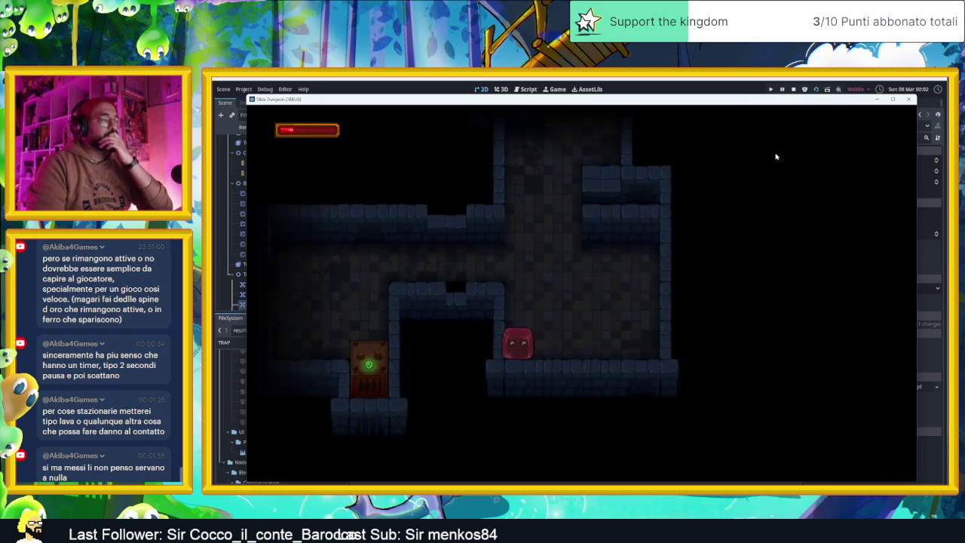
# Send the slime to the right wall, then through the trap corridor to the floor below
pyautogui.press('Up')
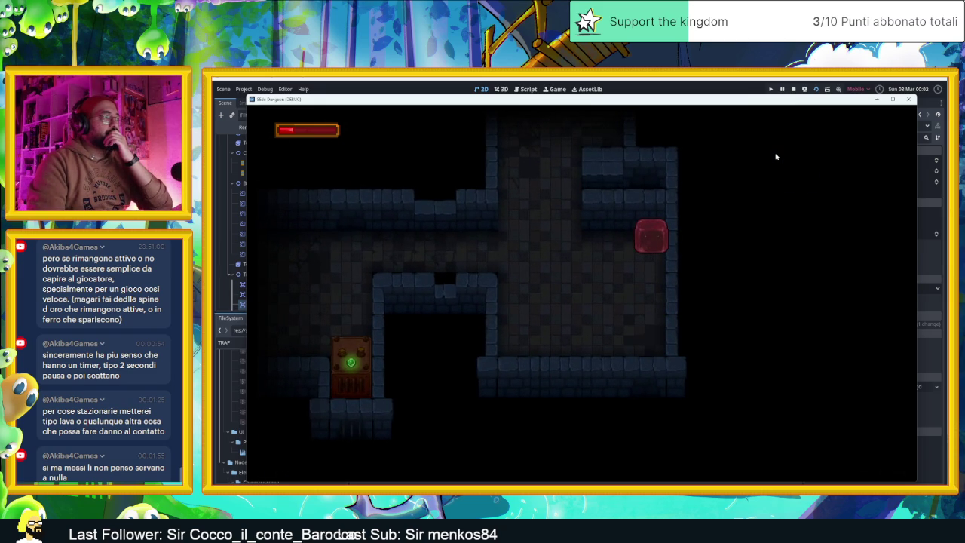
pyautogui.press('Left')
pyautogui.press('Right')
pyautogui.press('Down')
pyautogui.press('Right')
pyautogui.press('Up')
pyautogui.press('Left')
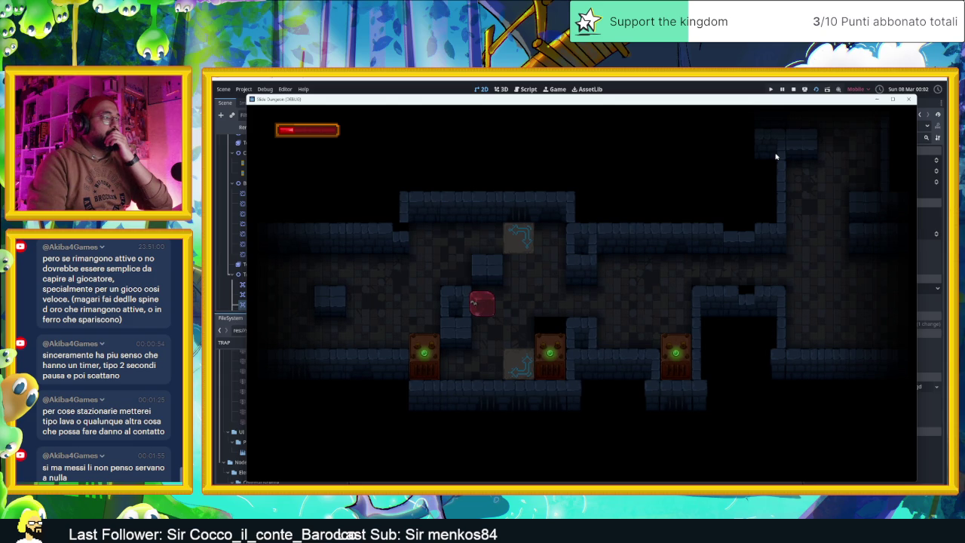
pyautogui.press('Down')
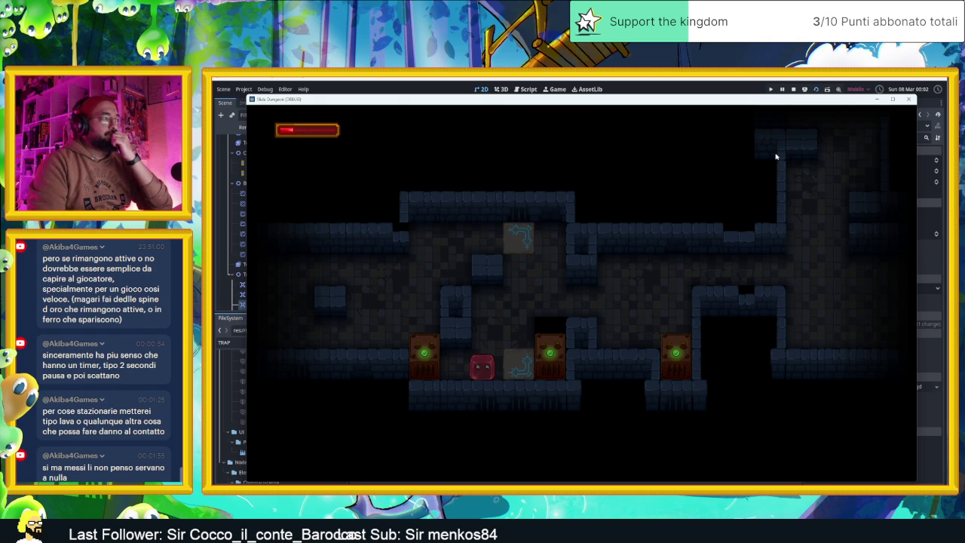
# Ride the teleport pads back and forth between the upper and lower floors
pyautogui.press('Right')
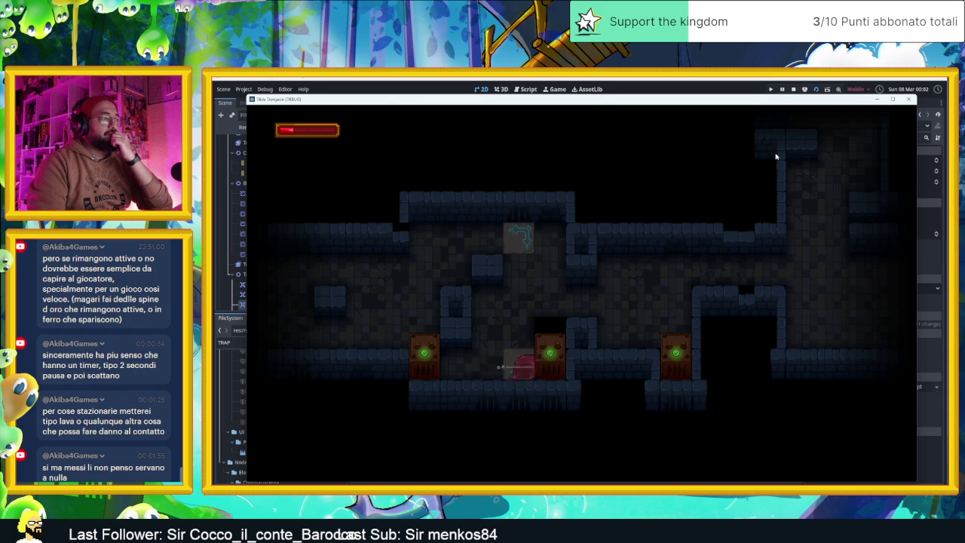
pyautogui.press('Left')
pyautogui.press('Right')
pyautogui.press('Down')
pyautogui.press('Left')
pyautogui.press('Down')
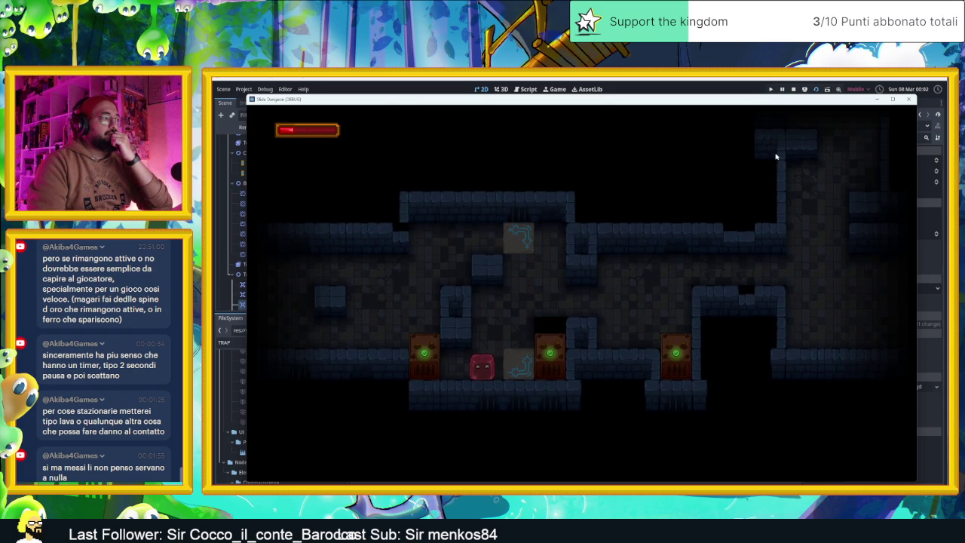
pyautogui.press('Left')
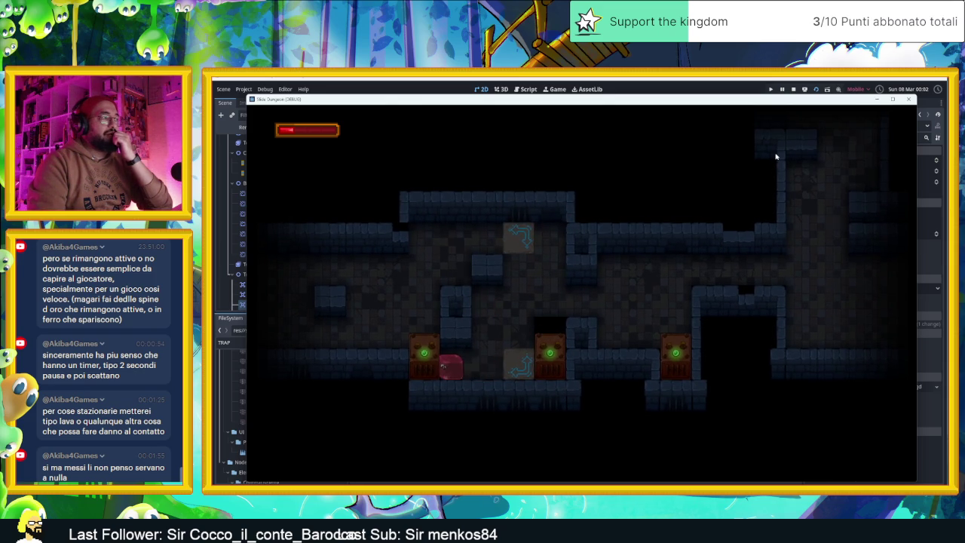
pyautogui.press('Right')
pyautogui.press('Right')
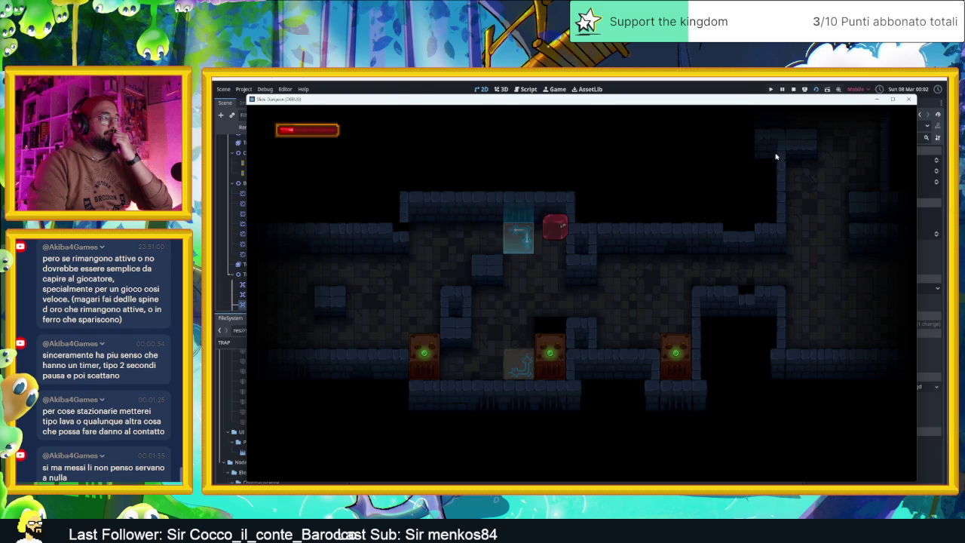
pyautogui.press('Down')
pyautogui.press('Left')
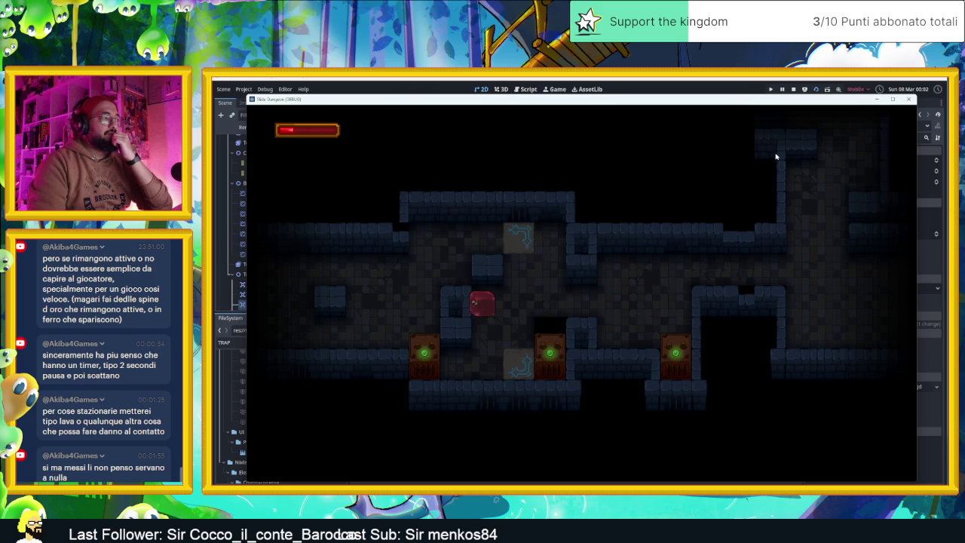
pyautogui.press('Right')
pyautogui.press('Left')
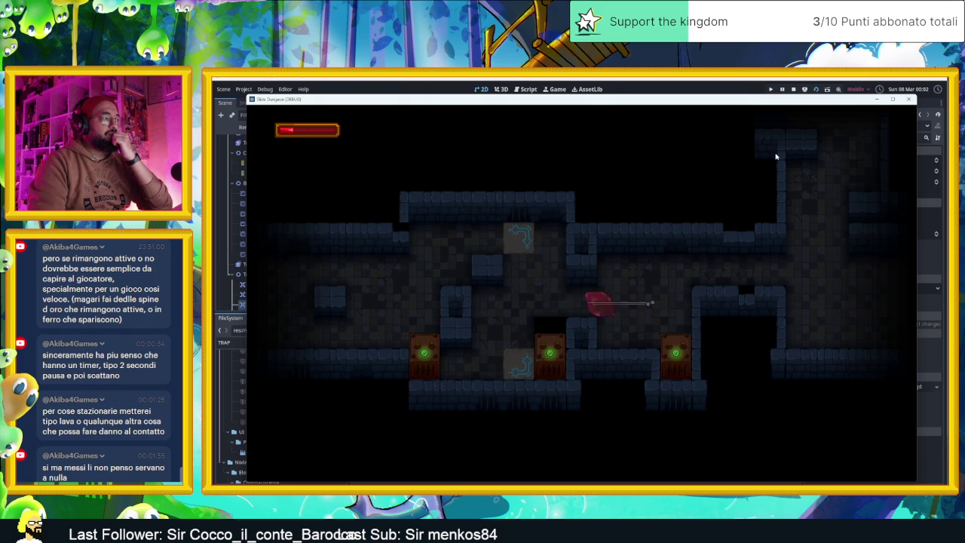
pyautogui.press('Down')
pyautogui.press('Right')
# Leave the upper teleporter and steer the slime down toward the trap in another area
pyautogui.press('Left')
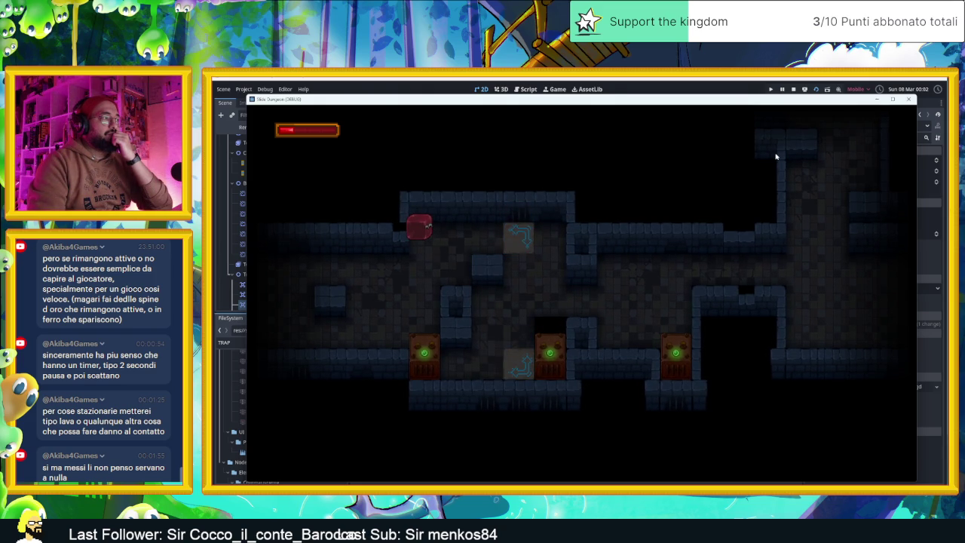
pyautogui.press('Down')
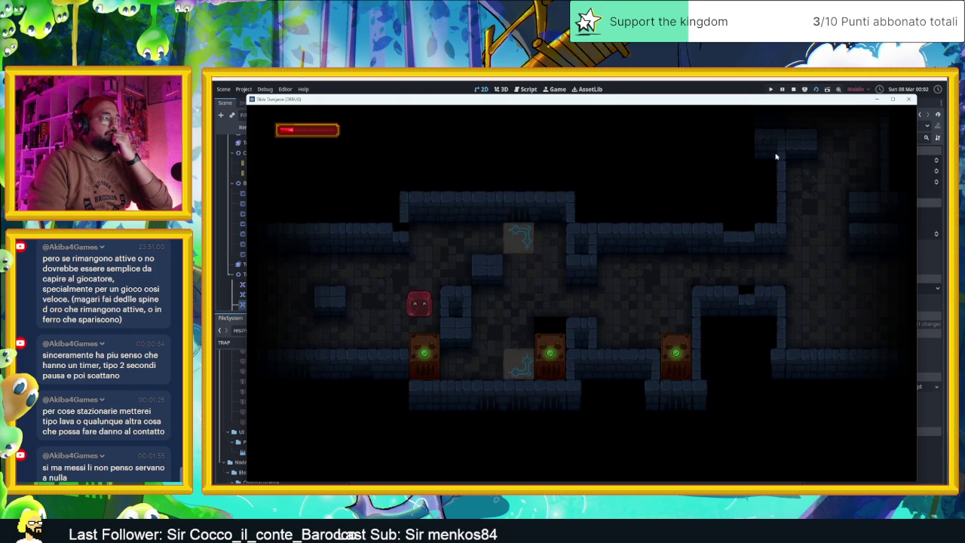
pyautogui.press('Right')
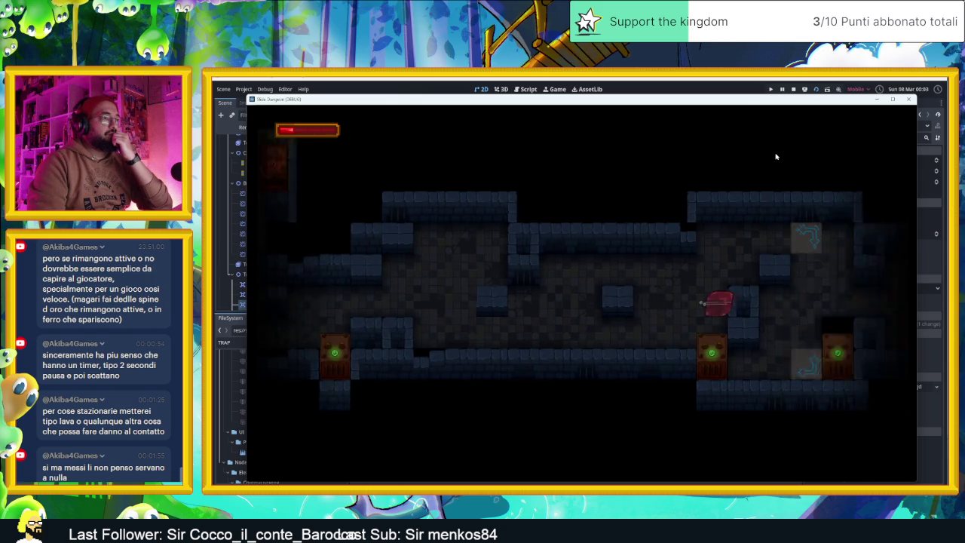
pyautogui.press('Left')
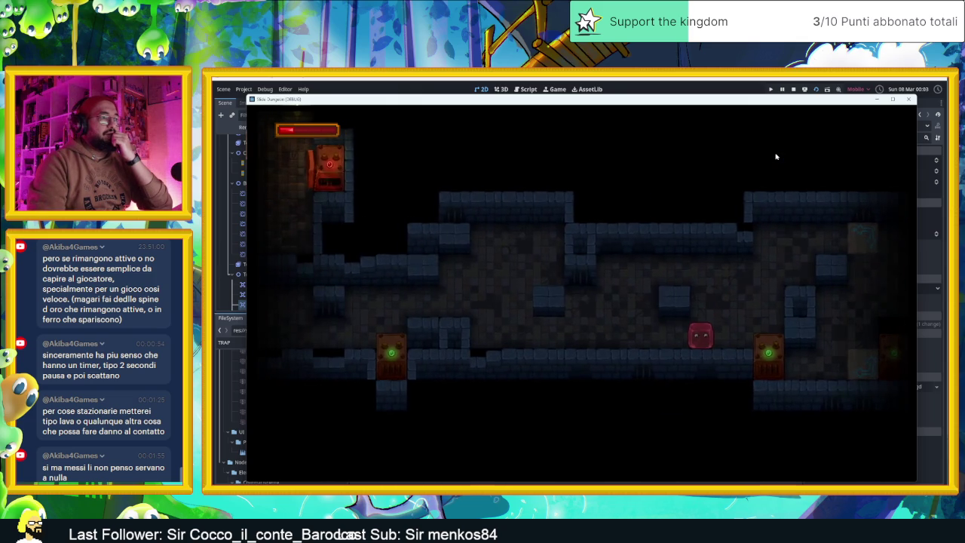
pyautogui.press('Up')
pyautogui.press('Left')
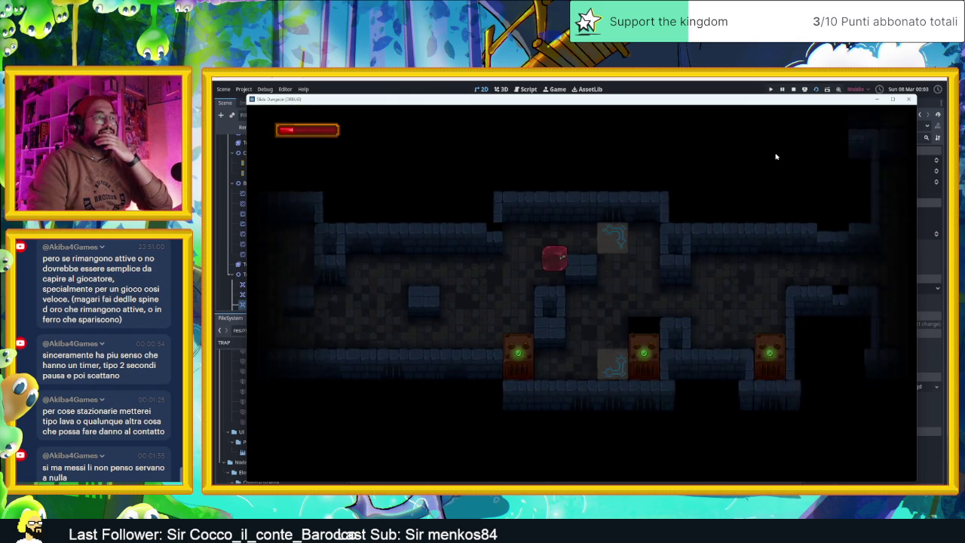
pyautogui.press('Down')
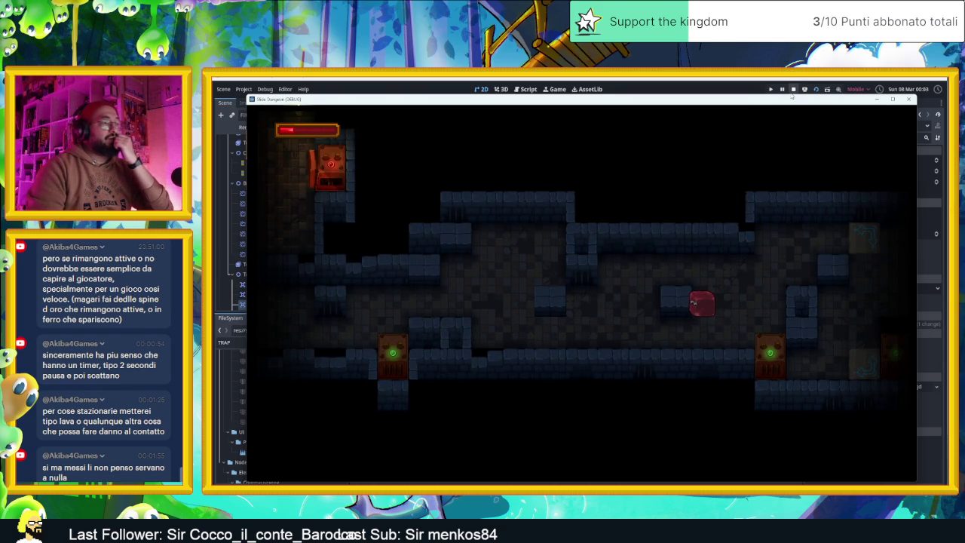
# Slide the slime along the lower corridors
pyautogui.press('Down')
pyautogui.press('Left')
pyautogui.press('Up')
pyautogui.press('Right')
pyautogui.press('Down')
pyautogui.press('Left')
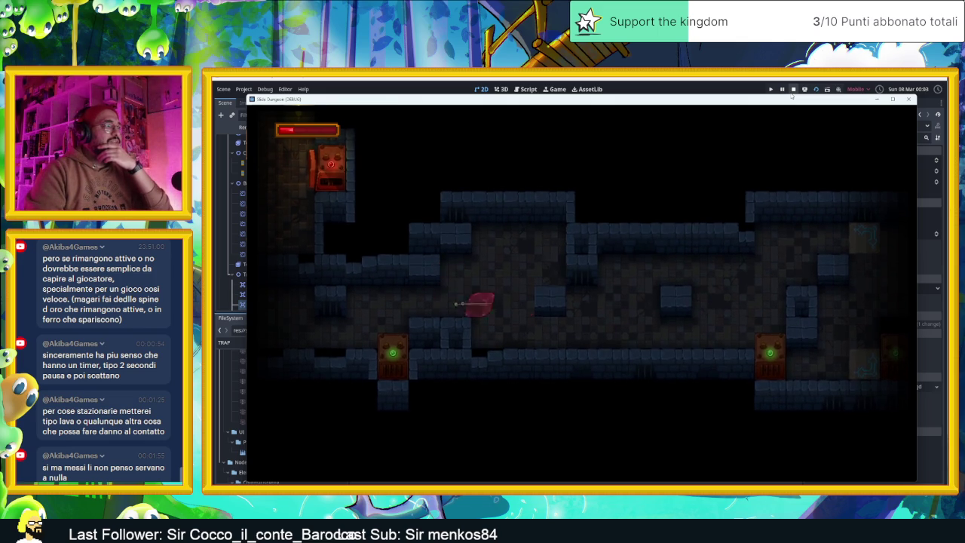
pyautogui.press('Left')
pyautogui.press('Right')
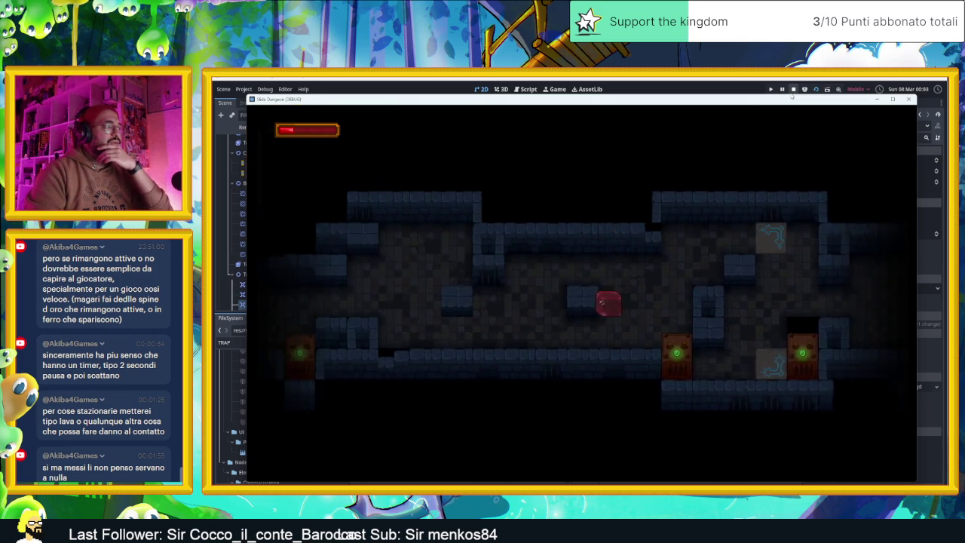
pyautogui.press('Up')
pyautogui.press('Down')
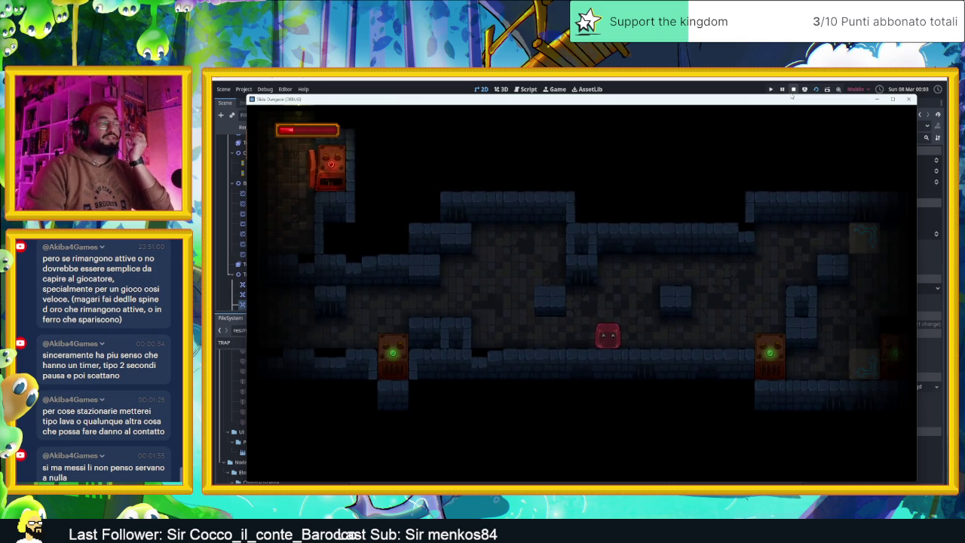
pyautogui.press('Left')
pyautogui.press('Up')
pyautogui.press('Right')
pyautogui.press('Down')
# Bring the slime into the lit room and move it around inside
pyautogui.press('Right')
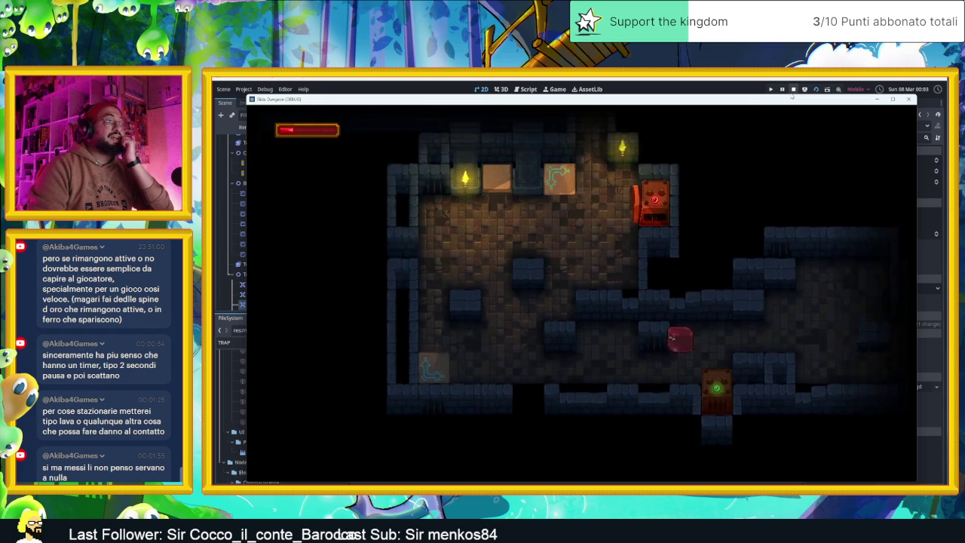
pyautogui.press('Left')
pyautogui.press('Up')
pyautogui.press('Right')
pyautogui.press('Down')
pyautogui.press('Left')
pyautogui.press('Down')
pyautogui.press('Left')
pyautogui.press('Up')
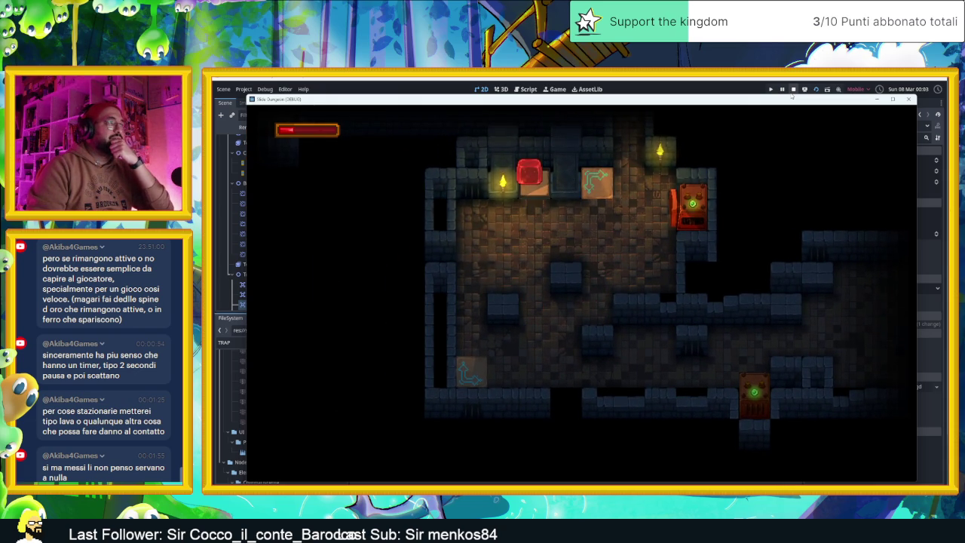
# Guide the slime over the arrow tile and up into the corridor
pyautogui.press('Down')
pyautogui.press('Right')
pyautogui.press('Up')
pyautogui.press('Left')
pyautogui.press('Down')
pyautogui.press('Left')
pyautogui.press('Right')
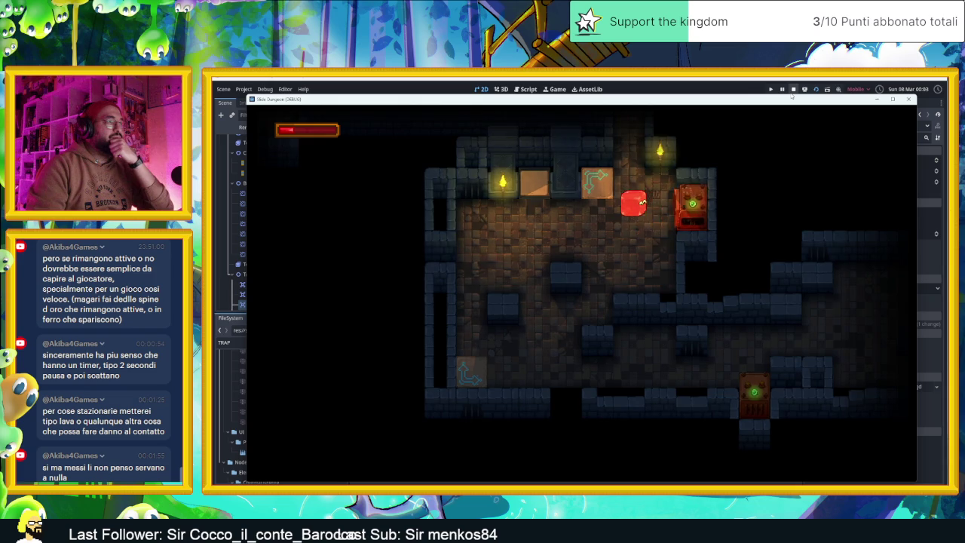
pyautogui.press('Up')
pyautogui.press('Left')
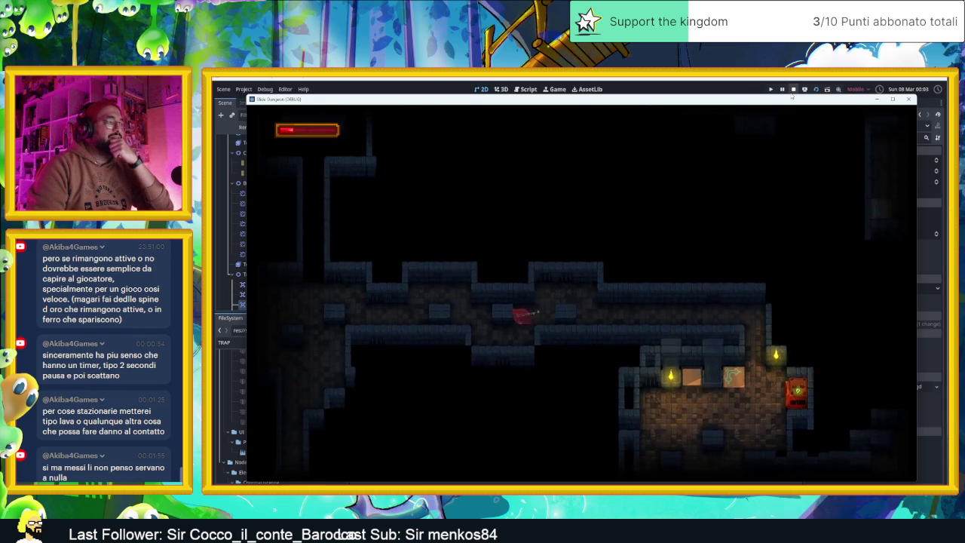
# Pass through the torch room into the lower room, then stop the running game
pyautogui.press('Up')
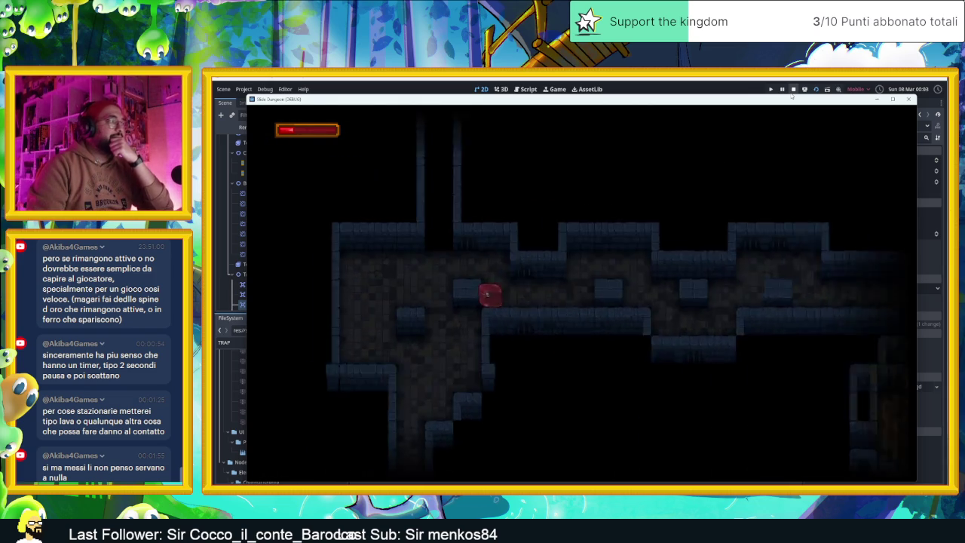
pyautogui.press('Right')
pyautogui.press('Down')
pyautogui.press('Left')
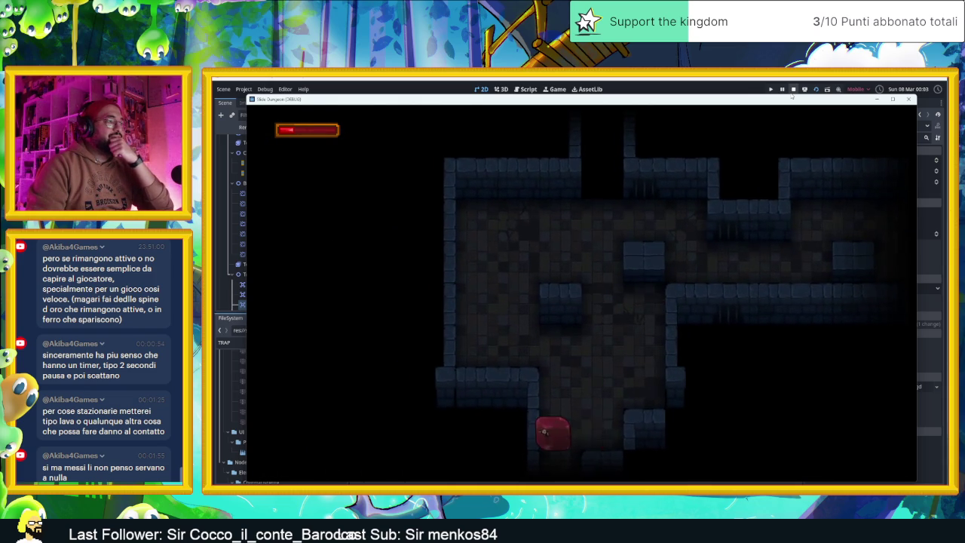
pyautogui.press('Down')
pyautogui.press('Left')
pyautogui.press('Up')
pyautogui.press('Right')
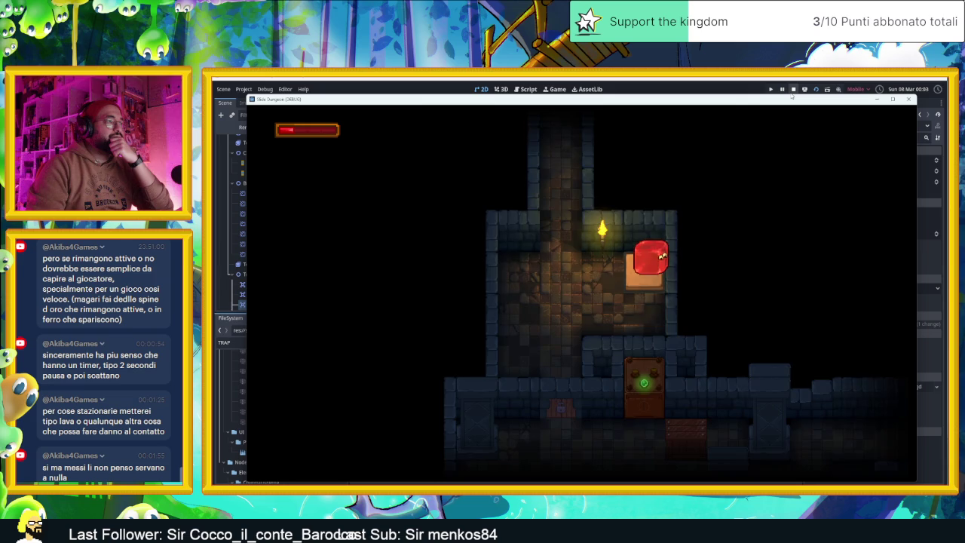
pyautogui.press('Down')
pyautogui.press('Left')
pyautogui.press('Down')
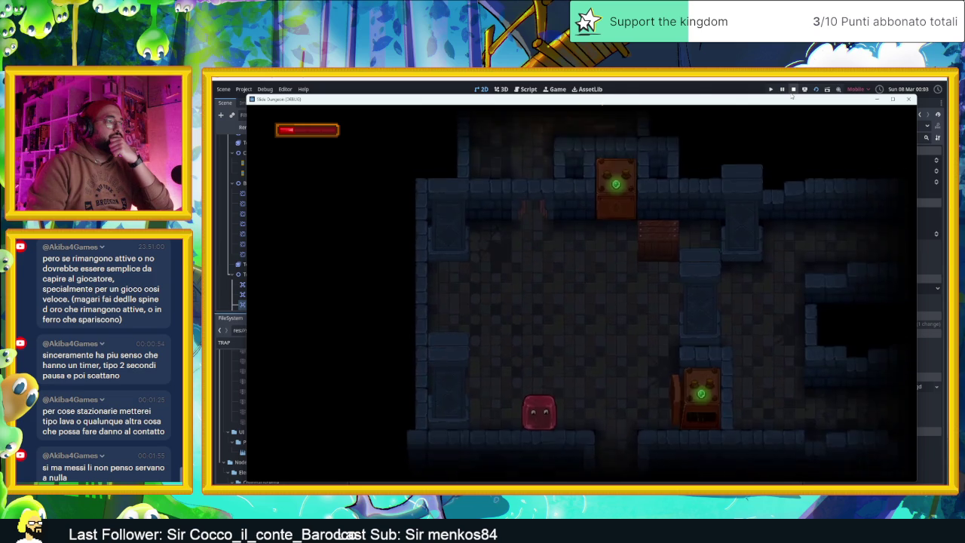
pyautogui.click(793, 89)
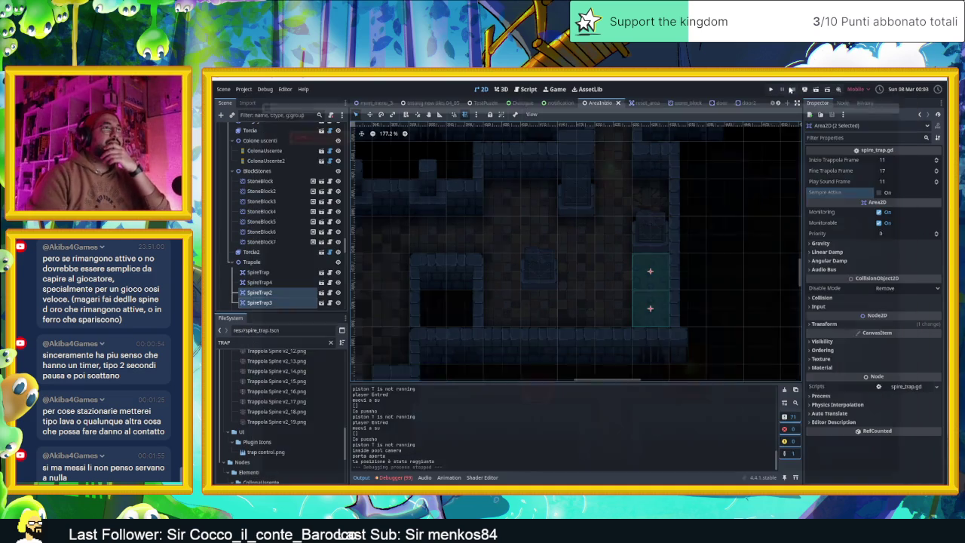
# Survey the level's rooms on the 2D canvas, then run and stop a quick test
pyautogui.scroll(3)
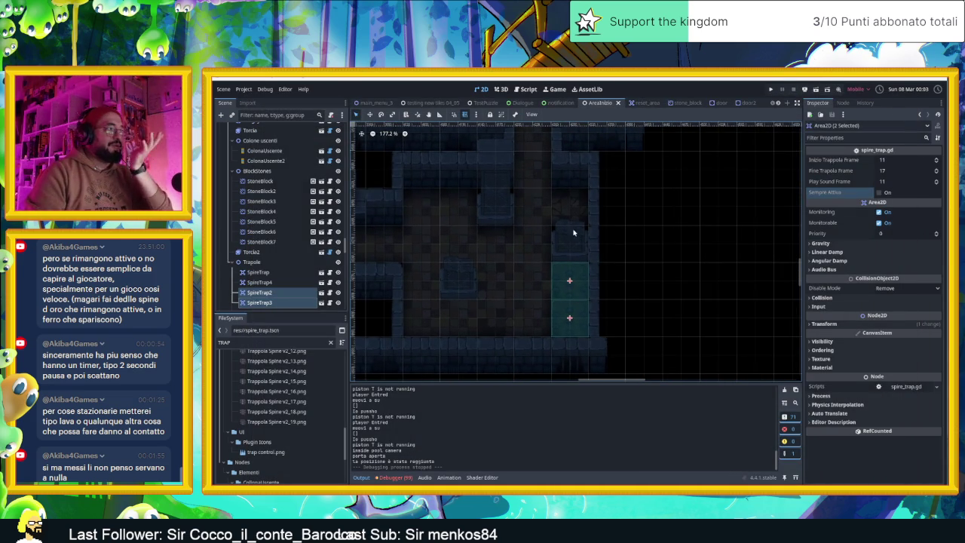
pyautogui.scroll(-3)
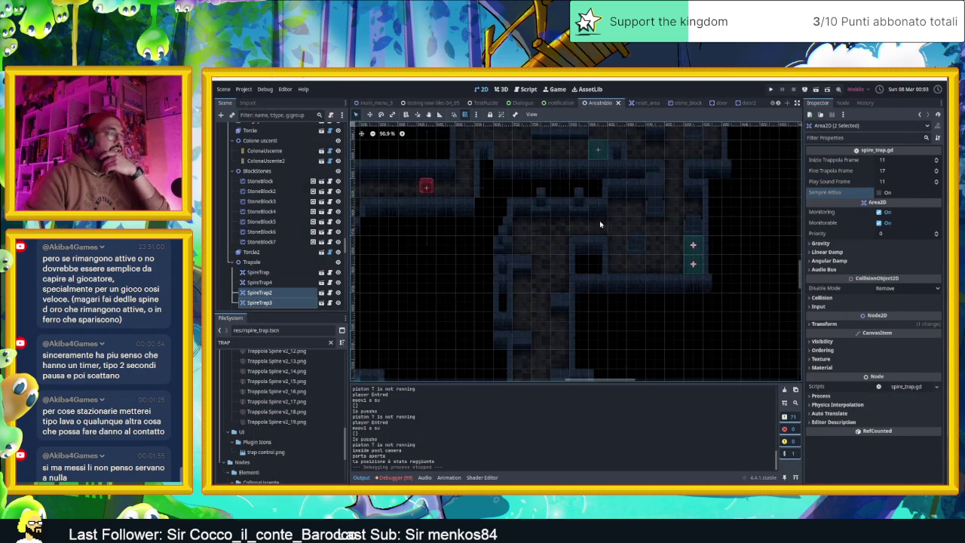
pyautogui.scroll(3)
pyautogui.scroll(3)
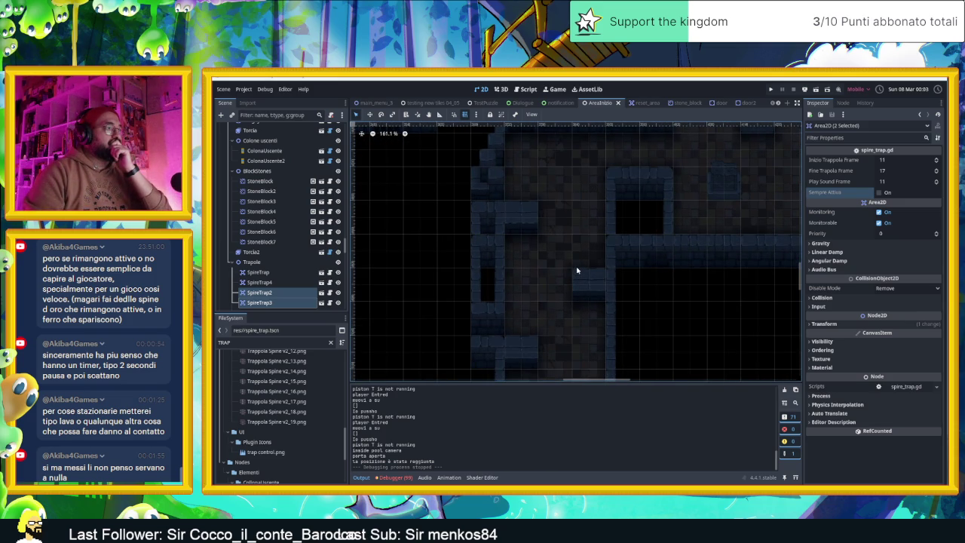
pyautogui.scroll(-3)
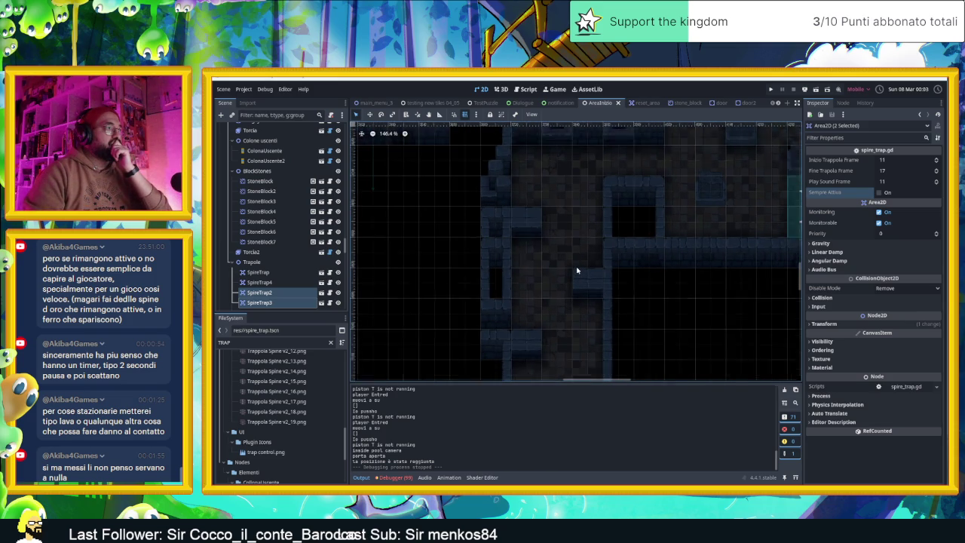
pyautogui.scroll(3)
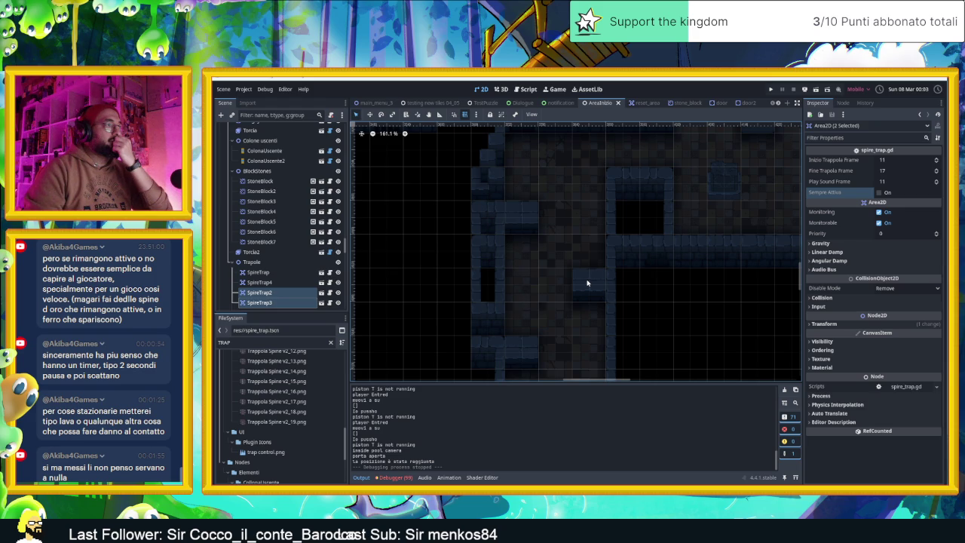
pyautogui.scroll(-3)
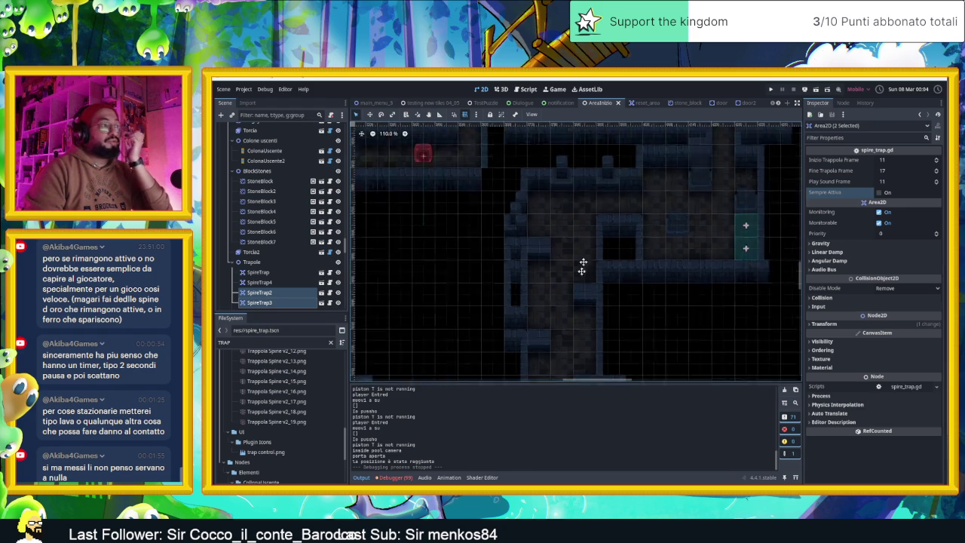
pyautogui.moveTo(581, 250); pyautogui.dragTo(600, 286)
pyautogui.scroll(3)
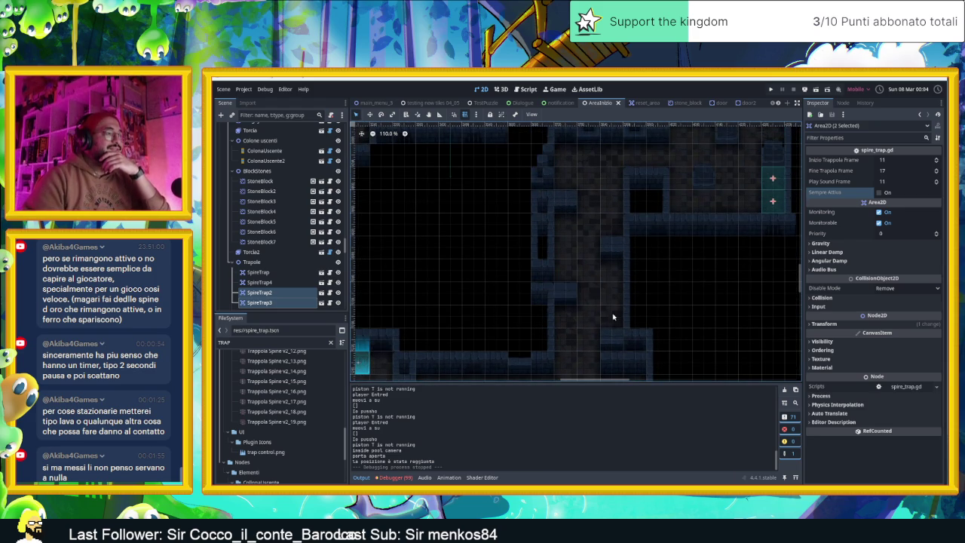
pyautogui.scroll(-3)
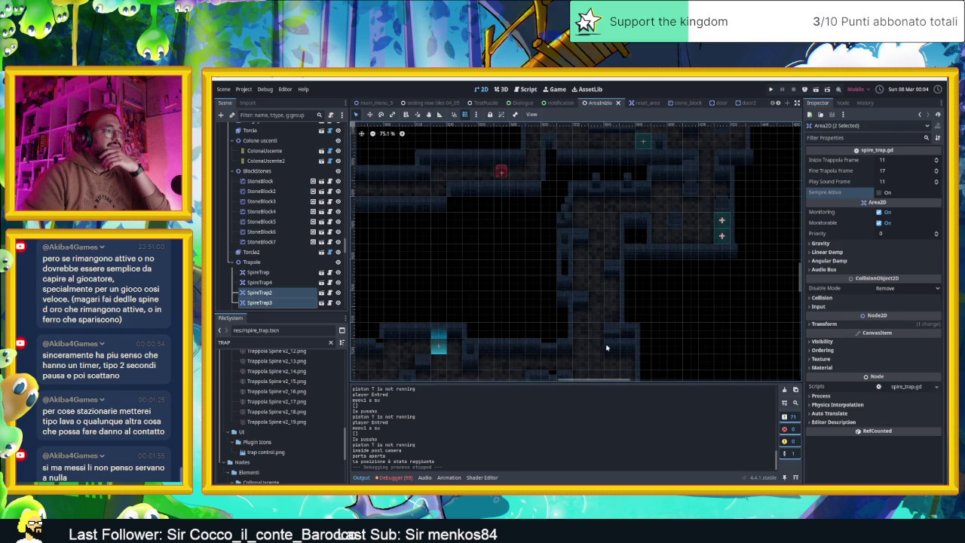
pyautogui.scroll(3)
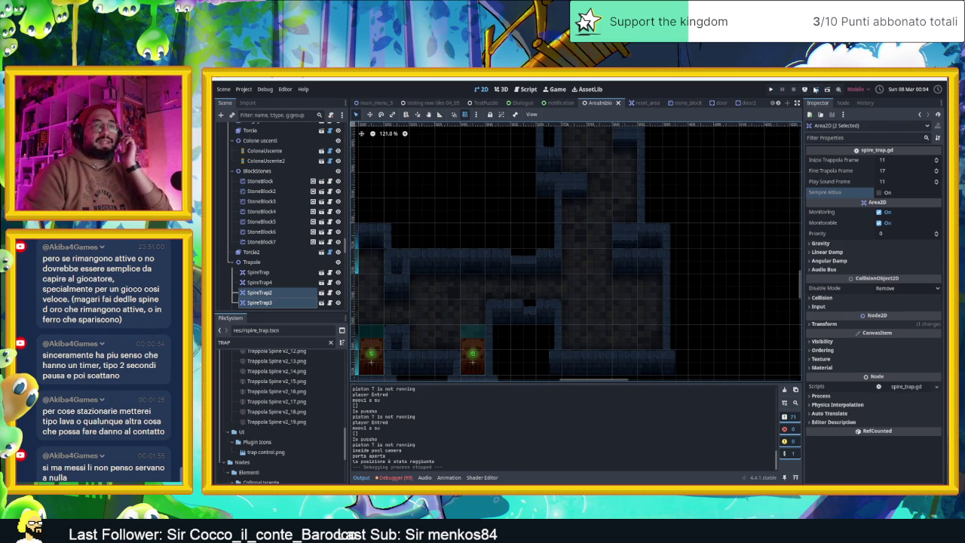
pyautogui.click(815, 89)
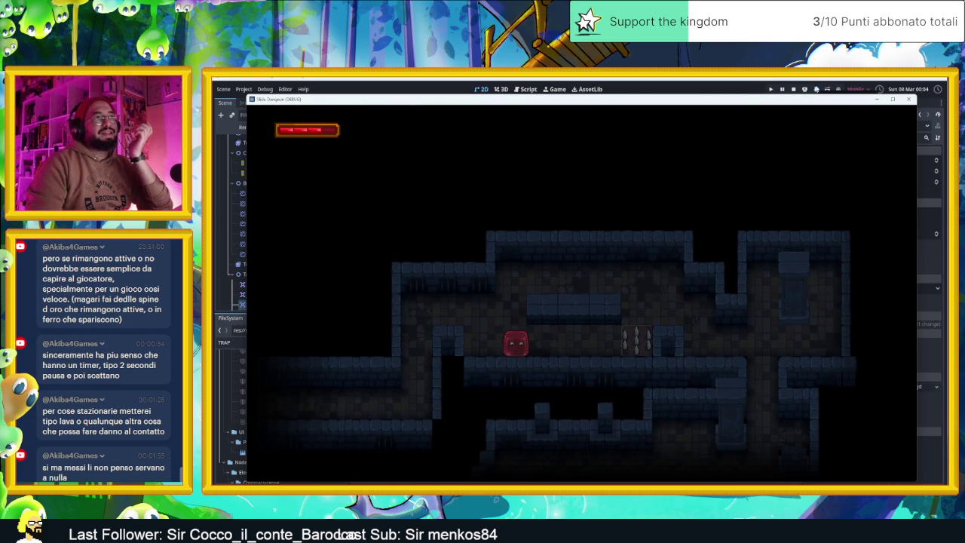
pyautogui.click(794, 89)
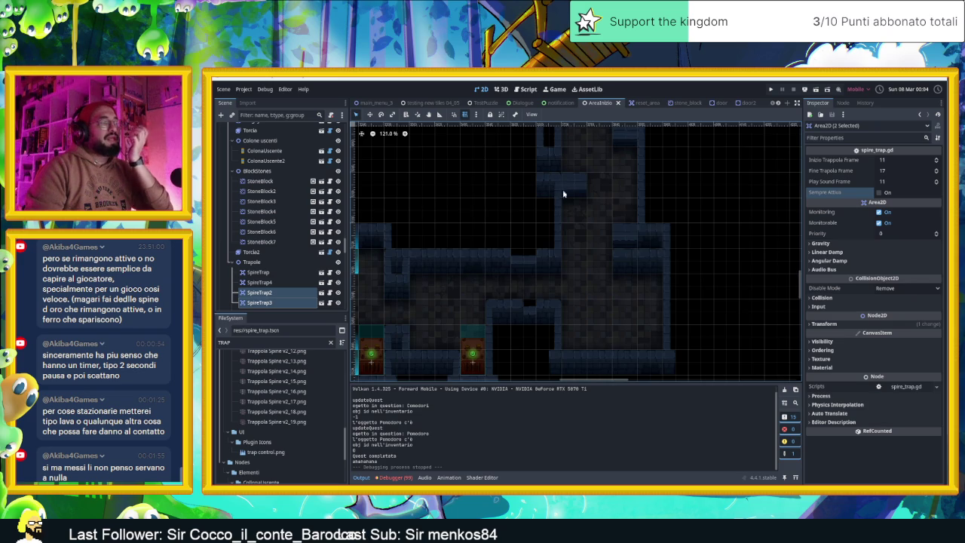
# Turn off Sempre Attiva on the SpireTrap spike trap and save the scene
pyautogui.scroll(3)
pyautogui.hscroll(3)
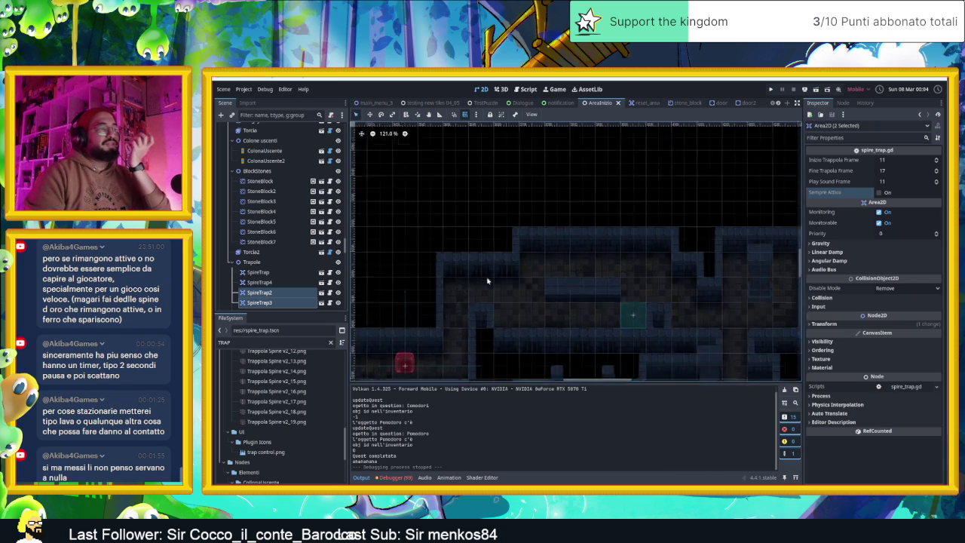
pyautogui.click(612, 316)
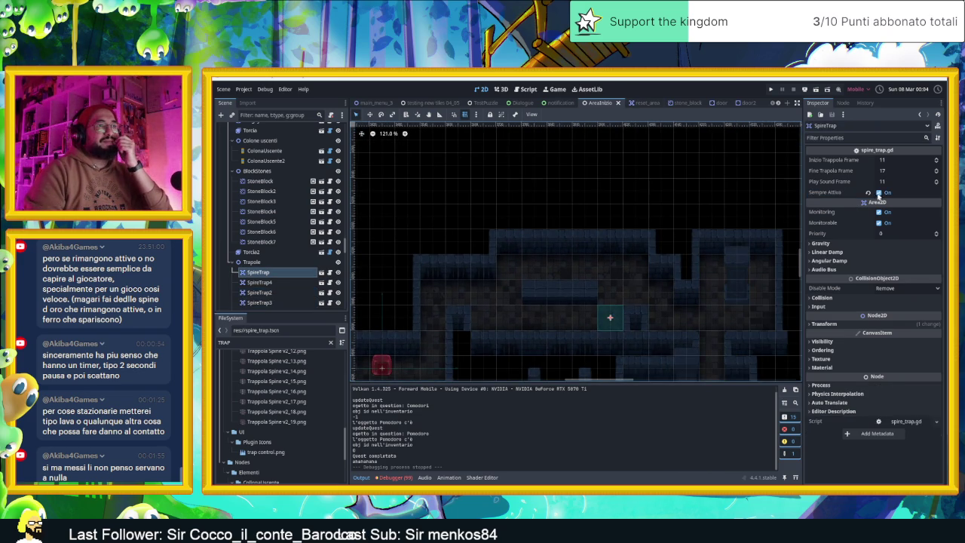
pyautogui.click(878, 193)
pyautogui.hotkey('ctrl', 's')
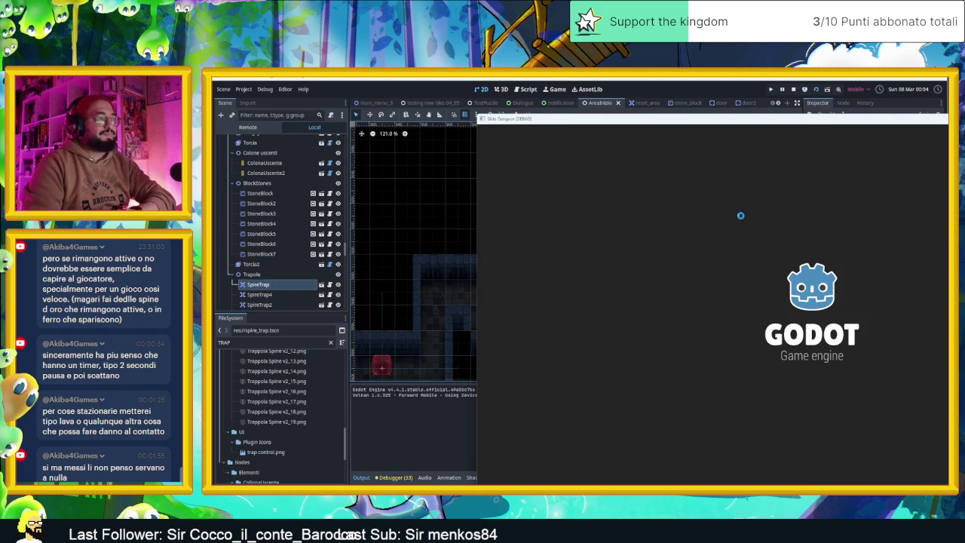
# Slide the slime through the corridors past the spike traps and drop it into the next room
pyautogui.press('Left')
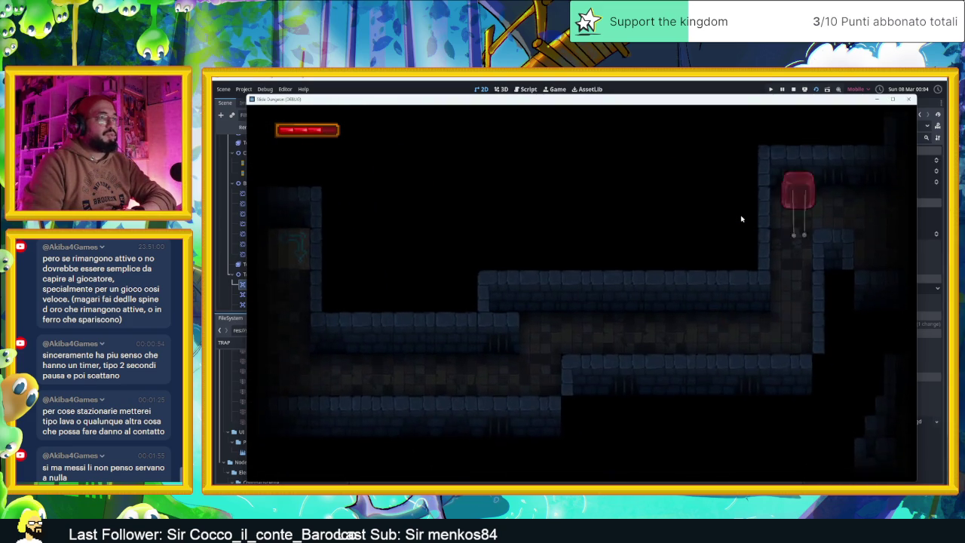
pyautogui.press('Up')
pyautogui.press('Right')
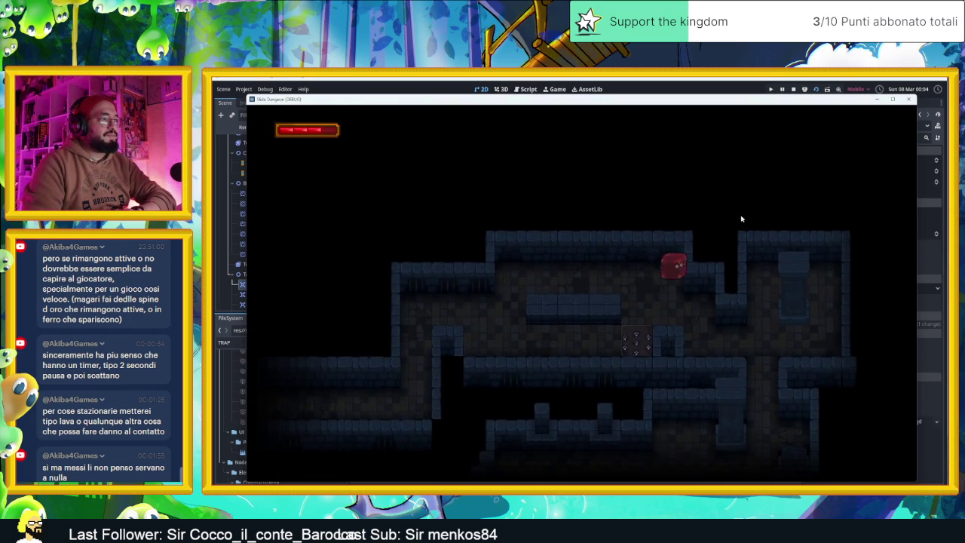
pyautogui.press('Right')
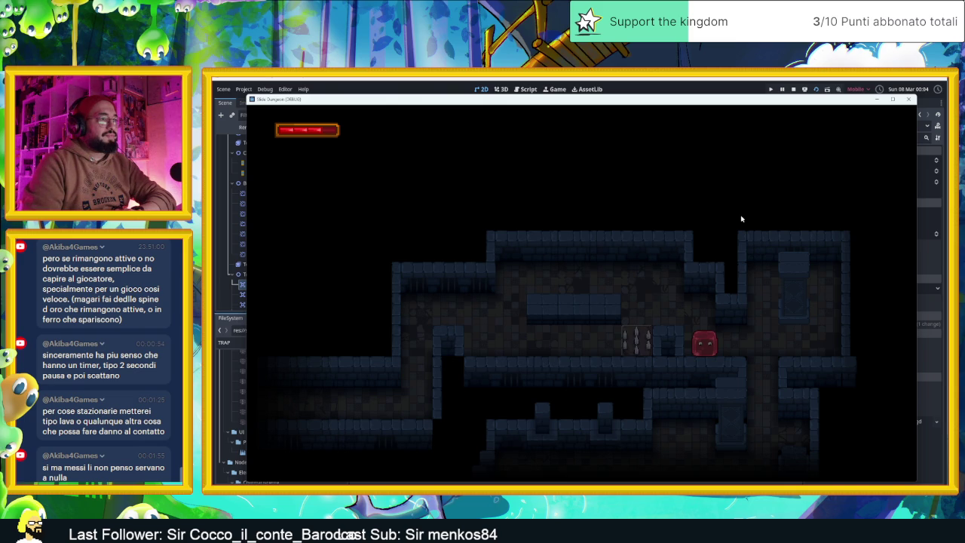
pyautogui.press('Up')
pyautogui.press('Left')
pyautogui.press('Down')
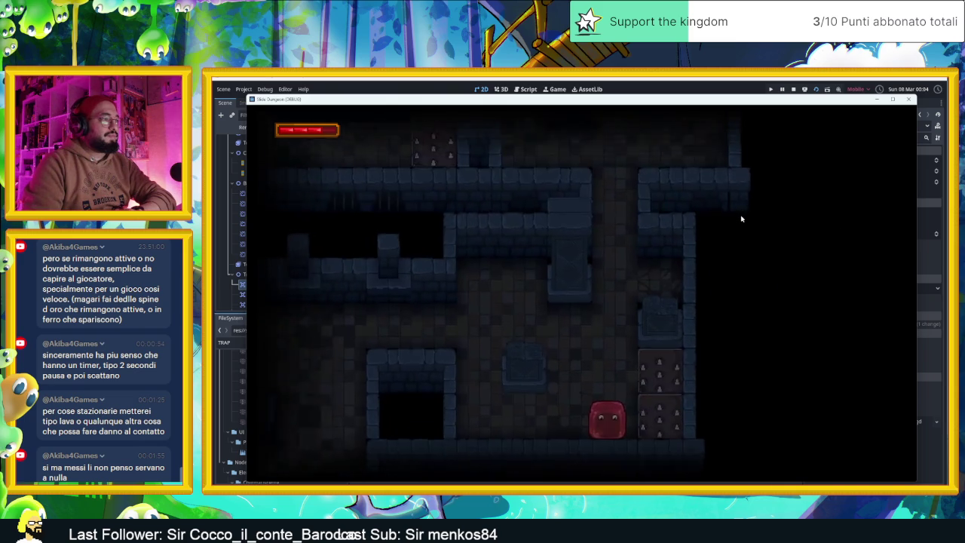
pyautogui.press('Left')
pyautogui.press('Up')
pyautogui.press('Right')
pyautogui.press('Down')
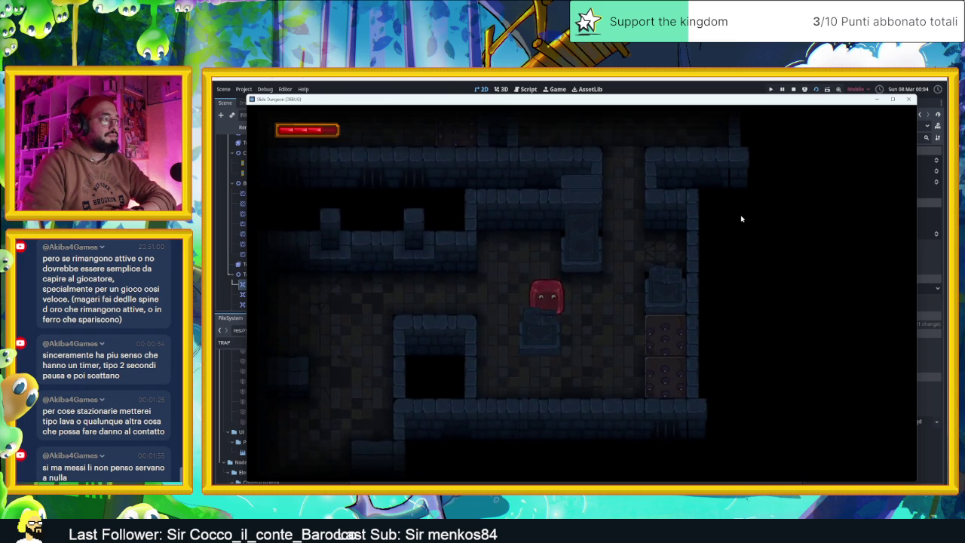
# Guide the slime through the following rooms into the room with three doors
pyautogui.press('Right')
pyautogui.press('Down')
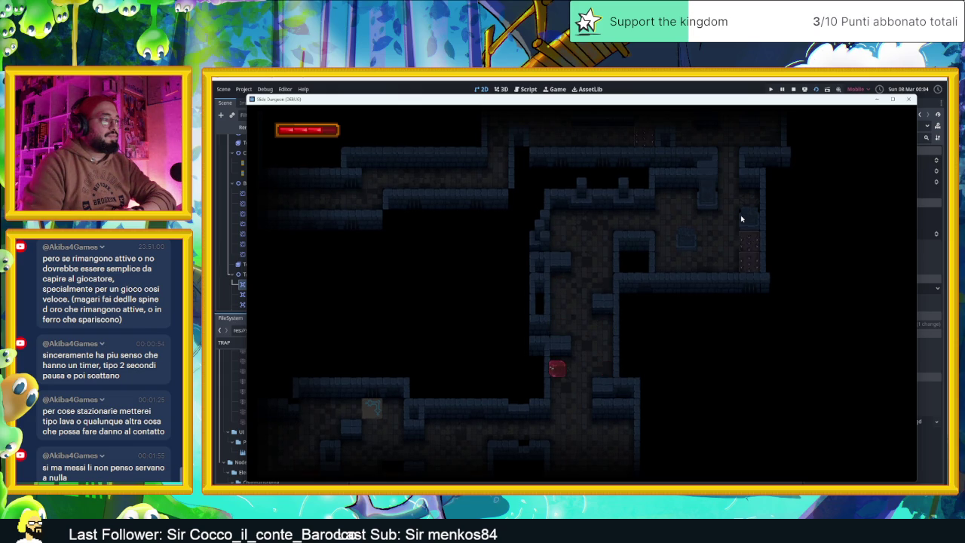
pyautogui.press('Right')
pyautogui.press('Up')
pyautogui.press('Left')
pyautogui.press('Right')
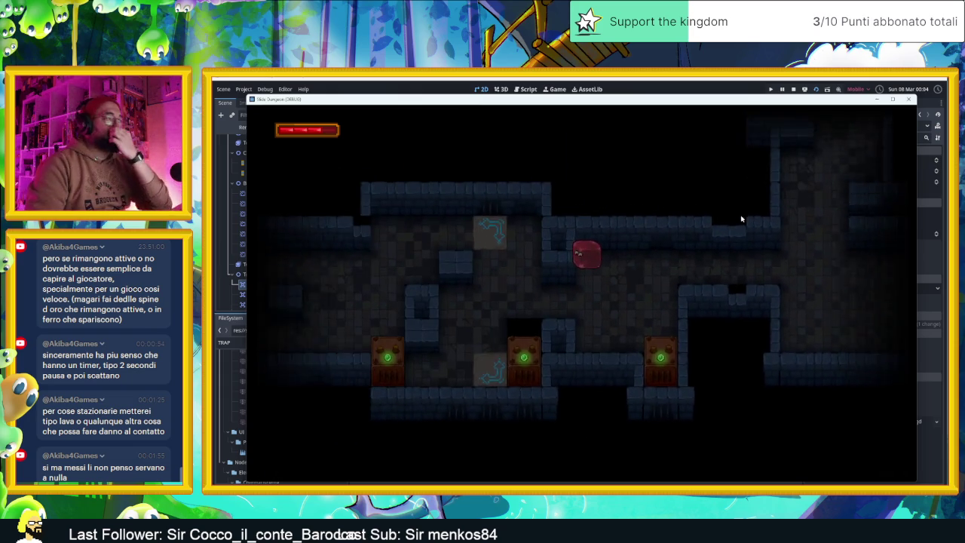
pyautogui.press('Down')
pyautogui.press('Right')
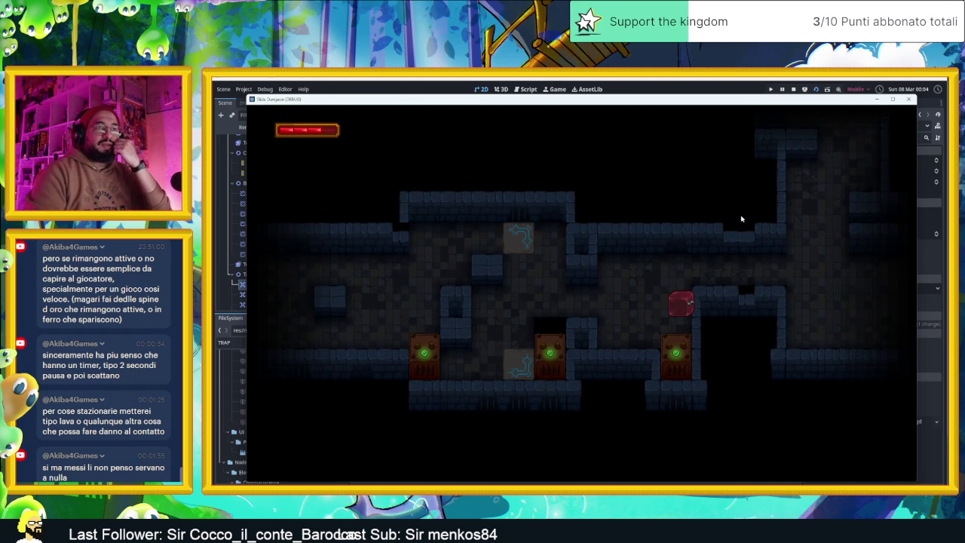